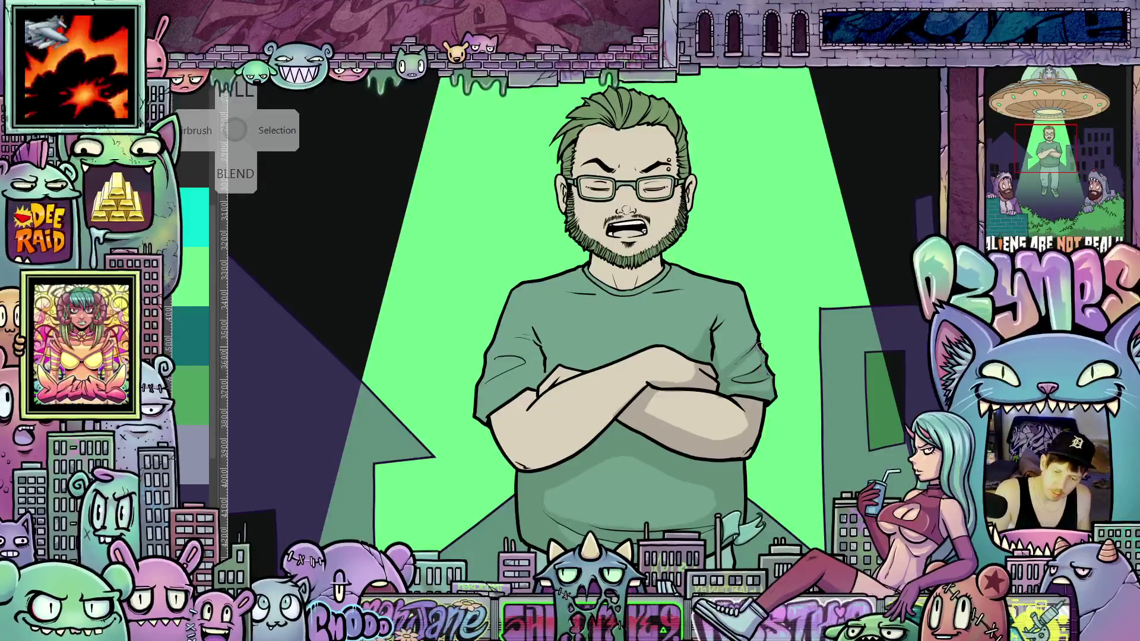
Step: Undo the latest shading stroke on the shirt belly while framing the man's head and torso
{"action": "scroll", "coordinate": [772, 350], "scroll_direction": "up", "scroll_amount": 3}
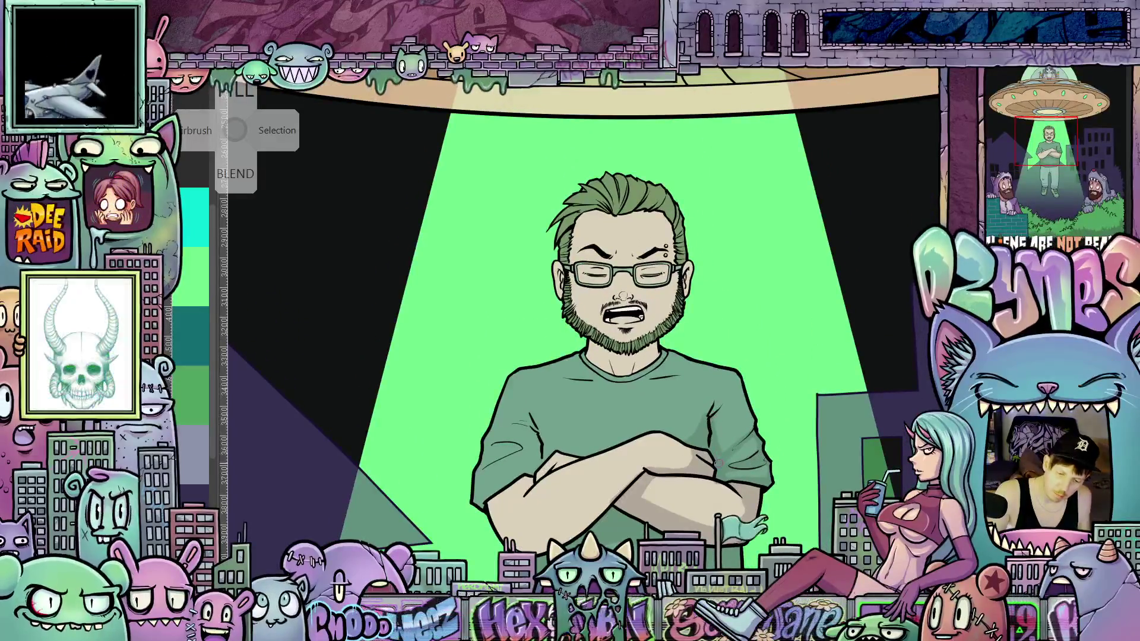
{"action": "mouse_move", "coordinate": [724, 452]}
{"action": "left_mouse_down"}
{"action": "mouse_move", "coordinate": [783, 416]}
{"action": "mouse_move", "coordinate": [863, 431]}
{"action": "mouse_move", "coordinate": [667, 396]}
{"action": "left_mouse_up"}
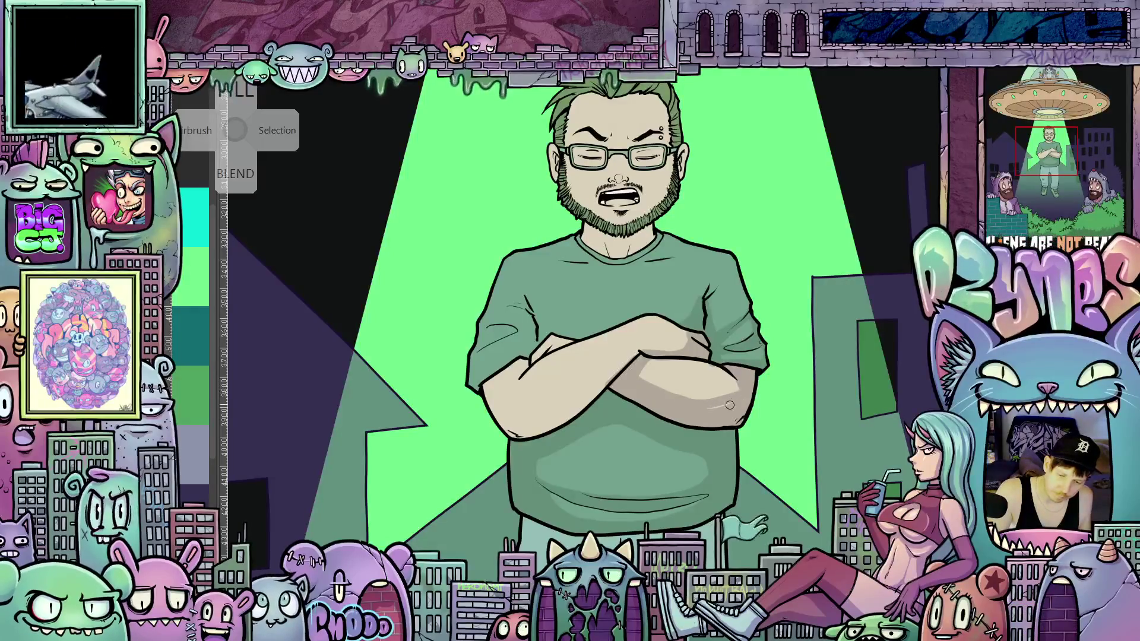
{"action": "left_click_drag", "start_coordinate": [744, 396], "coordinate": [669, 435]}
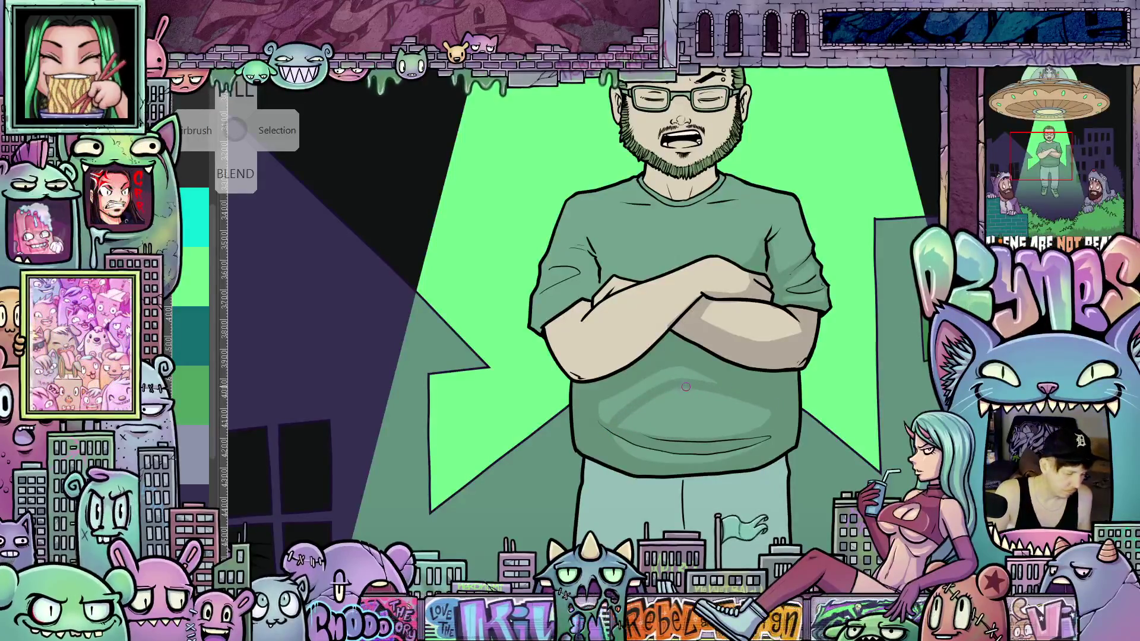
{"action": "key", "text": "ctrl+z"}
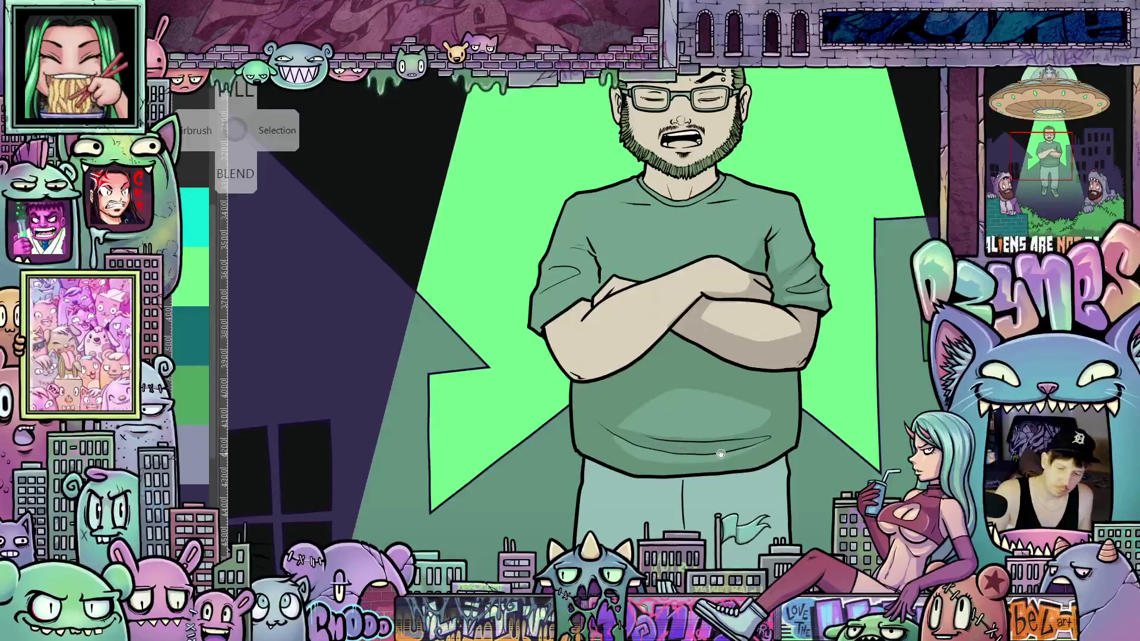
{"action": "left_click_drag", "start_coordinate": [720, 454], "coordinate": [783, 511]}
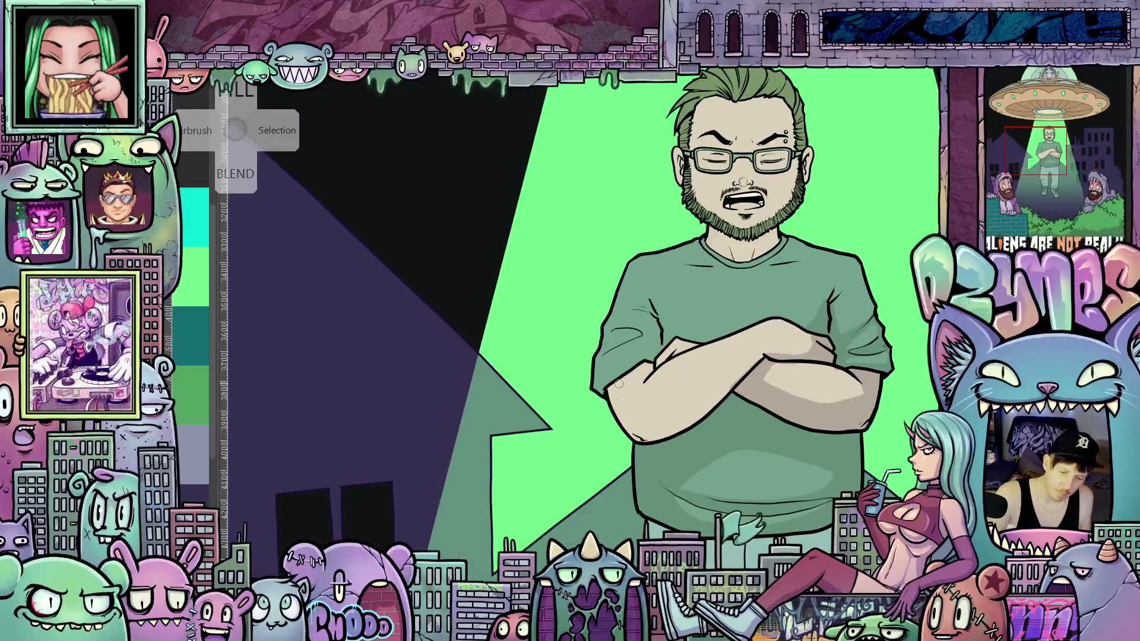
Step: Tilt the canvas counterclockwise and reposition the view around the bearded man
{"action": "key", "text": "minus"}
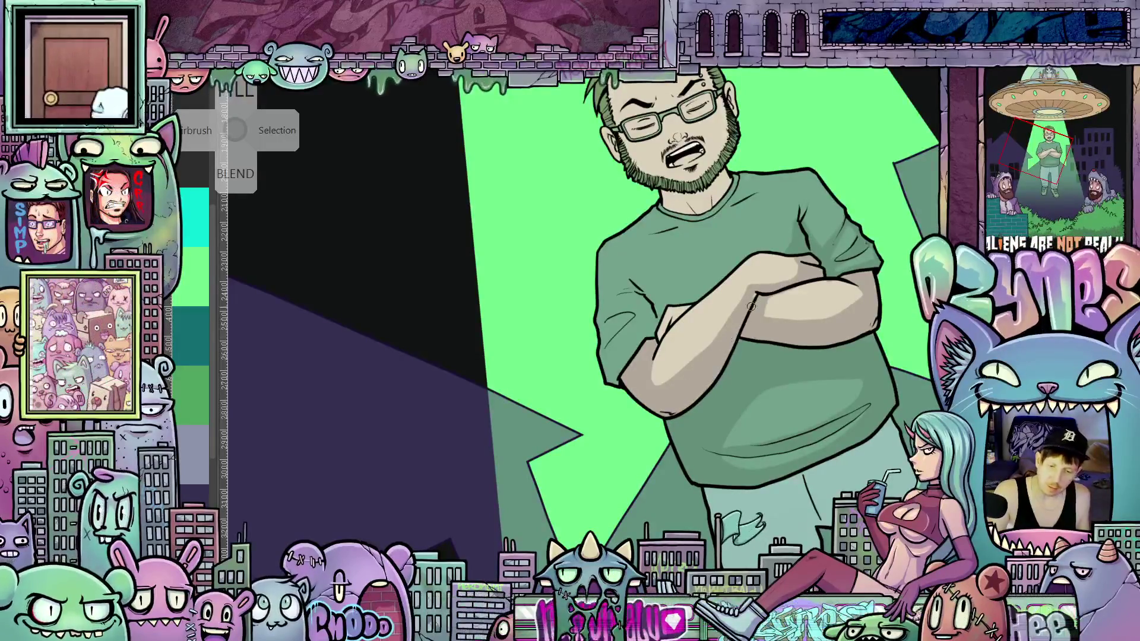
{"action": "scroll", "coordinate": [758, 298], "scroll_direction": "up", "scroll_amount": 2}
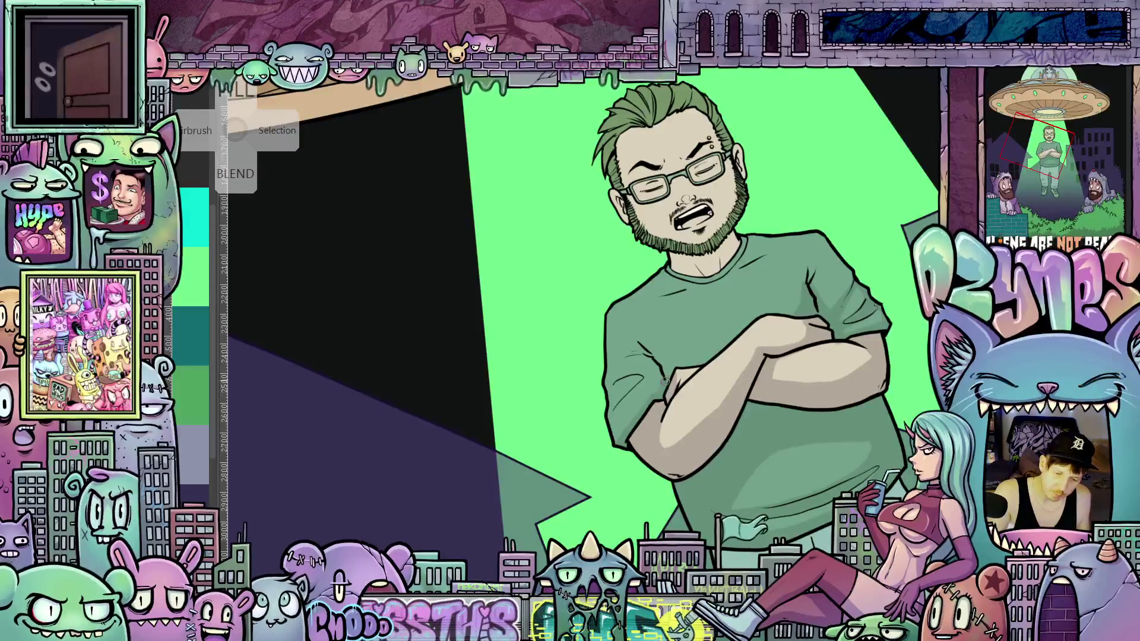
{"action": "left_click_drag", "start_coordinate": [819, 362], "coordinate": [759, 411]}
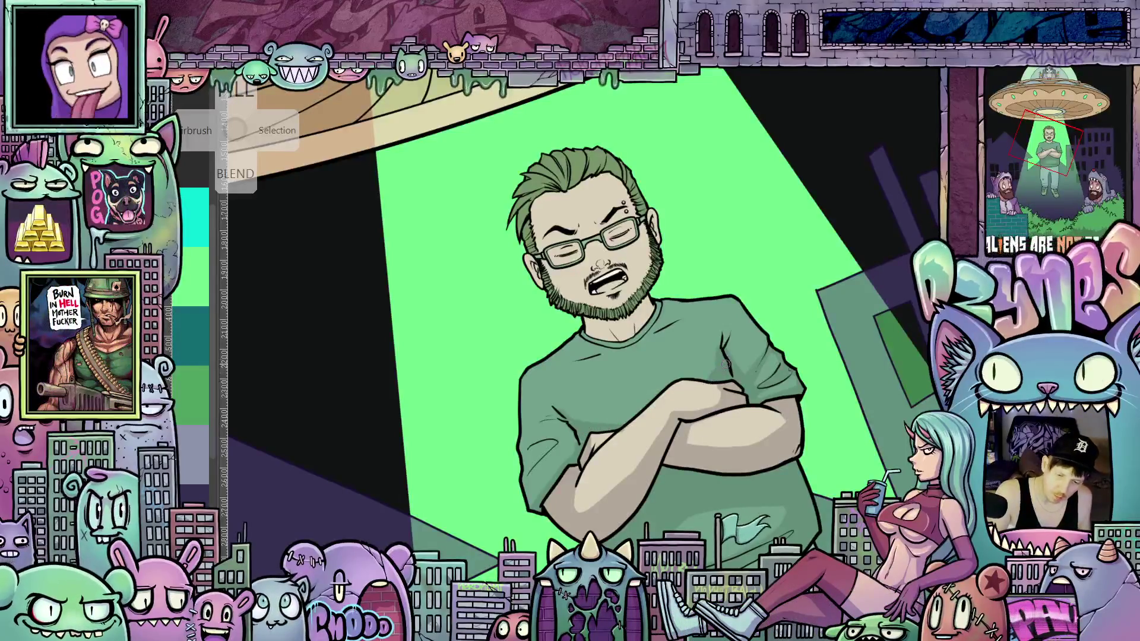
{"action": "left_click_drag", "start_coordinate": [687, 426], "coordinate": [611, 453]}
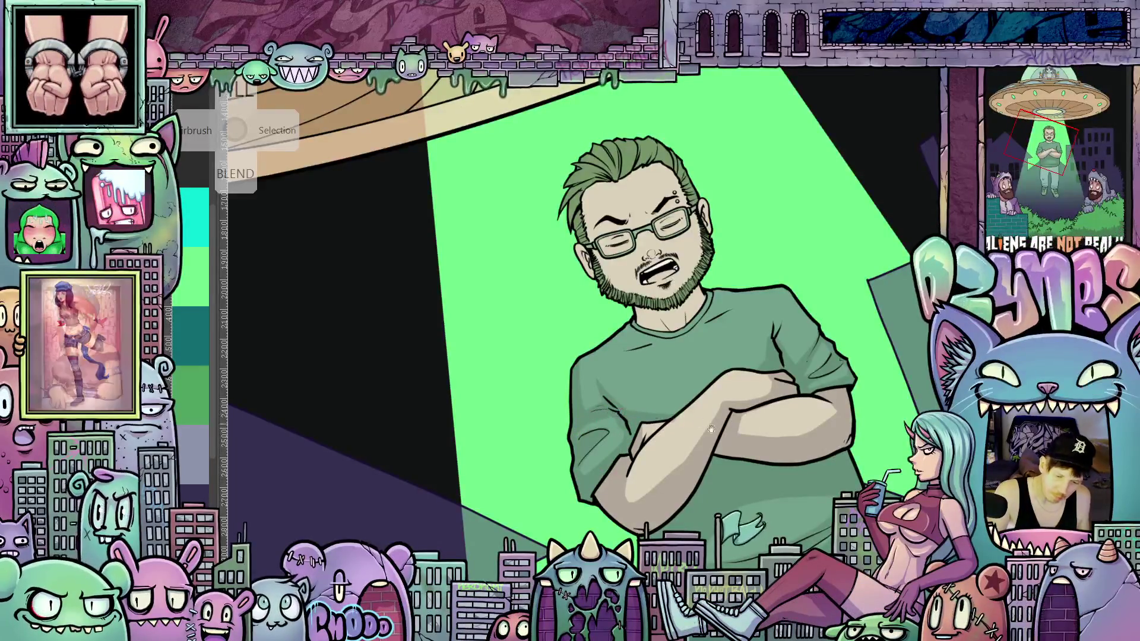
{"action": "left_click_drag", "start_coordinate": [597, 417], "coordinate": [709, 380]}
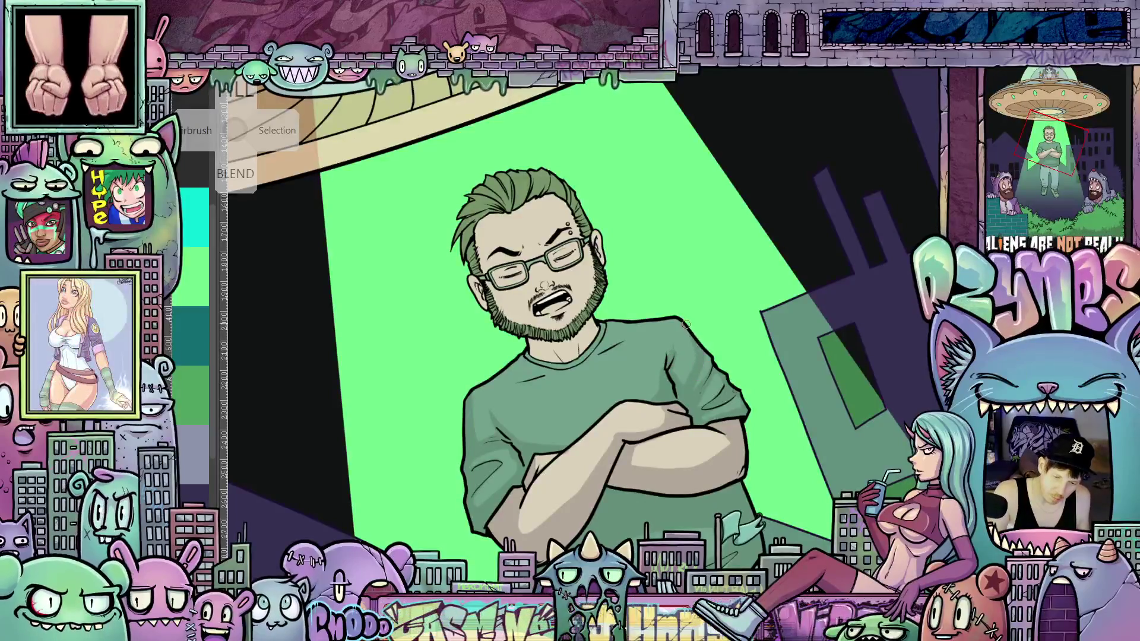
{"action": "left_click_drag", "start_coordinate": [722, 365], "coordinate": [655, 376]}
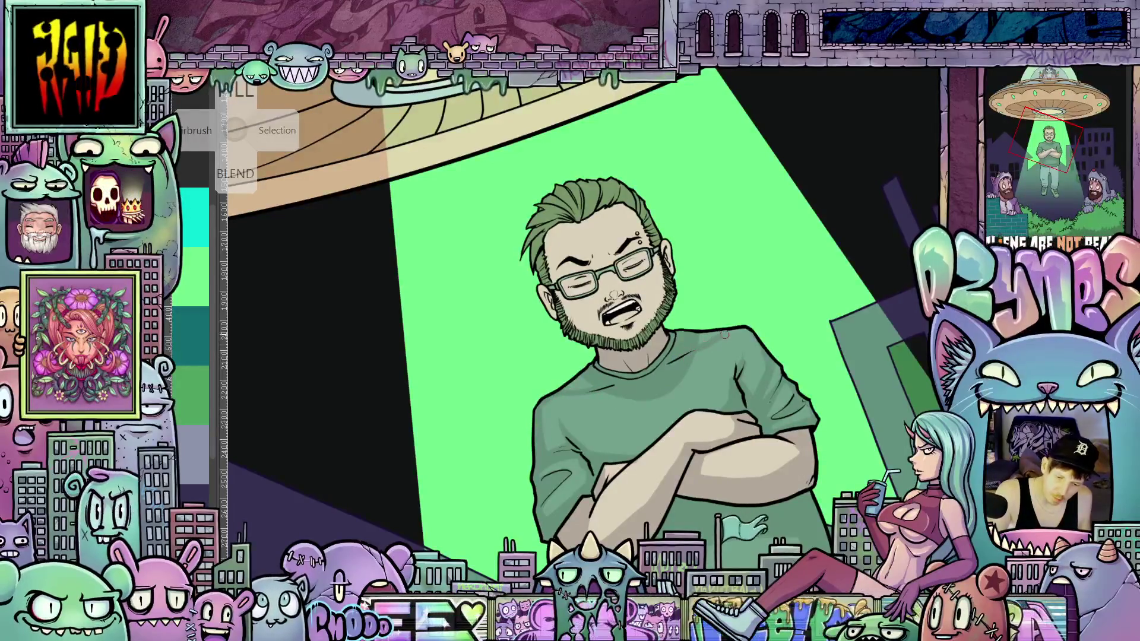
{"action": "left_click_drag", "start_coordinate": [756, 347], "coordinate": [817, 381]}
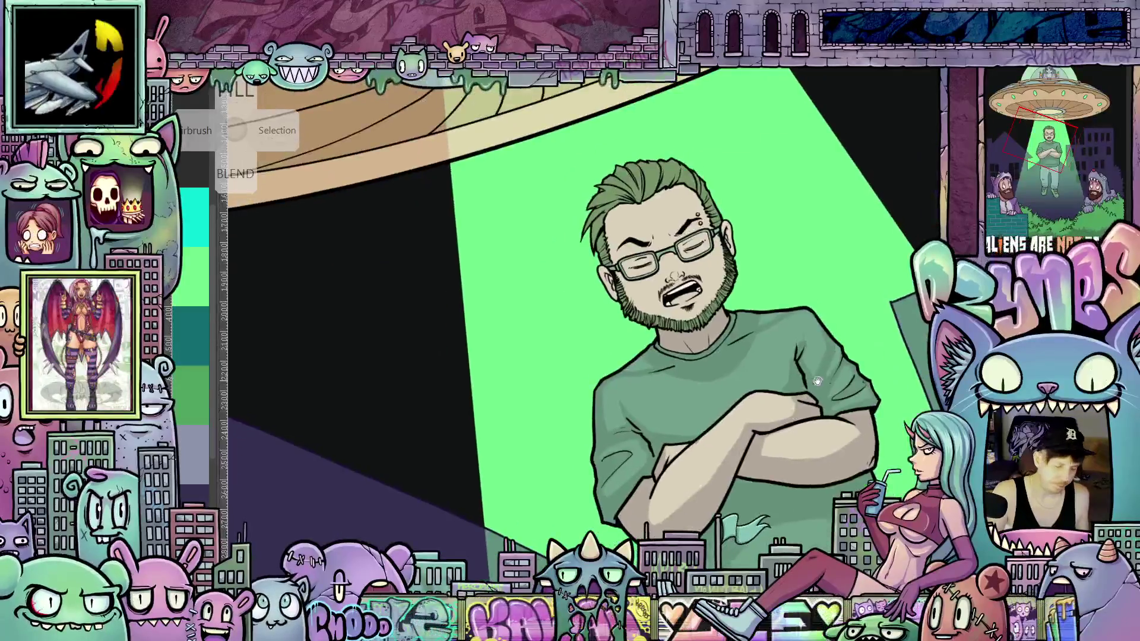
{"action": "key", "text": "5"}
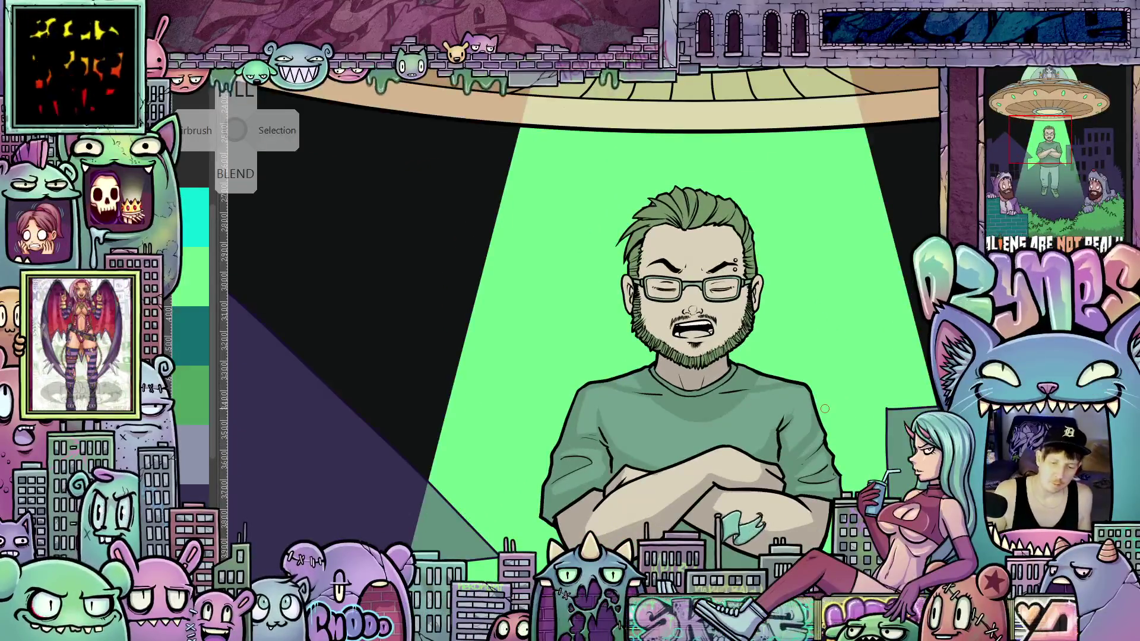
{"action": "key", "text": "plus"}
{"action": "key", "text": "plus"}
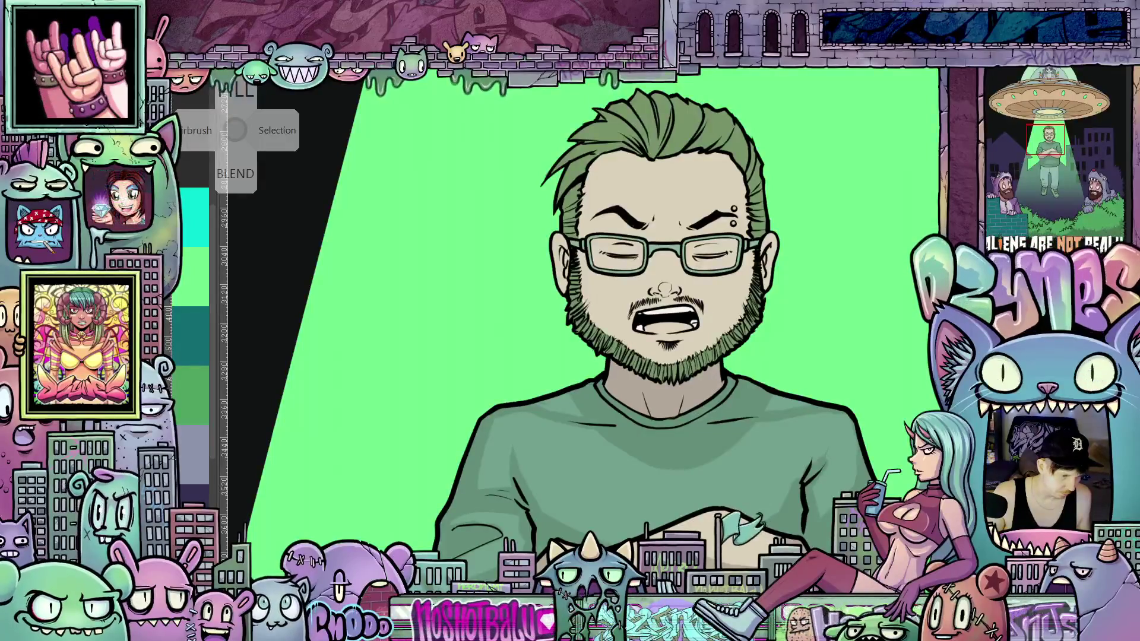
{"action": "scroll", "coordinate": [568, 325], "scroll_direction": "up", "scroll_amount": 2}
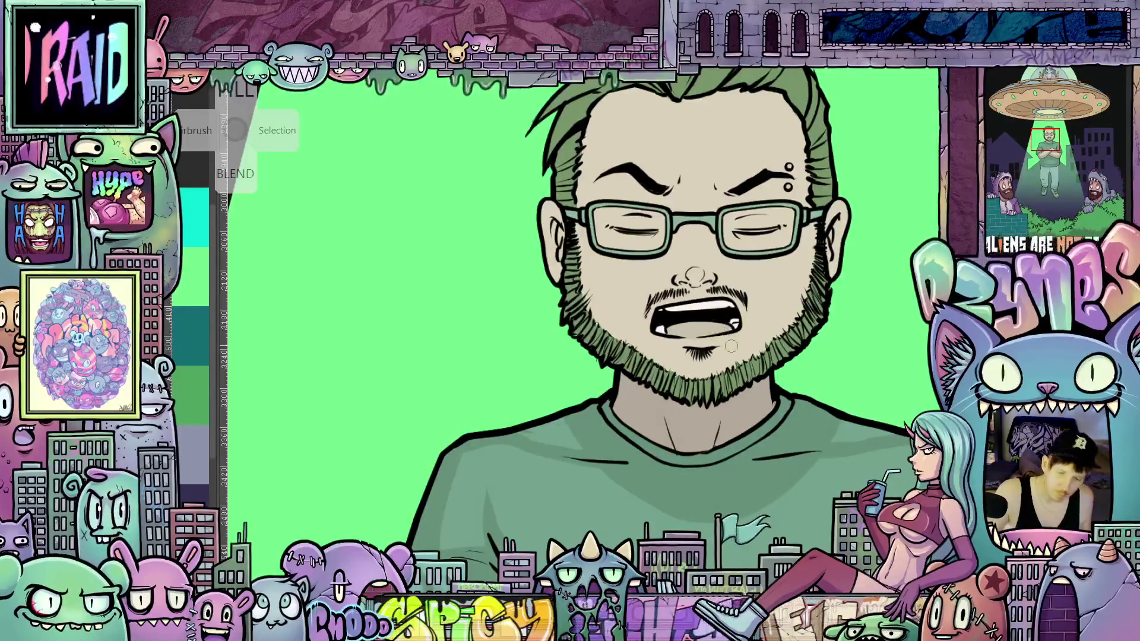
{"action": "scroll", "coordinate": [731, 346], "scroll_direction": "down", "scroll_amount": 5}
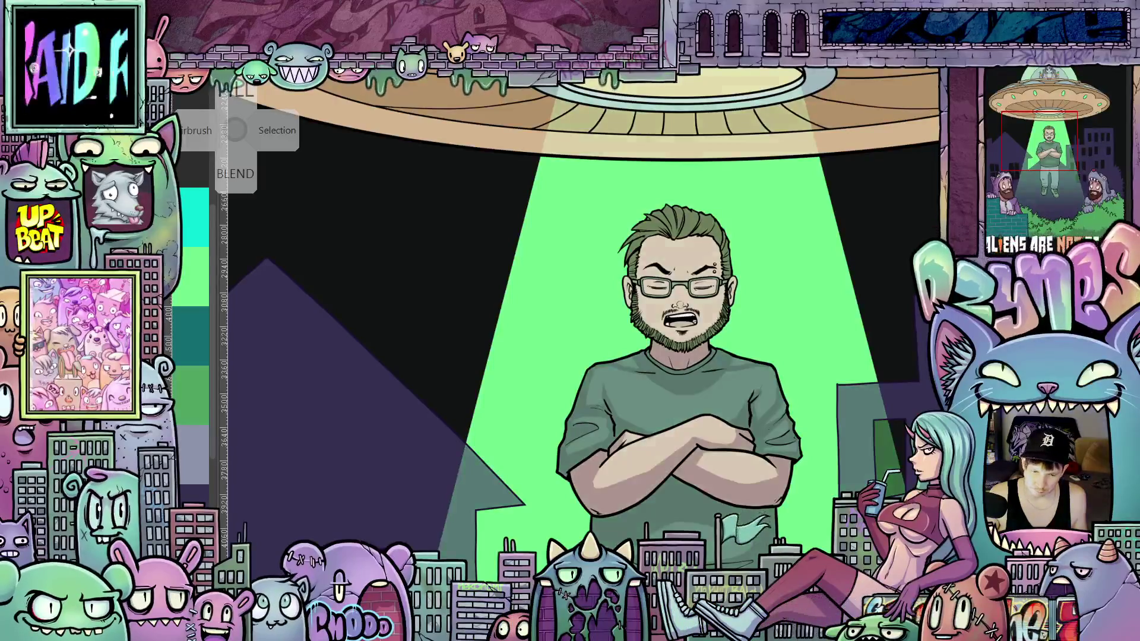
{"action": "scroll", "coordinate": [850, 459], "scroll_direction": "down", "scroll_amount": 2}
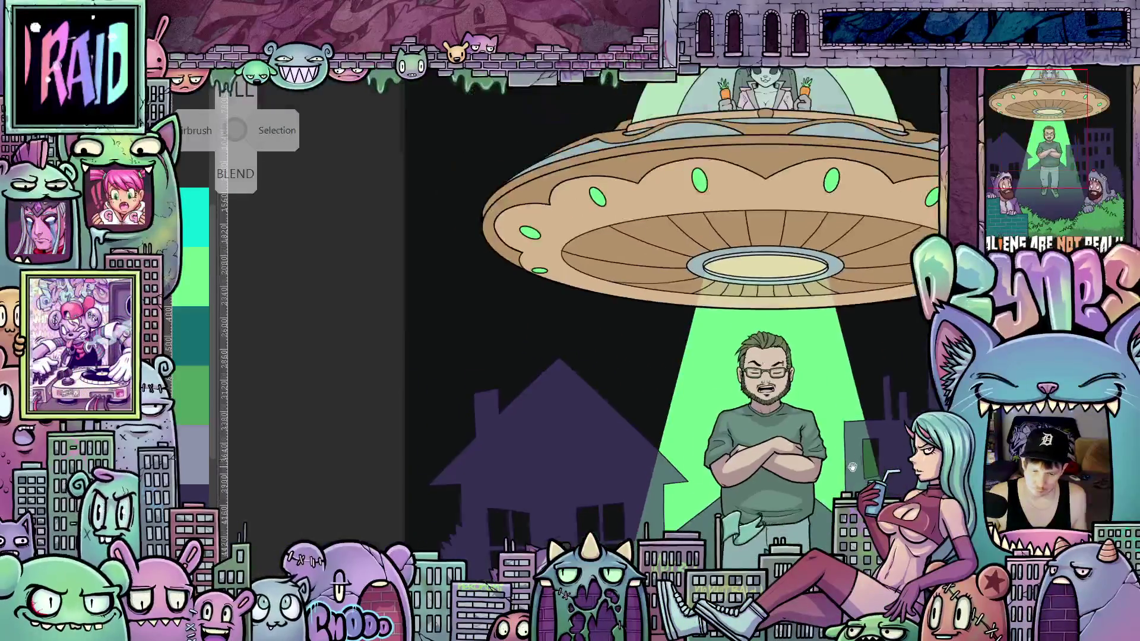
{"action": "scroll", "coordinate": [850, 459], "scroll_direction": "down", "scroll_amount": 2}
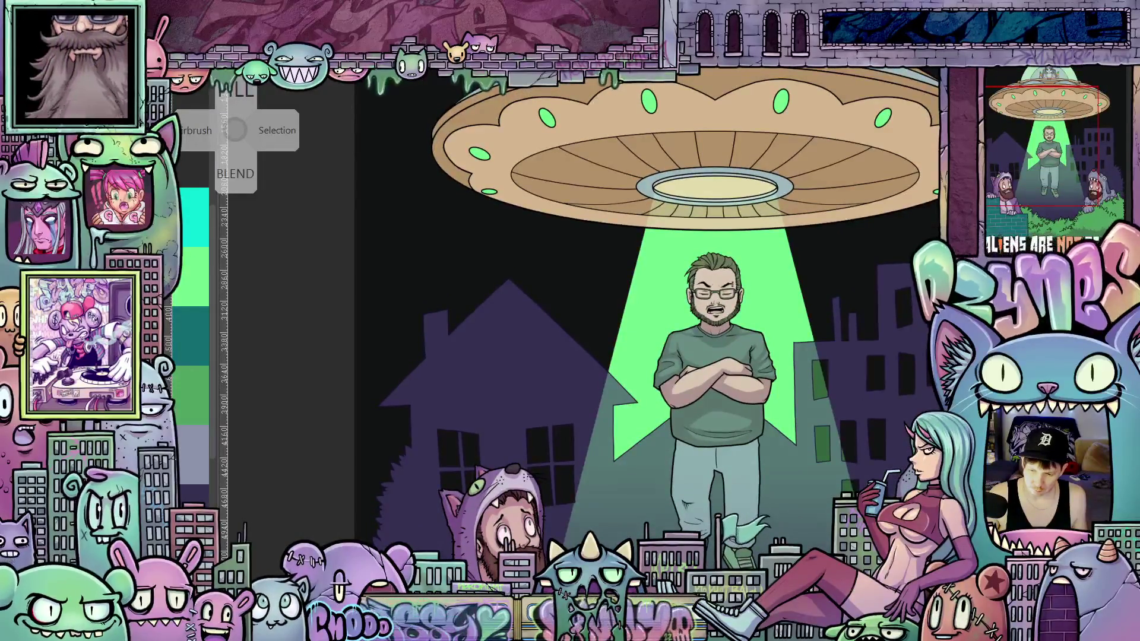
{"action": "scroll", "coordinate": [734, 371], "scroll_direction": "up", "scroll_amount": 4}
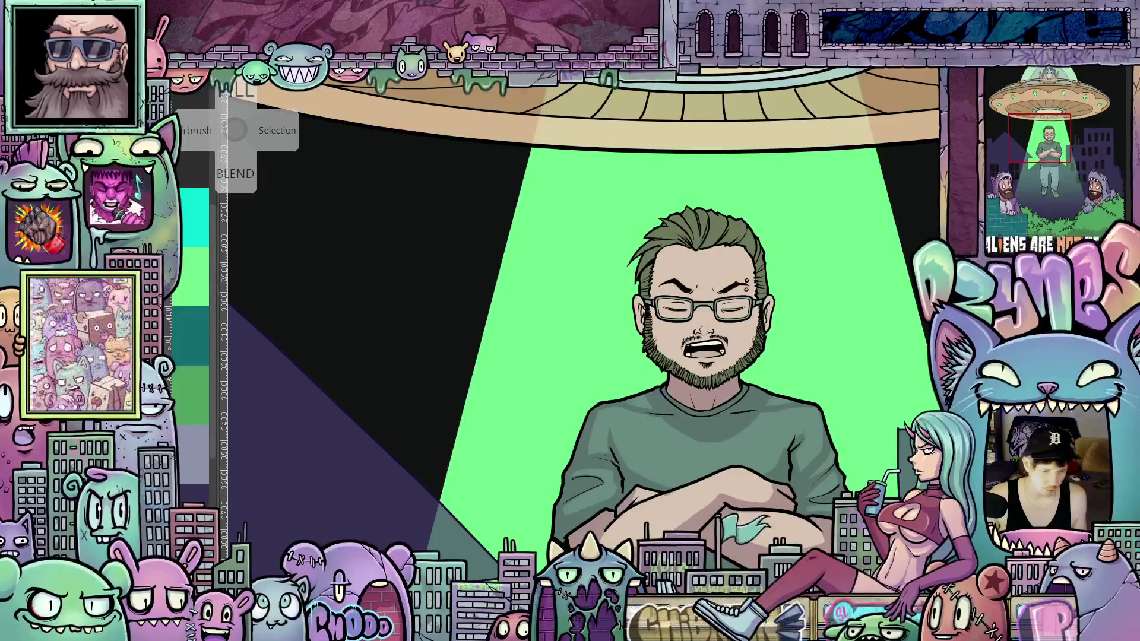
{"action": "scroll", "coordinate": [776, 334], "scroll_direction": "down", "scroll_amount": 4}
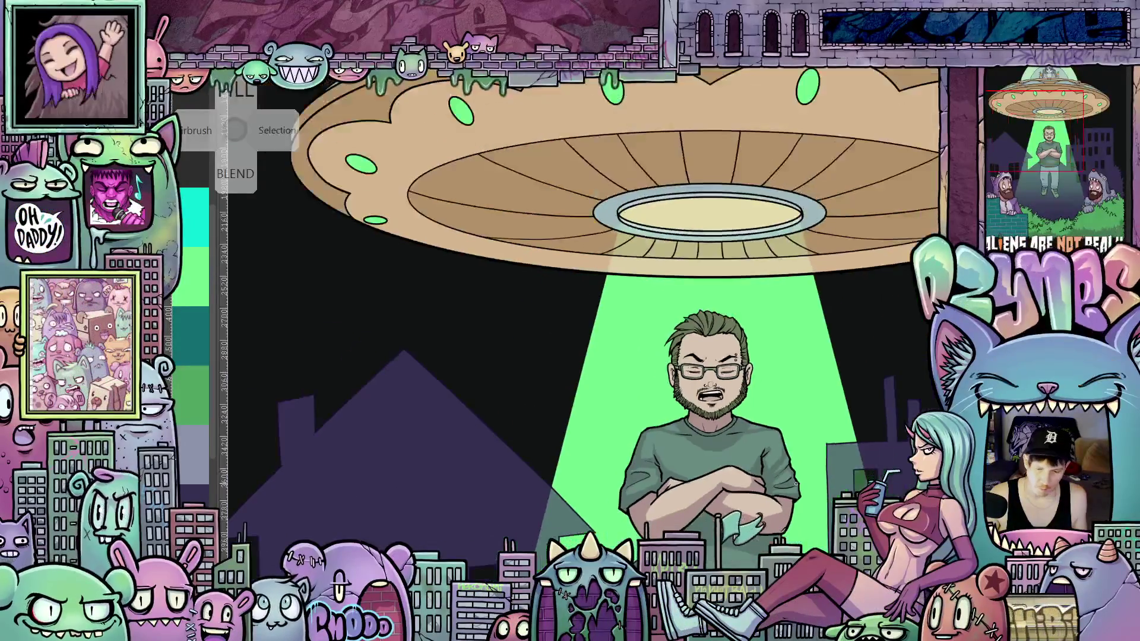
{"action": "scroll", "coordinate": [776, 334], "scroll_direction": "down", "scroll_amount": 2}
{"action": "scroll", "coordinate": [664, 337], "scroll_direction": "up", "scroll_amount": 6}
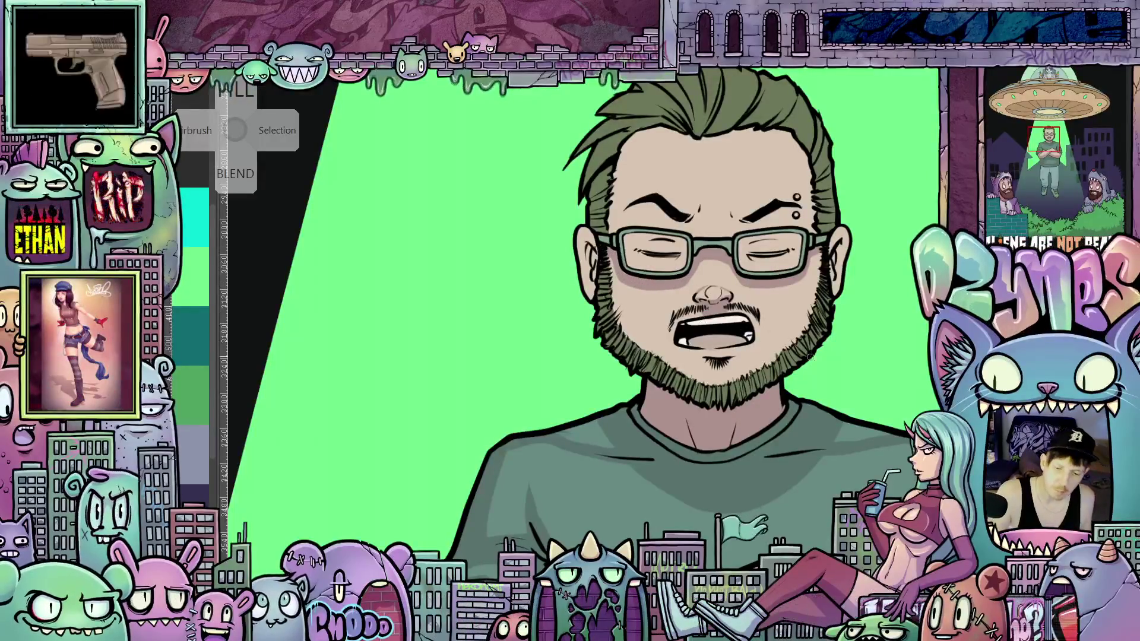
{"action": "left_click_drag", "start_coordinate": [797, 399], "coordinate": [540, 284]}
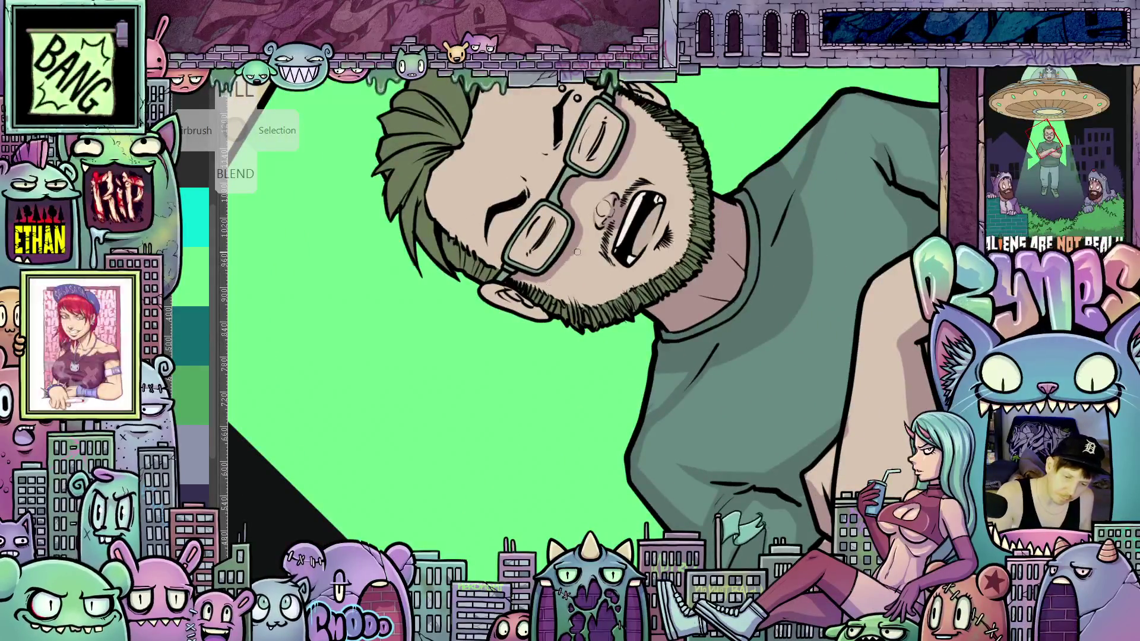
{"action": "left_click_drag", "start_coordinate": [561, 272], "coordinate": [481, 304]}
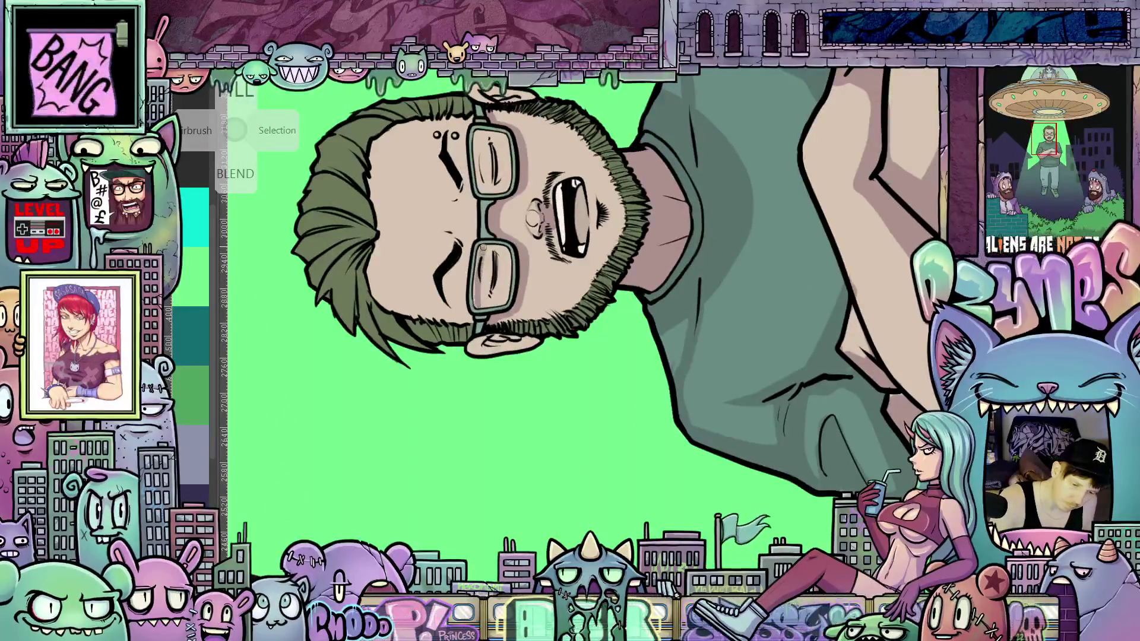
{"action": "scroll", "coordinate": [515, 255], "scroll_direction": "up", "scroll_amount": 5}
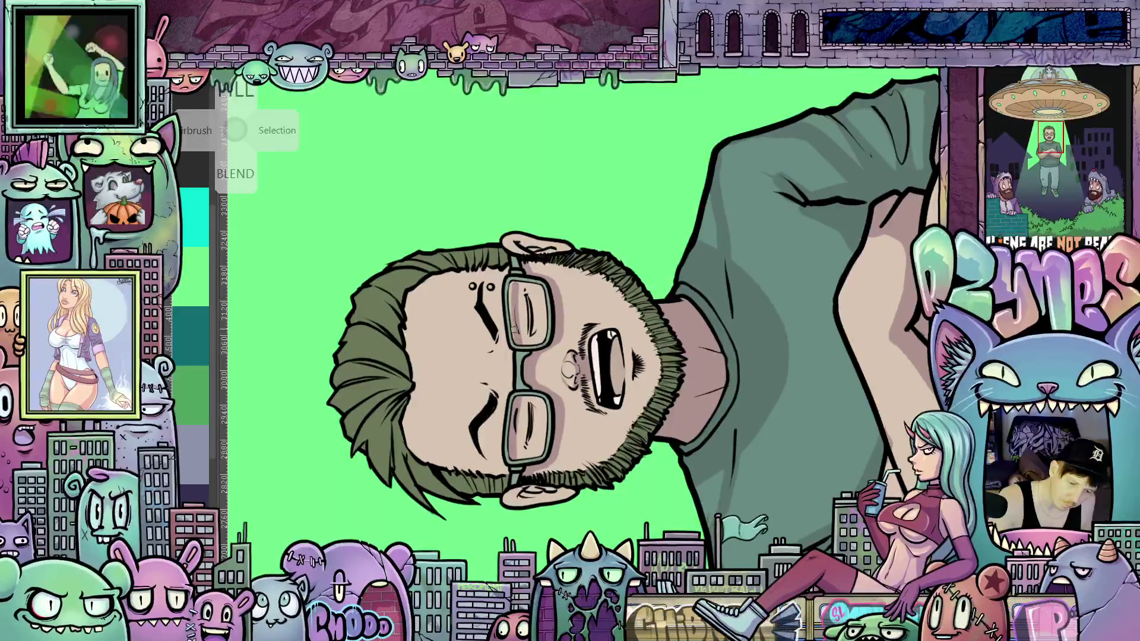
{"action": "left_click_drag", "start_coordinate": [689, 264], "coordinate": [466, 295]}
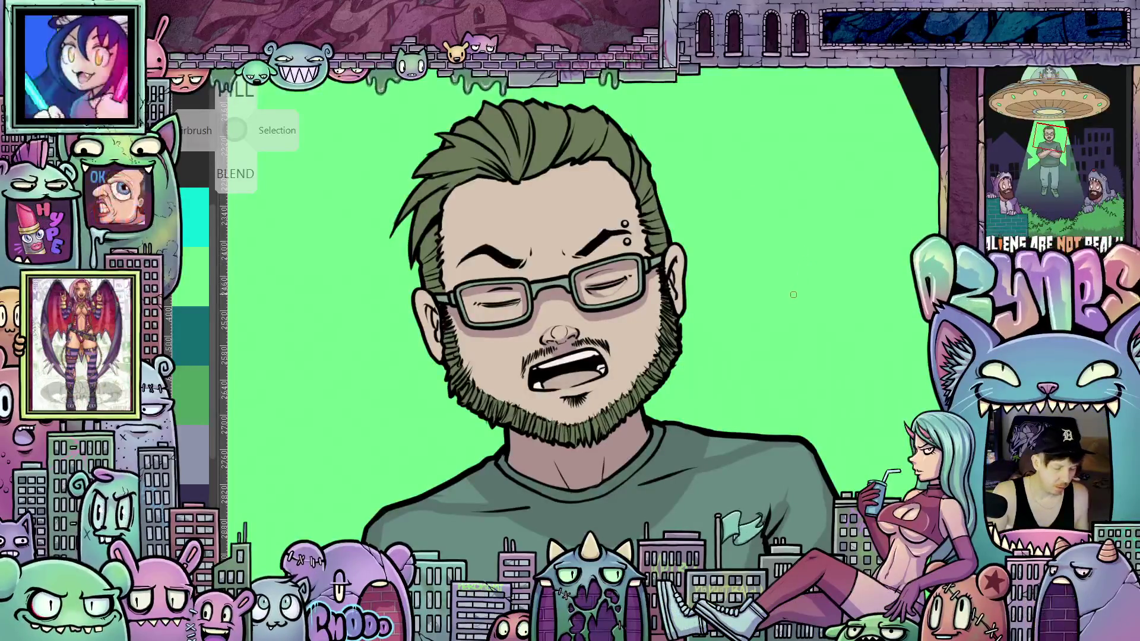
{"action": "mouse_move", "coordinate": [790, 300]}
{"action": "left_mouse_down"}
{"action": "mouse_move", "coordinate": [776, 247]}
{"action": "mouse_move", "coordinate": [683, 135]}
{"action": "left_mouse_up"}
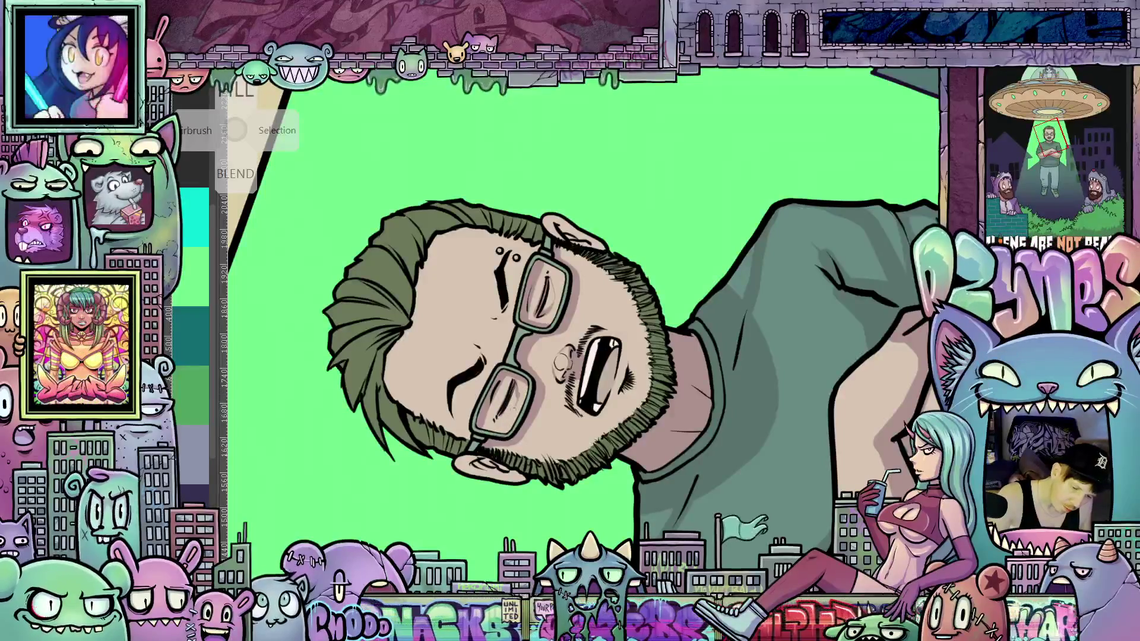
{"action": "left_click_drag", "start_coordinate": [815, 344], "coordinate": [542, 390]}
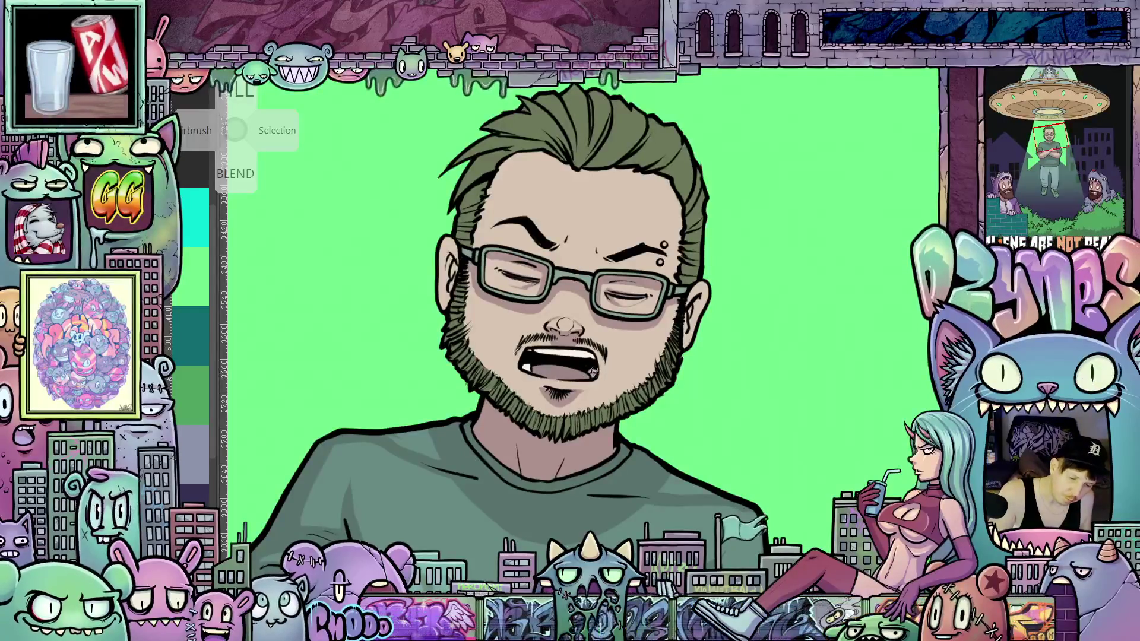
{"action": "left_click_drag", "start_coordinate": [530, 366], "coordinate": [568, 401]}
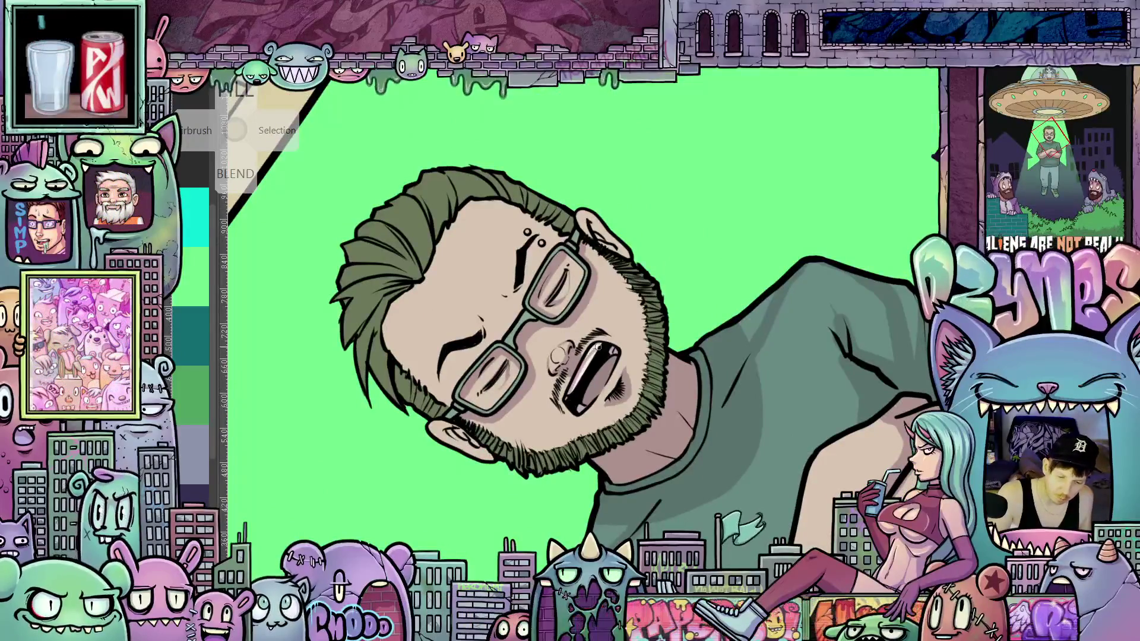
{"action": "key", "text": "ctrl+0"}
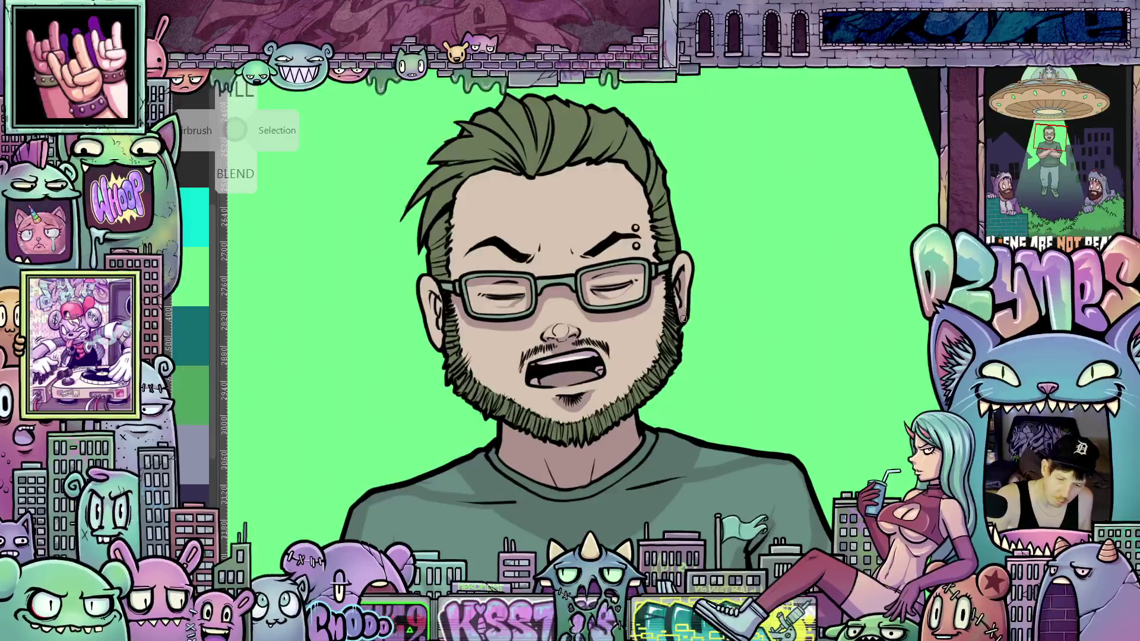
{"action": "left_click_drag", "start_coordinate": [667, 395], "coordinate": [771, 397]}
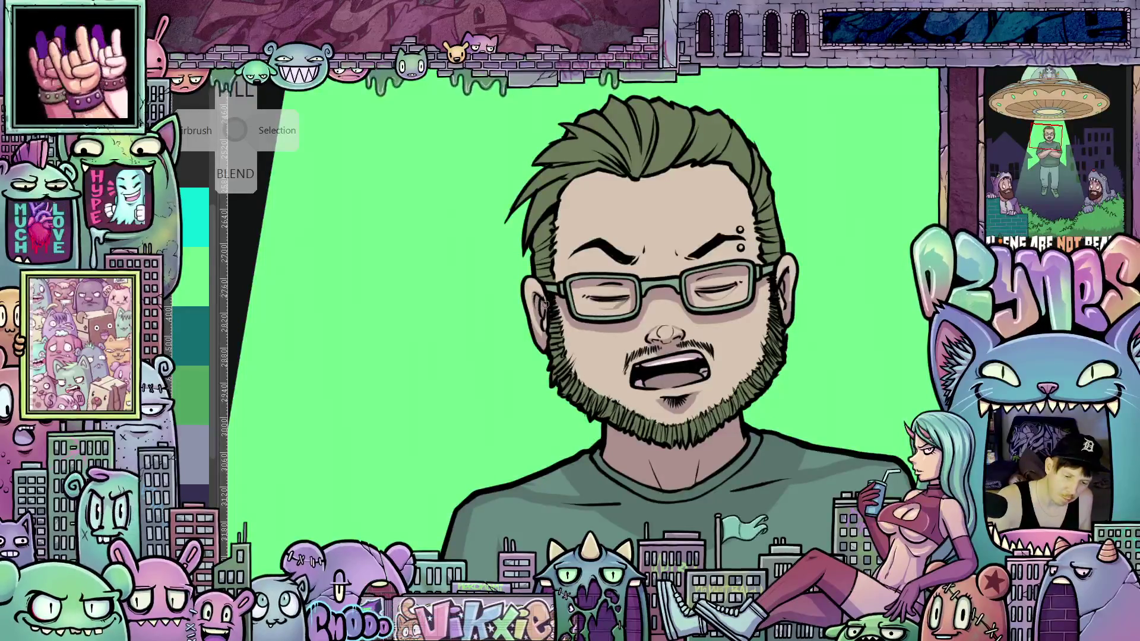
{"action": "mouse_move", "coordinate": [775, 348]}
{"action": "left_mouse_down"}
{"action": "mouse_move", "coordinate": [703, 437]}
{"action": "mouse_move", "coordinate": [756, 389]}
{"action": "mouse_move", "coordinate": [713, 345]}
{"action": "left_mouse_up"}
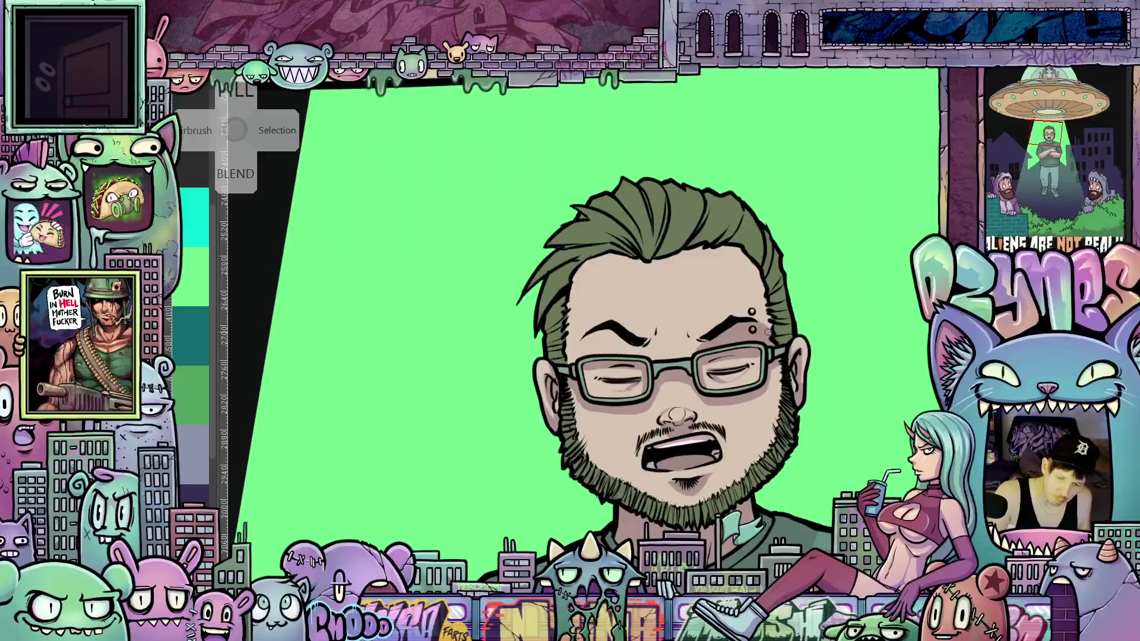
{"action": "left_click_drag", "start_coordinate": [759, 369], "coordinate": [692, 371]}
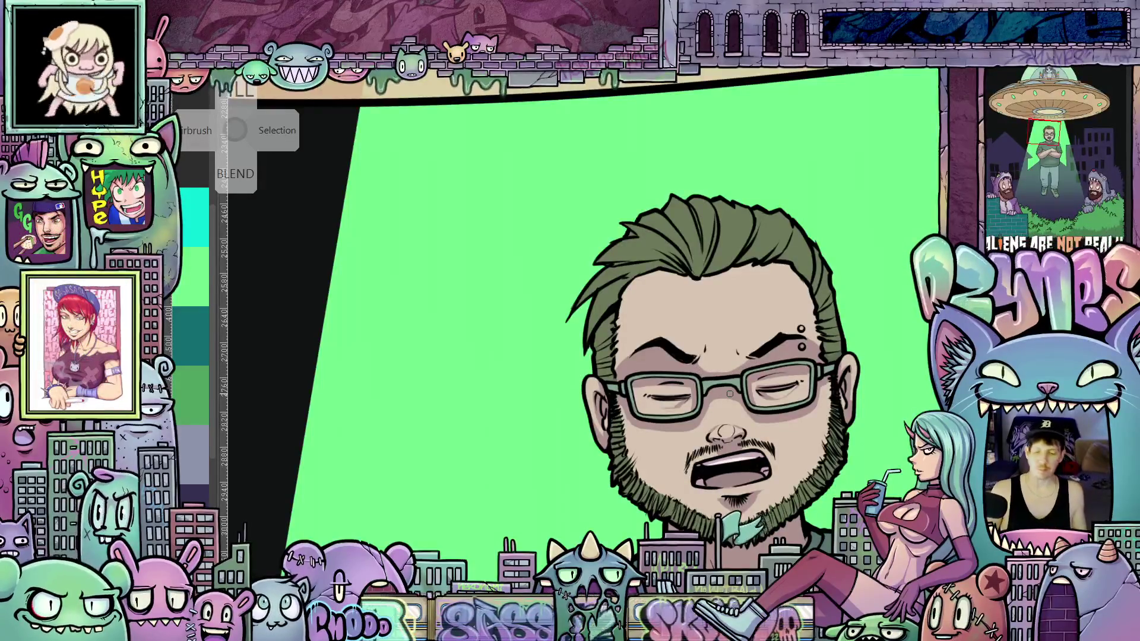
{"action": "mouse_move", "coordinate": [729, 393]}
{"action": "left_mouse_down"}
{"action": "mouse_move", "coordinate": [736, 451]}
{"action": "mouse_move", "coordinate": [747, 415]}
{"action": "mouse_move", "coordinate": [765, 485]}
{"action": "mouse_move", "coordinate": [783, 464]}
{"action": "mouse_move", "coordinate": [760, 318]}
{"action": "left_mouse_up"}
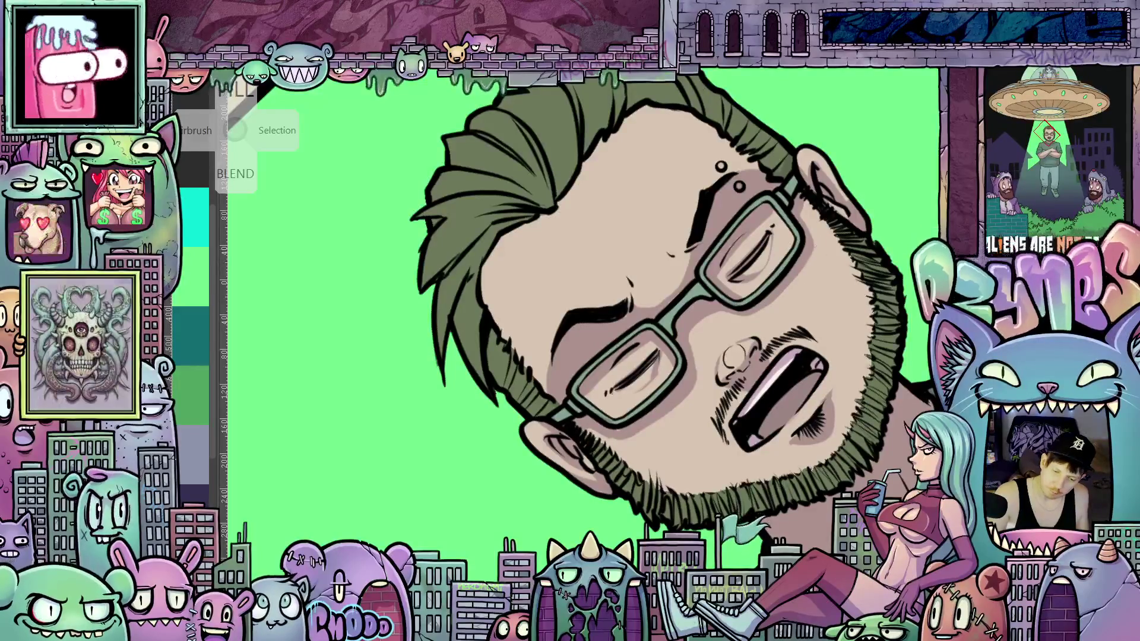
{"action": "left_click_drag", "start_coordinate": [780, 302], "coordinate": [855, 266]}
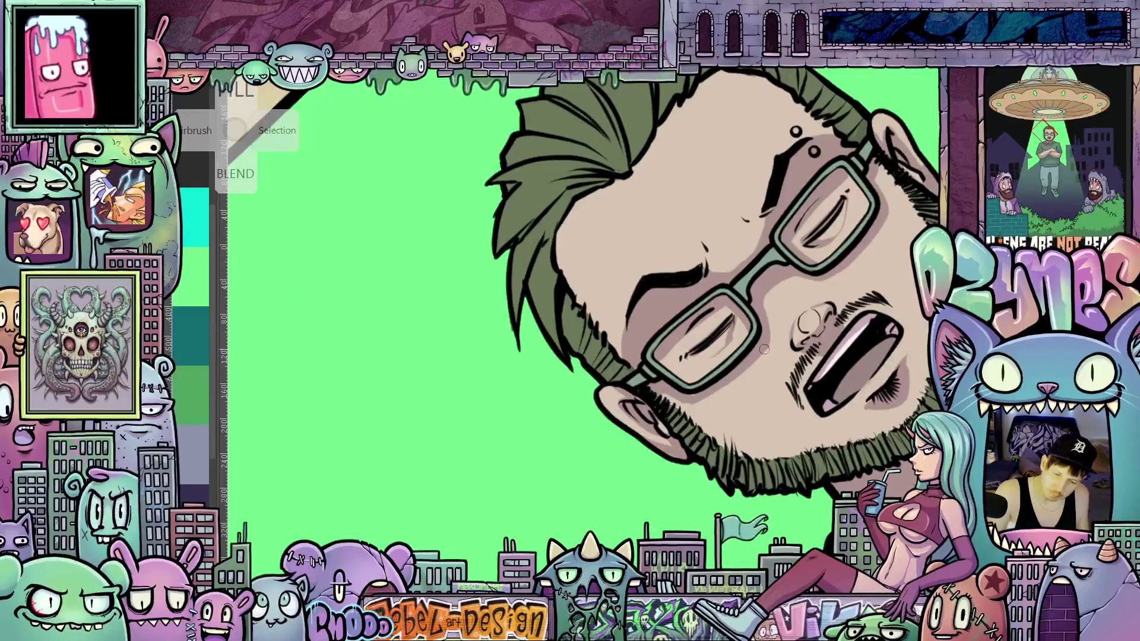
{"action": "left_click_drag", "start_coordinate": [768, 356], "coordinate": [634, 451]}
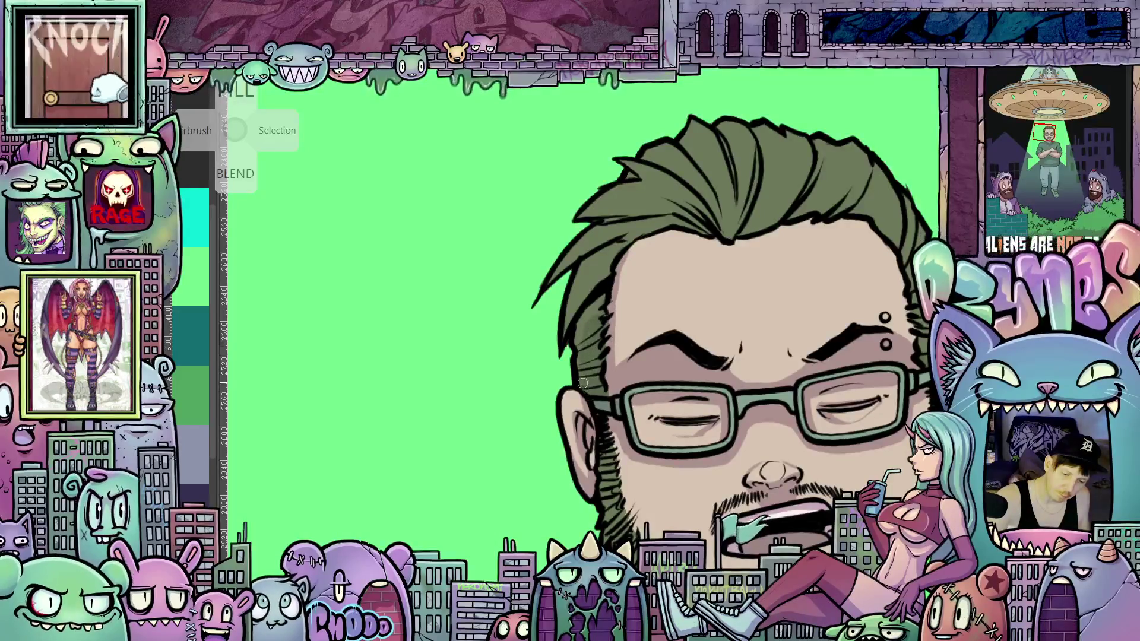
{"action": "left_click_drag", "start_coordinate": [584, 324], "coordinate": [330, 312]}
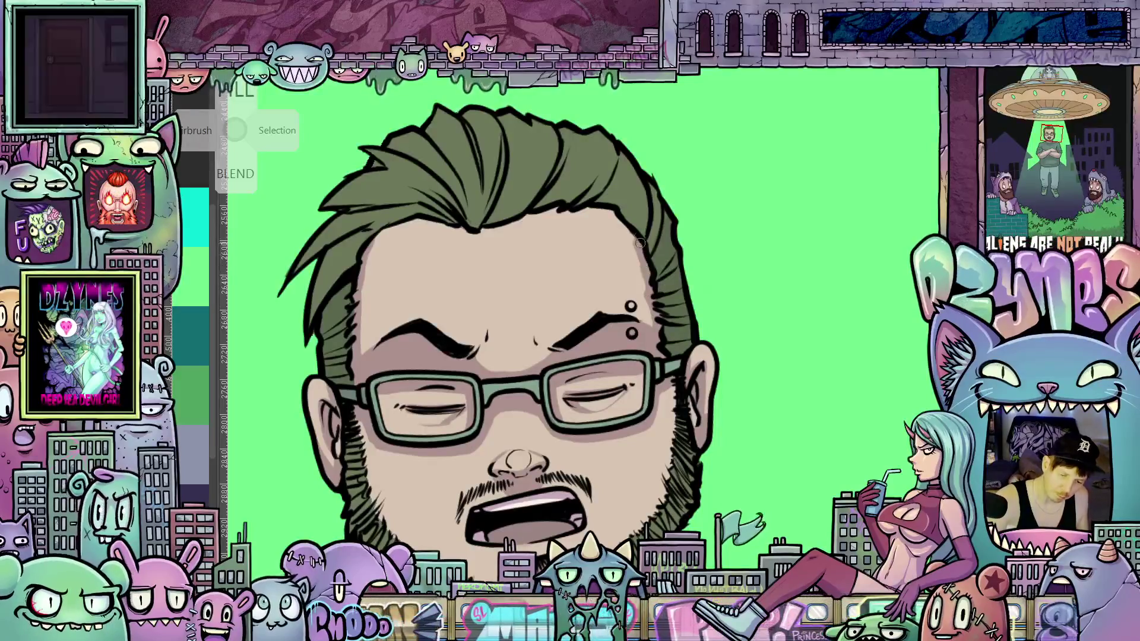
{"action": "left_click_drag", "start_coordinate": [359, 286], "coordinate": [543, 319]}
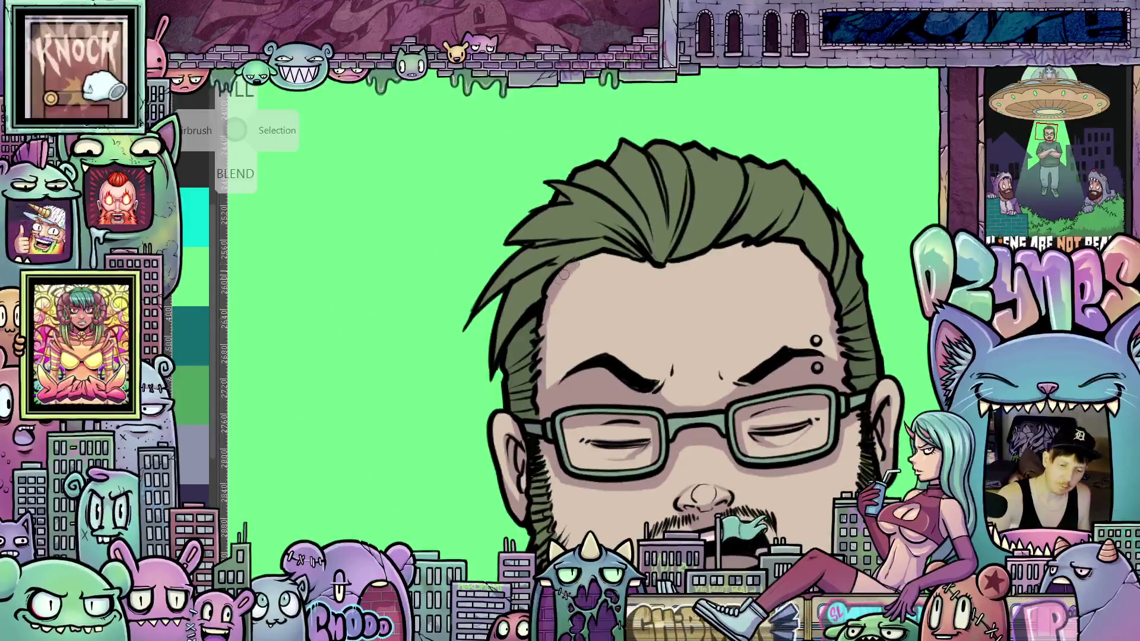
{"action": "left_click_drag", "start_coordinate": [772, 374], "coordinate": [527, 341]}
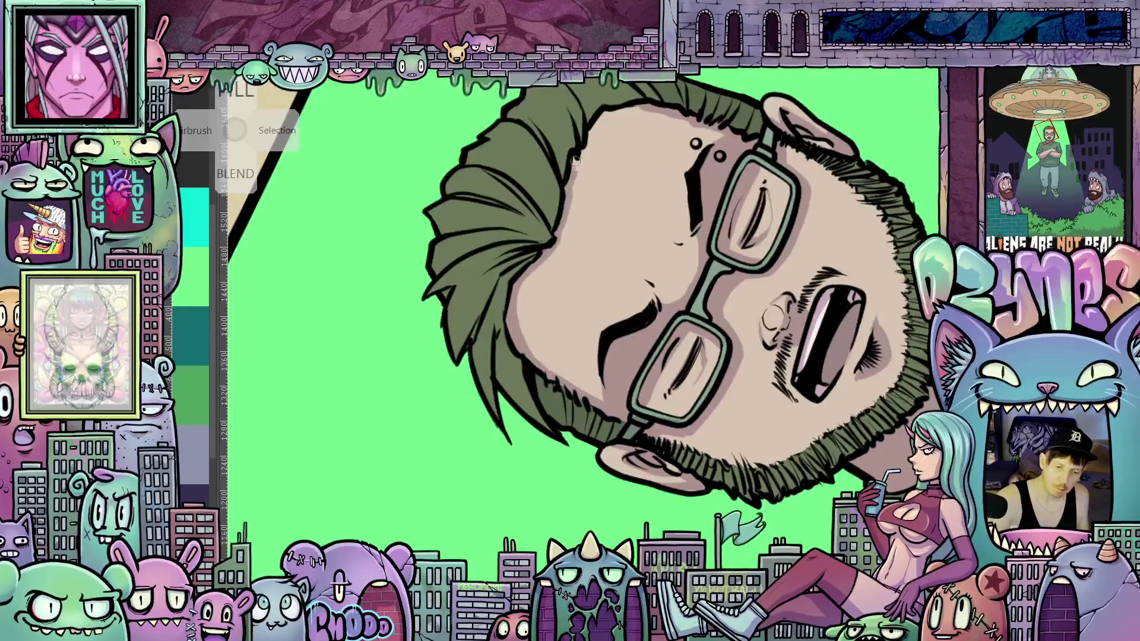
{"action": "mouse_move", "coordinate": [816, 189]}
{"action": "left_mouse_down"}
{"action": "mouse_move", "coordinate": [682, 178]}
{"action": "mouse_move", "coordinate": [540, 352]}
{"action": "left_mouse_up"}
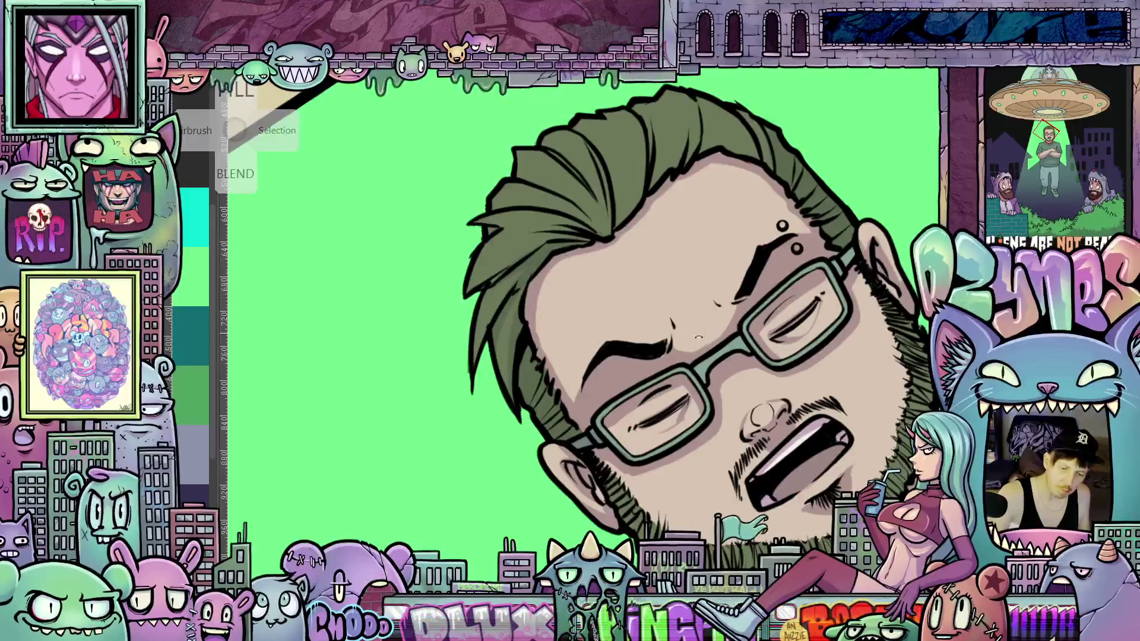
{"action": "mouse_move", "coordinate": [697, 336]}
{"action": "left_mouse_down"}
{"action": "mouse_move", "coordinate": [830, 249]}
{"action": "mouse_move", "coordinate": [570, 391]}
{"action": "left_mouse_up"}
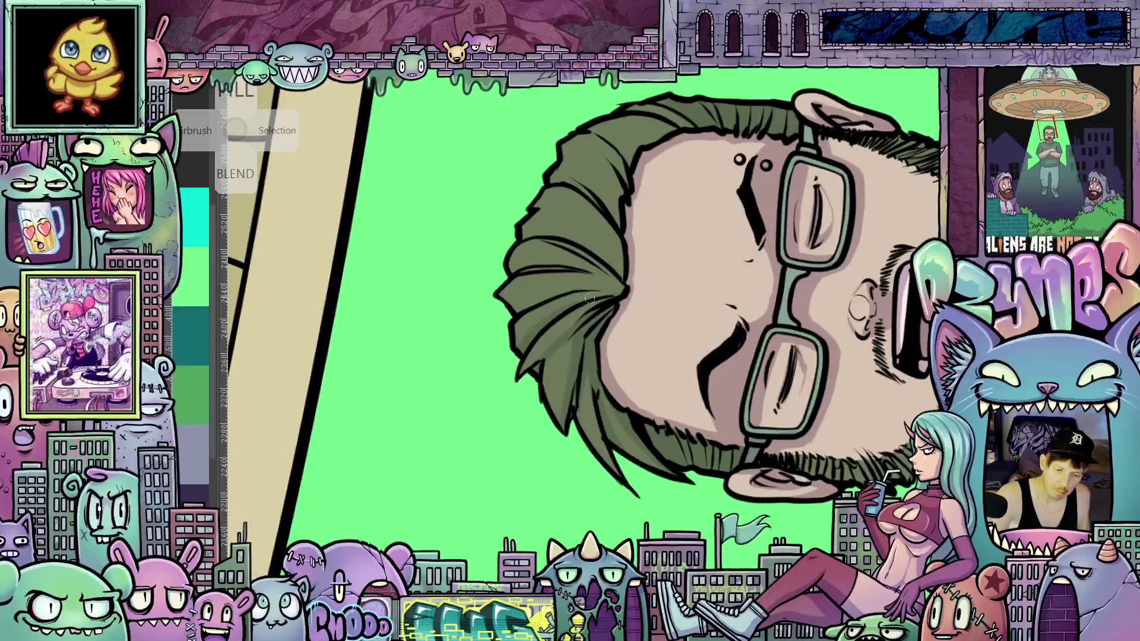
{"action": "left_click_drag", "start_coordinate": [622, 300], "coordinate": [640, 327]}
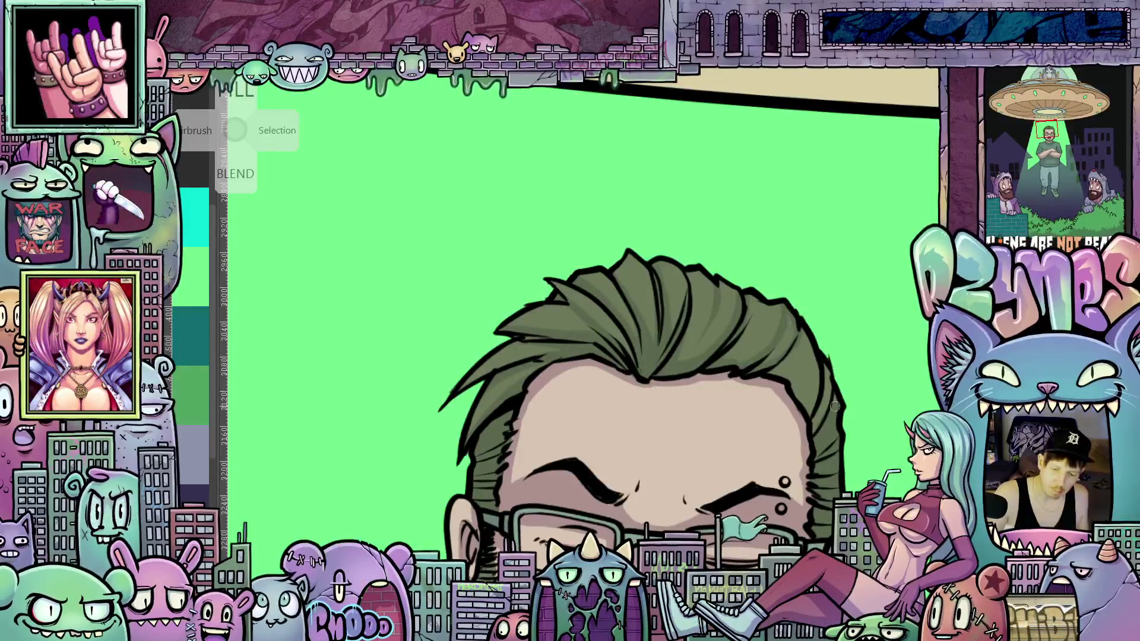
{"action": "left_click_drag", "start_coordinate": [841, 444], "coordinate": [784, 406]}
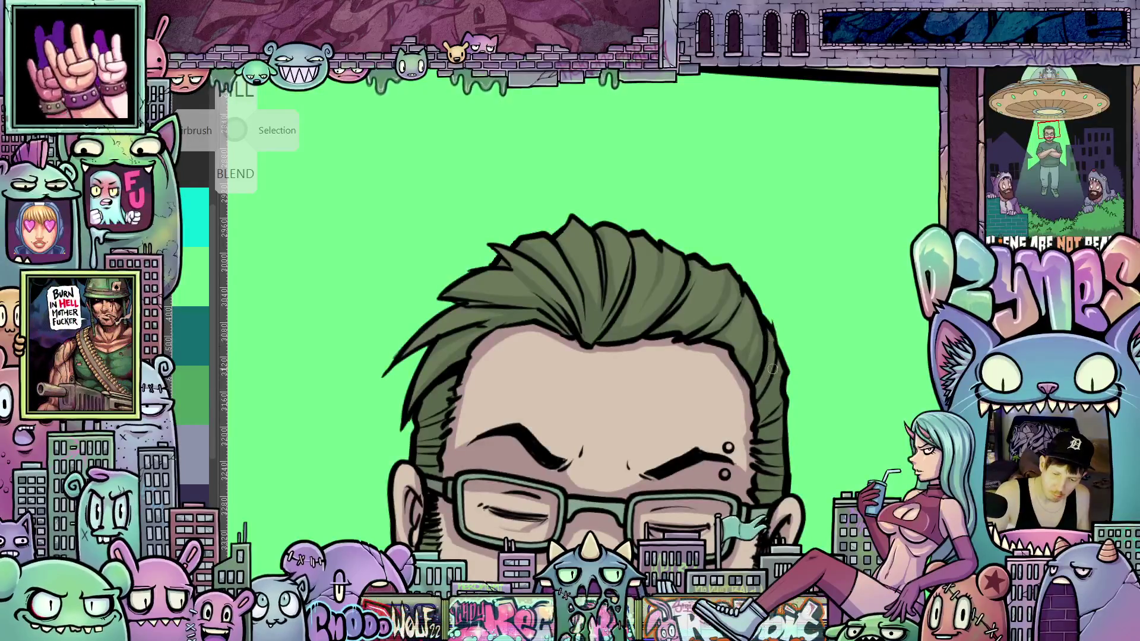
{"action": "left_click_drag", "start_coordinate": [542, 393], "coordinate": [658, 365]}
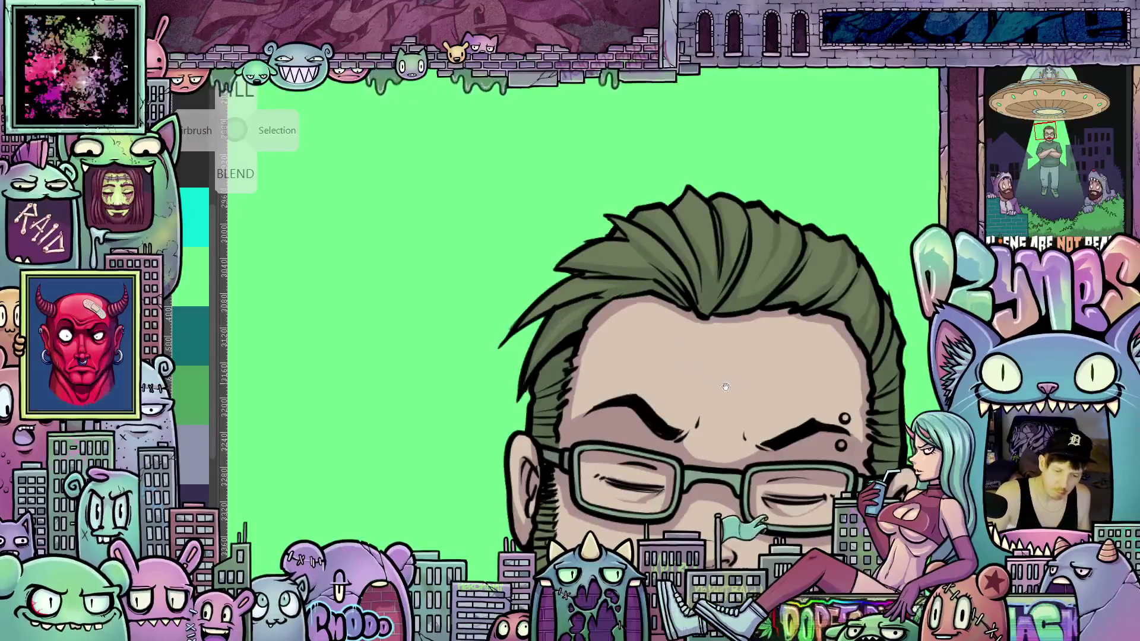
{"action": "mouse_move", "coordinate": [725, 386]}
{"action": "left_mouse_down"}
{"action": "mouse_move", "coordinate": [629, 385]}
{"action": "mouse_move", "coordinate": [580, 368]}
{"action": "left_mouse_up"}
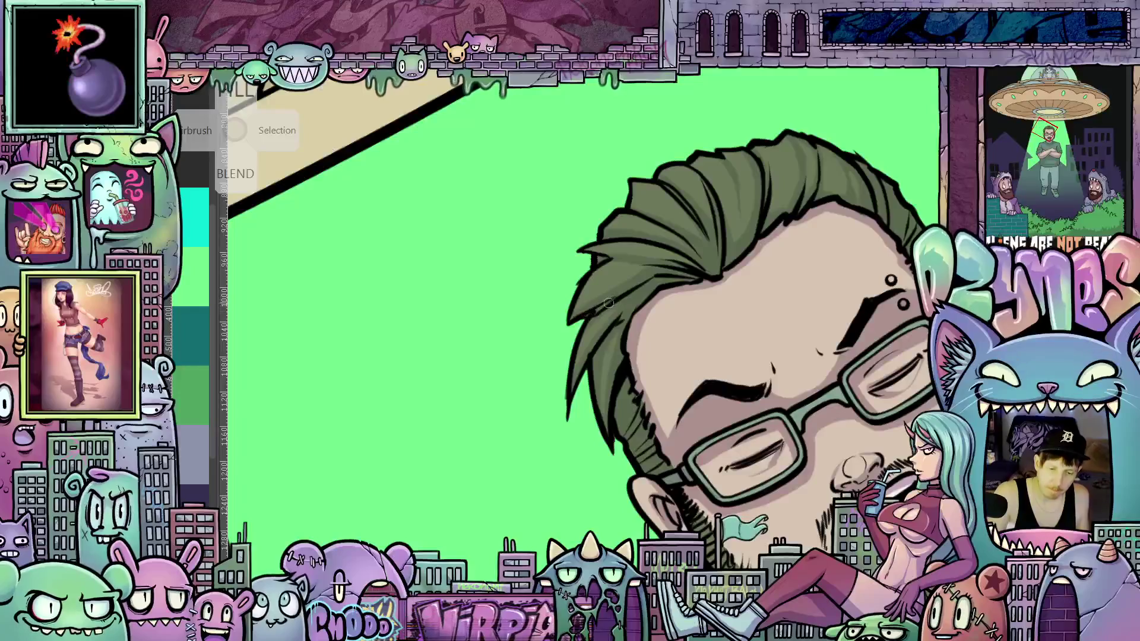
{"action": "left_click_drag", "start_coordinate": [678, 286], "coordinate": [766, 405]}
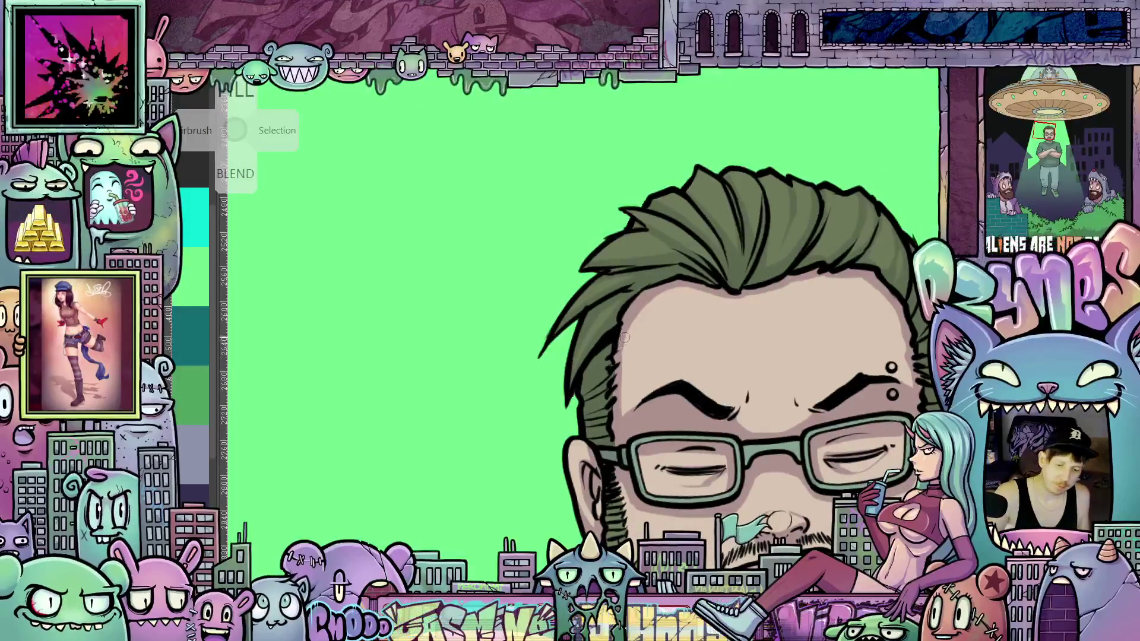
{"action": "left_click_drag", "start_coordinate": [620, 405], "coordinate": [495, 392]}
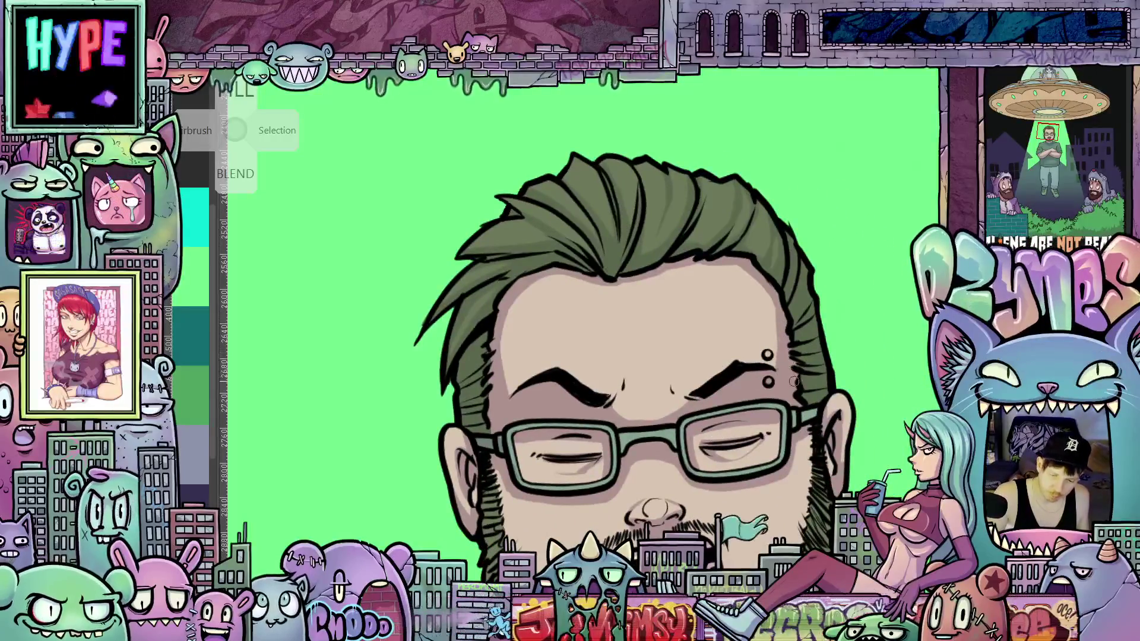
{"action": "left_click_drag", "start_coordinate": [788, 359], "coordinate": [769, 283]}
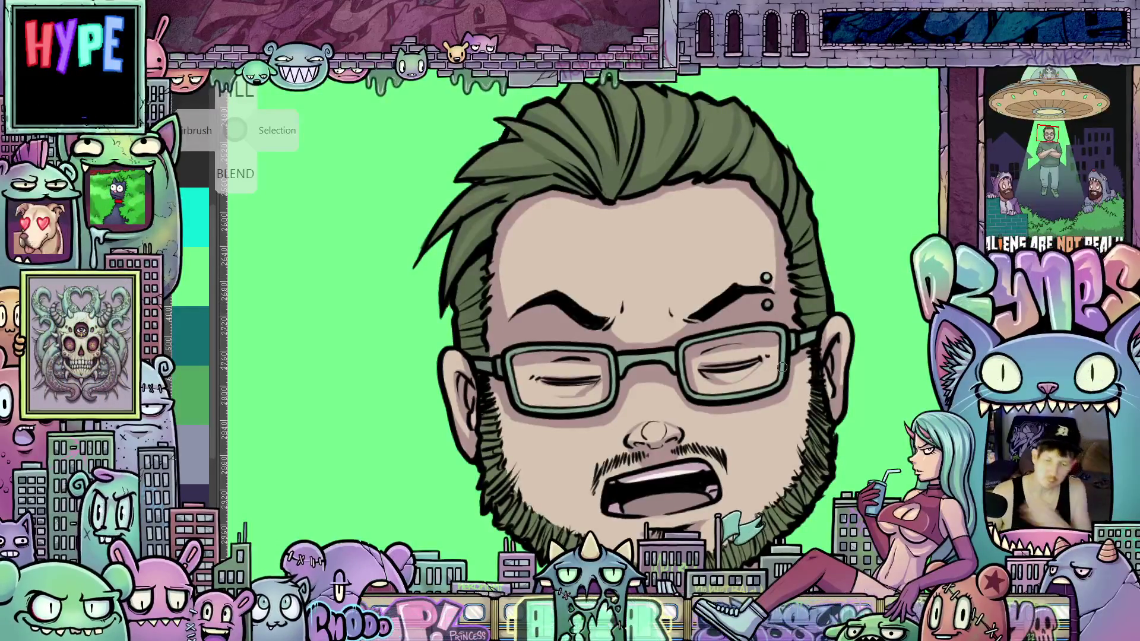
{"action": "scroll", "coordinate": [804, 377], "scroll_direction": "down", "scroll_amount": 3}
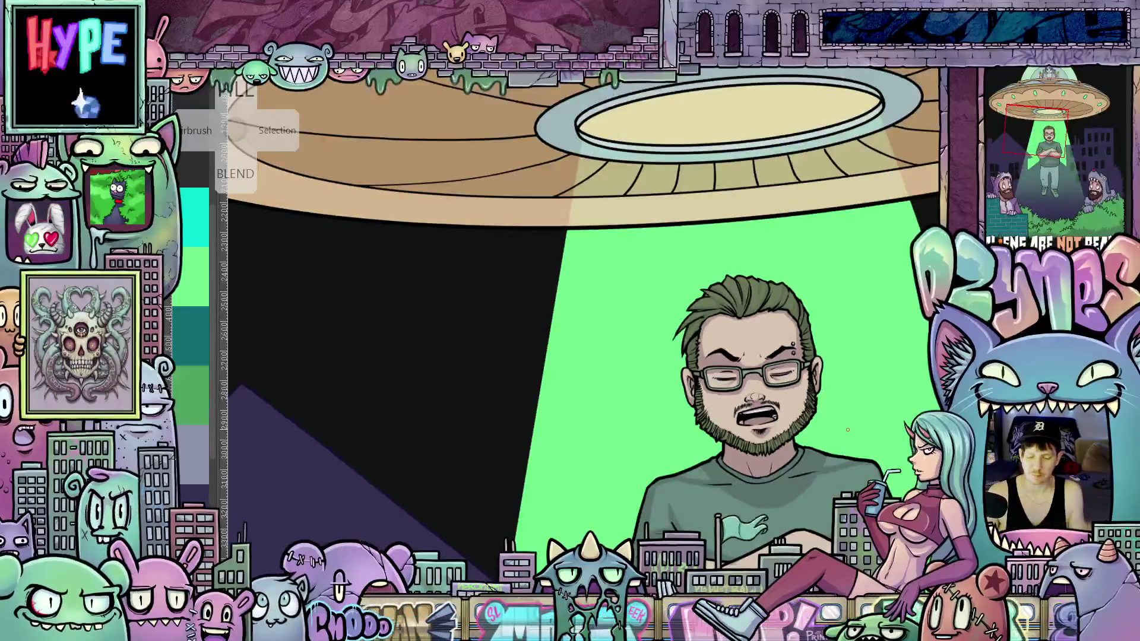
{"action": "scroll", "coordinate": [842, 416], "scroll_direction": "up", "scroll_amount": 5}
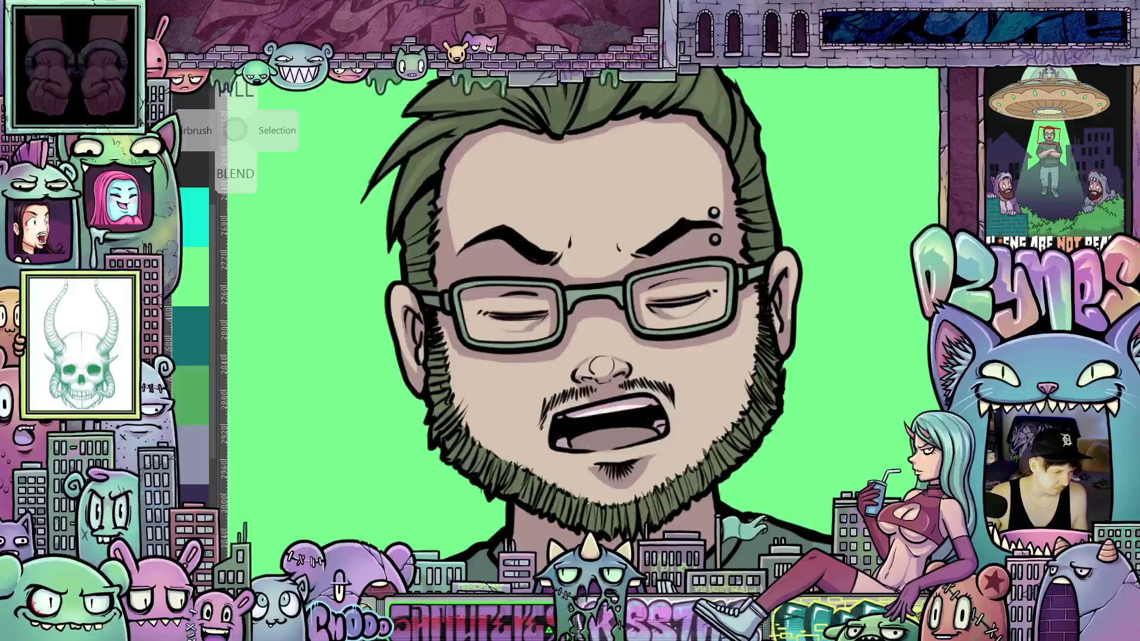
Step: Paint light grey highlight strokes down the glasses lens on the rotated, zoomed face
{"action": "scroll", "coordinate": [670, 321], "scroll_direction": "up", "scroll_amount": 2}
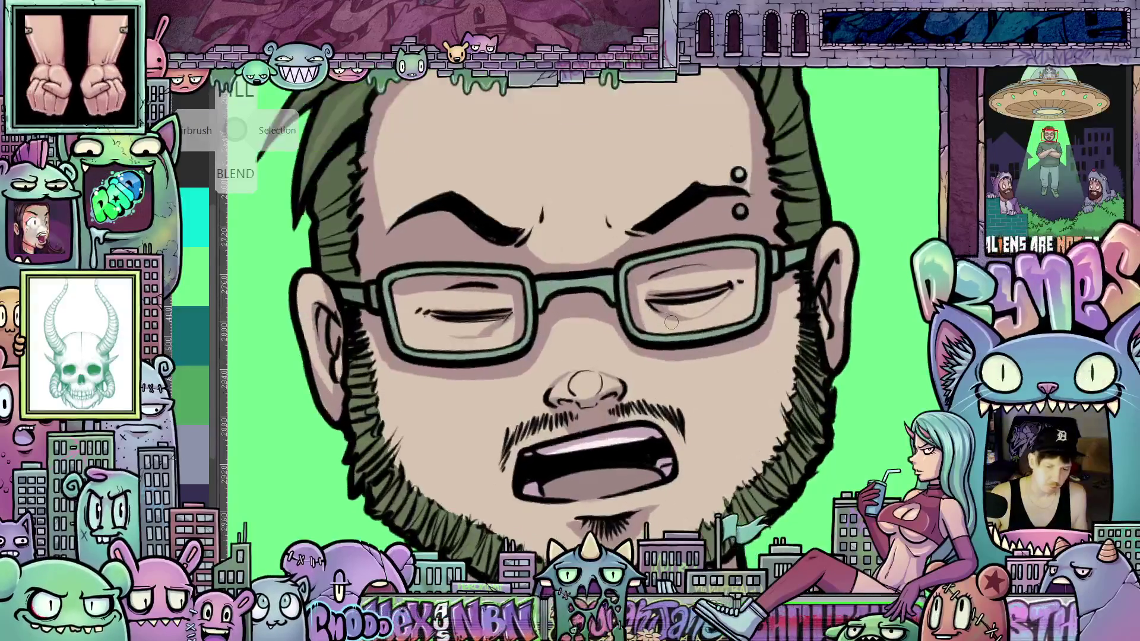
{"action": "mouse_move", "coordinate": [670, 321]}
{"action": "left_mouse_down"}
{"action": "mouse_move", "coordinate": [655, 393]}
{"action": "mouse_move", "coordinate": [632, 386]}
{"action": "left_mouse_up"}
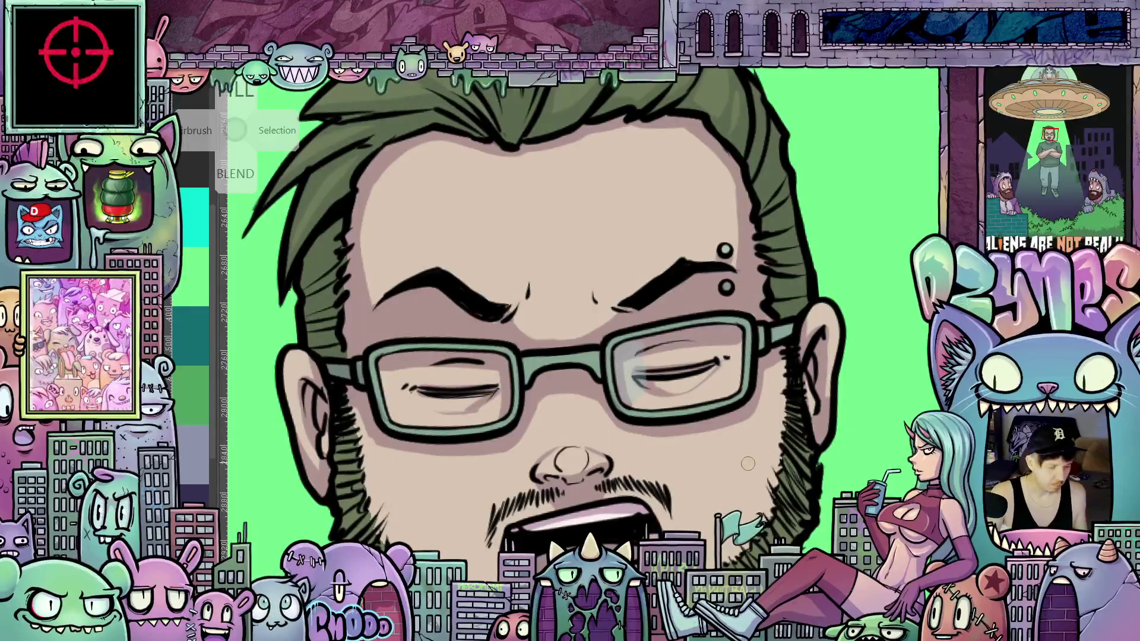
{"action": "mouse_move", "coordinate": [745, 466]}
{"action": "left_mouse_down"}
{"action": "mouse_move", "coordinate": [678, 442]}
{"action": "mouse_move", "coordinate": [673, 451]}
{"action": "left_mouse_up"}
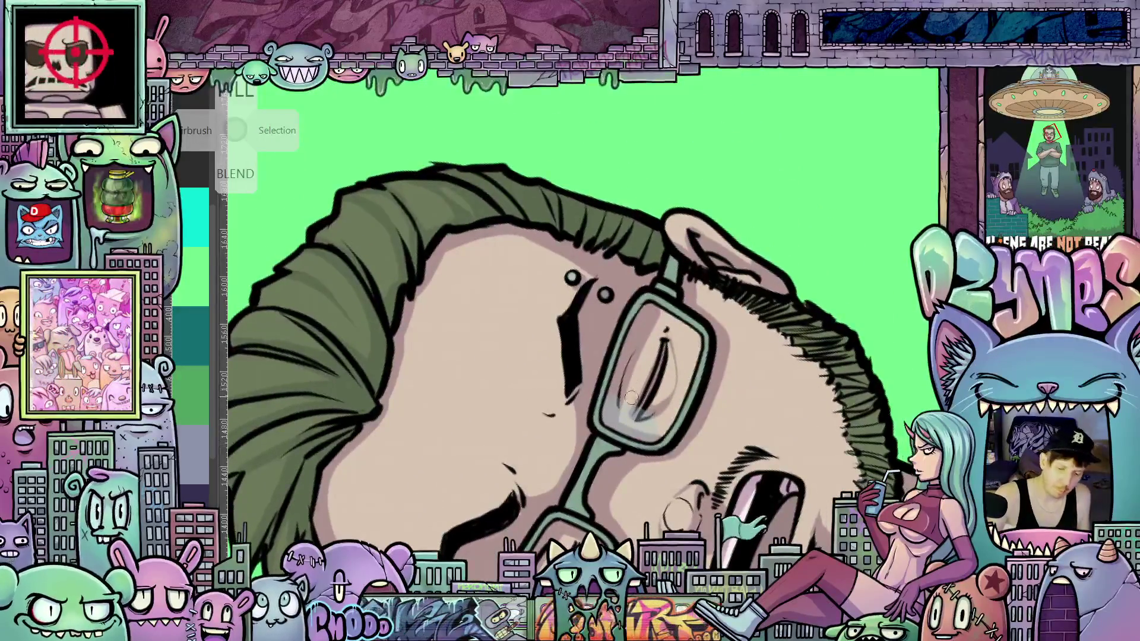
{"action": "left_click_drag", "start_coordinate": [636, 356], "coordinate": [619, 400]}
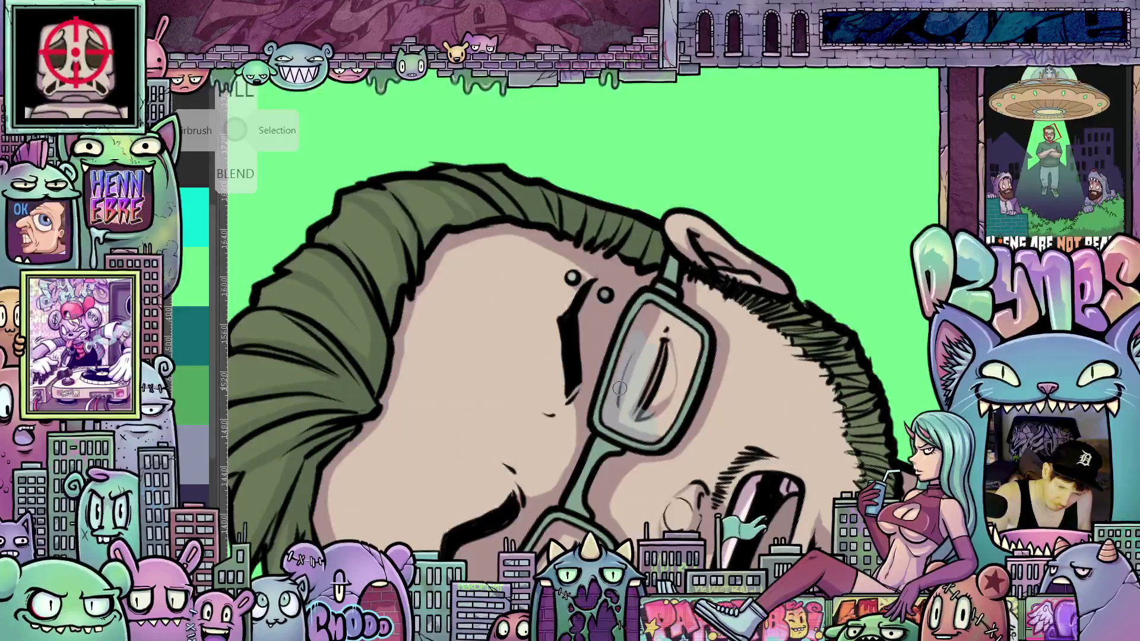
{"action": "mouse_move", "coordinate": [641, 324]}
{"action": "left_mouse_down"}
{"action": "mouse_move", "coordinate": [653, 383]}
{"action": "mouse_move", "coordinate": [643, 393]}
{"action": "left_mouse_up"}
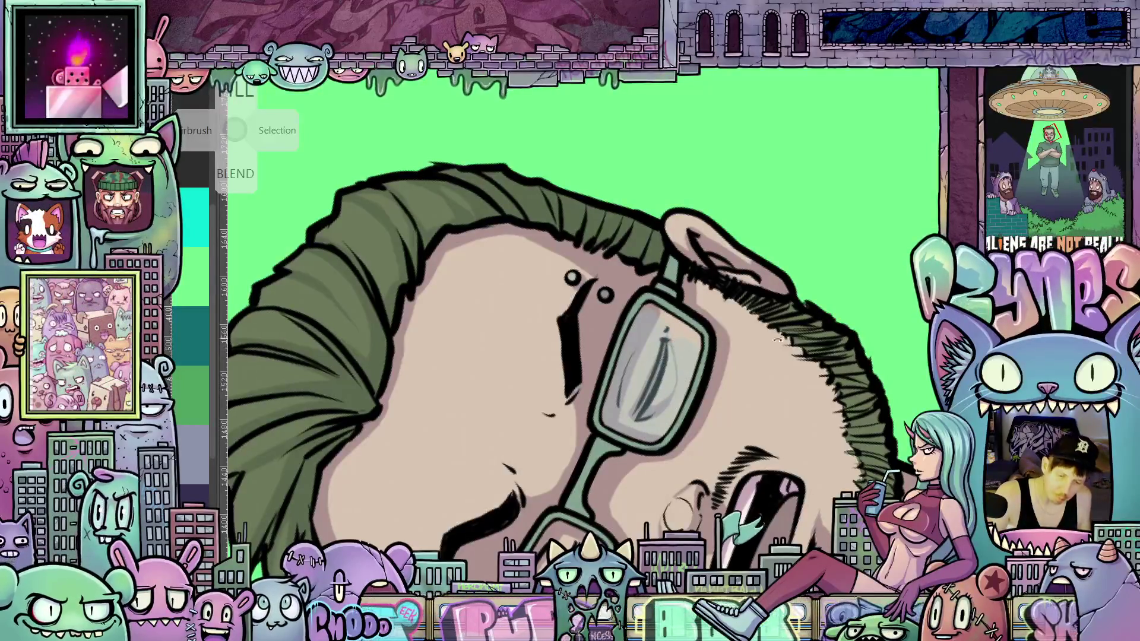
Step: Check the face from a rotated close-up, then reset the canvas rotation to upright
{"action": "key", "text": "5"}
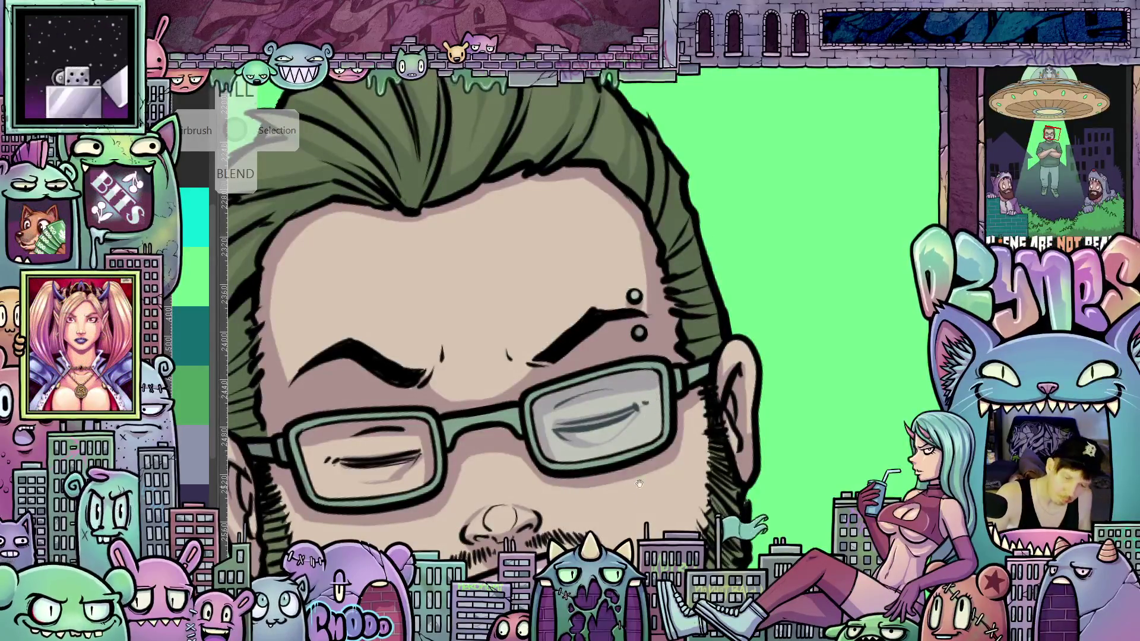
{"action": "left_click_drag", "start_coordinate": [638, 484], "coordinate": [586, 385]}
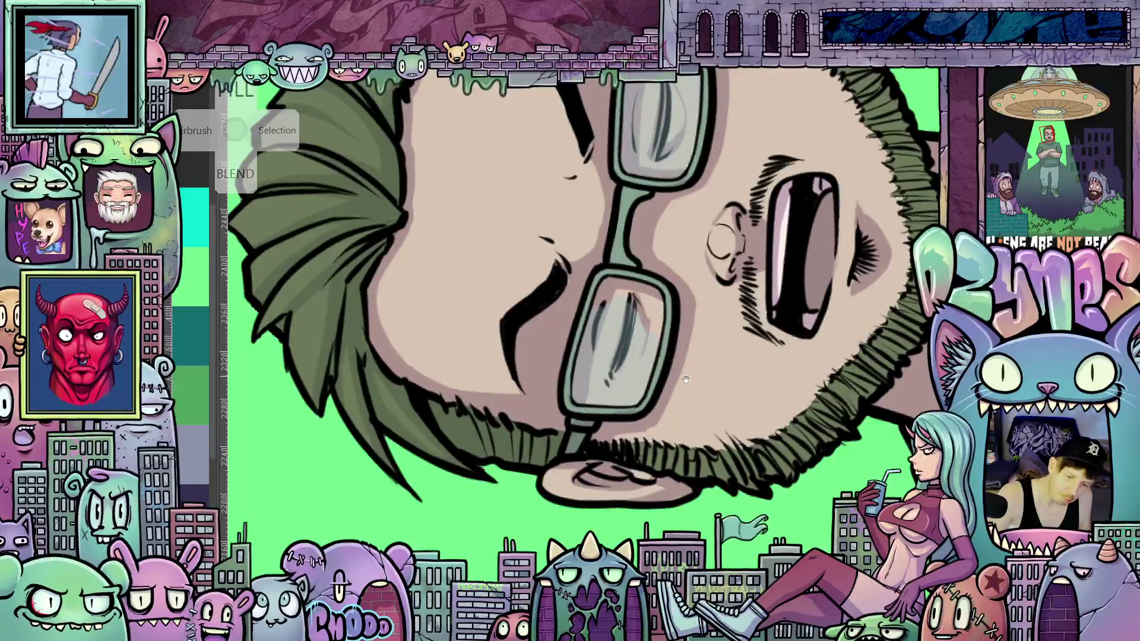
{"action": "mouse_move", "coordinate": [685, 380]}
{"action": "left_mouse_down"}
{"action": "mouse_move", "coordinate": [679, 415]}
{"action": "mouse_move", "coordinate": [642, 392]}
{"action": "left_mouse_up"}
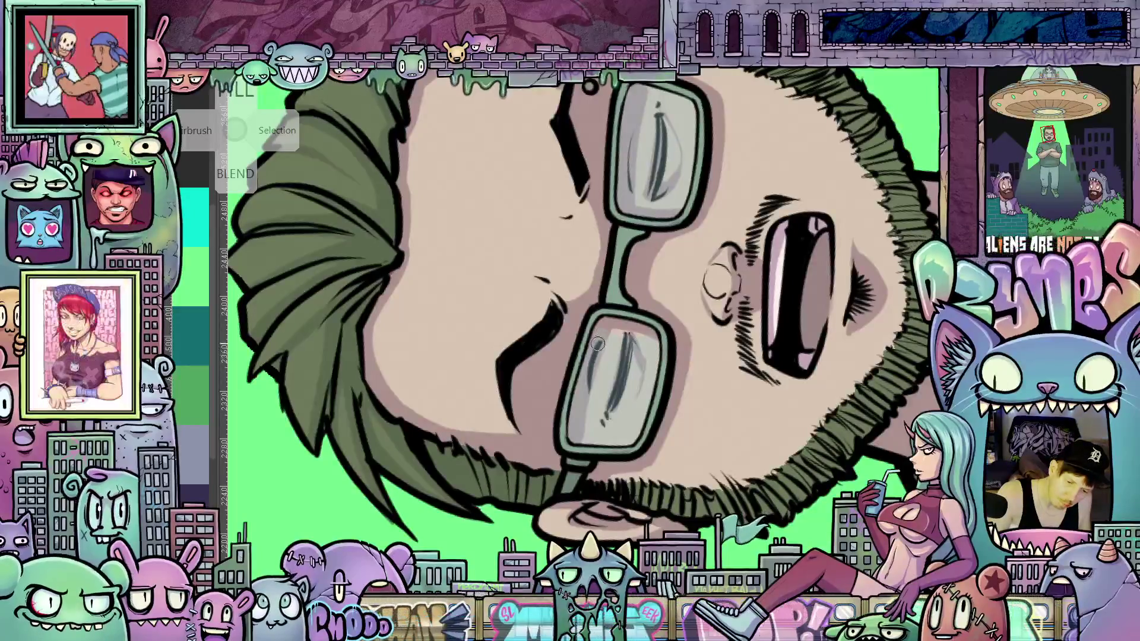
{"action": "key", "text": "5"}
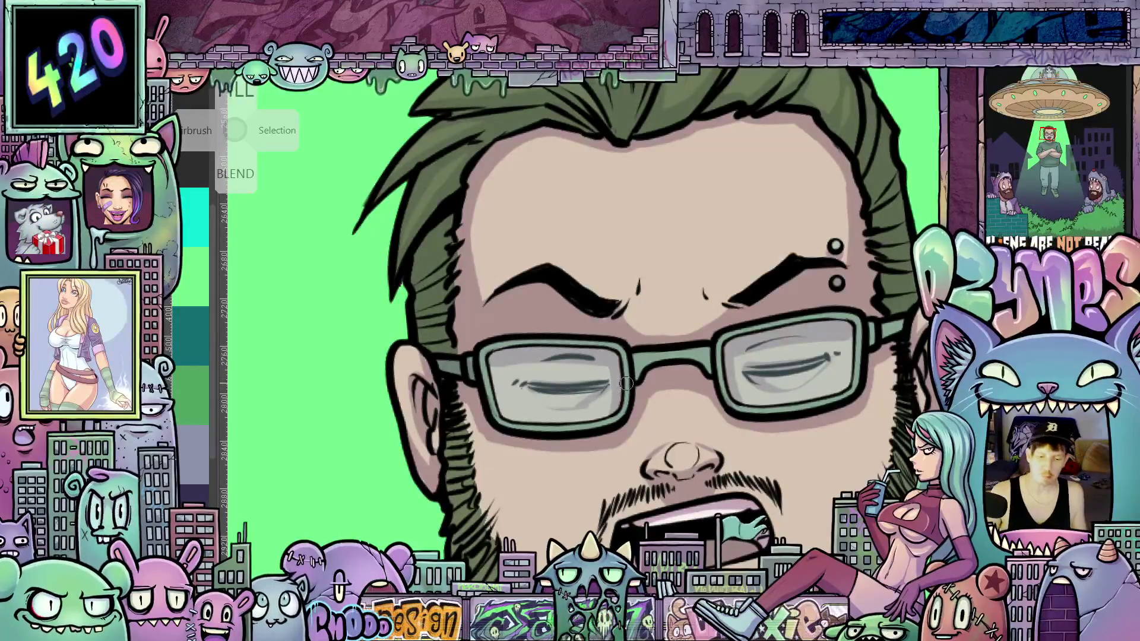
Step: Zoom and pan so the arms-crossed bearded man in the green beam fills the view
{"action": "scroll", "coordinate": [627, 383], "scroll_direction": "down", "scroll_amount": 5}
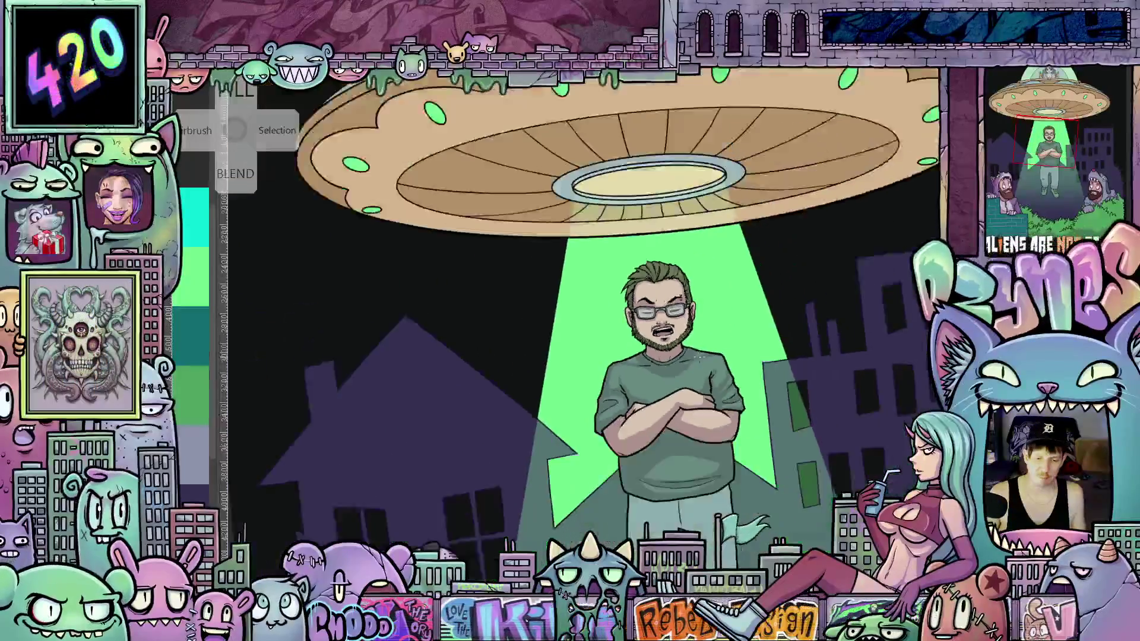
{"action": "scroll", "coordinate": [698, 358], "scroll_direction": "down", "scroll_amount": 3}
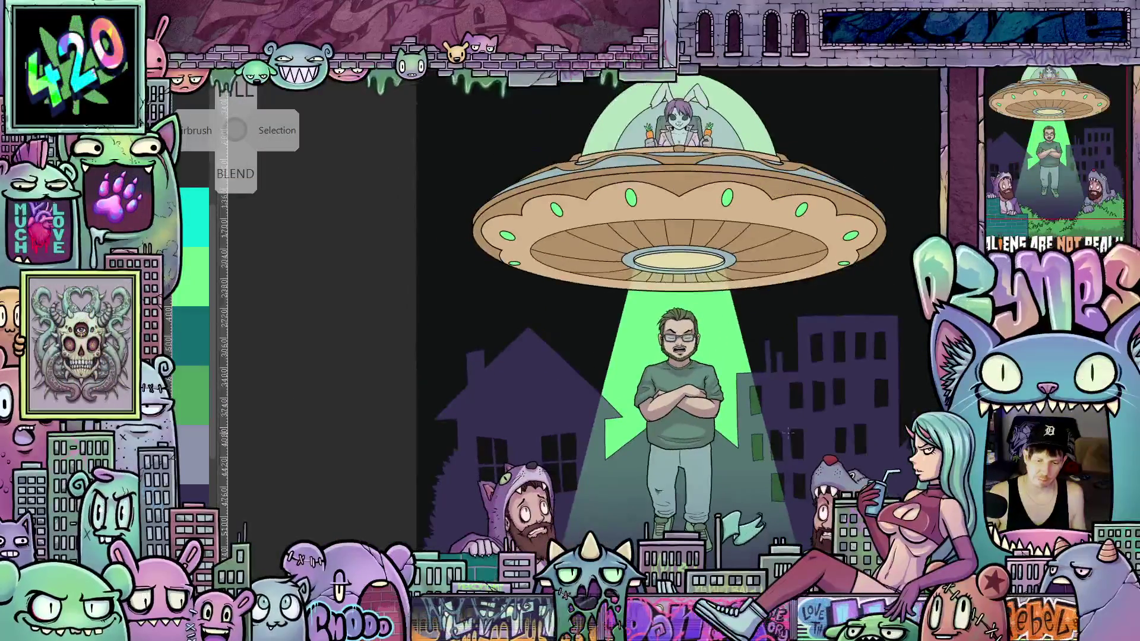
{"action": "mouse_move", "coordinate": [788, 433]}
{"action": "left_mouse_down"}
{"action": "mouse_move", "coordinate": [723, 439]}
{"action": "mouse_move", "coordinate": [748, 455]}
{"action": "left_mouse_up"}
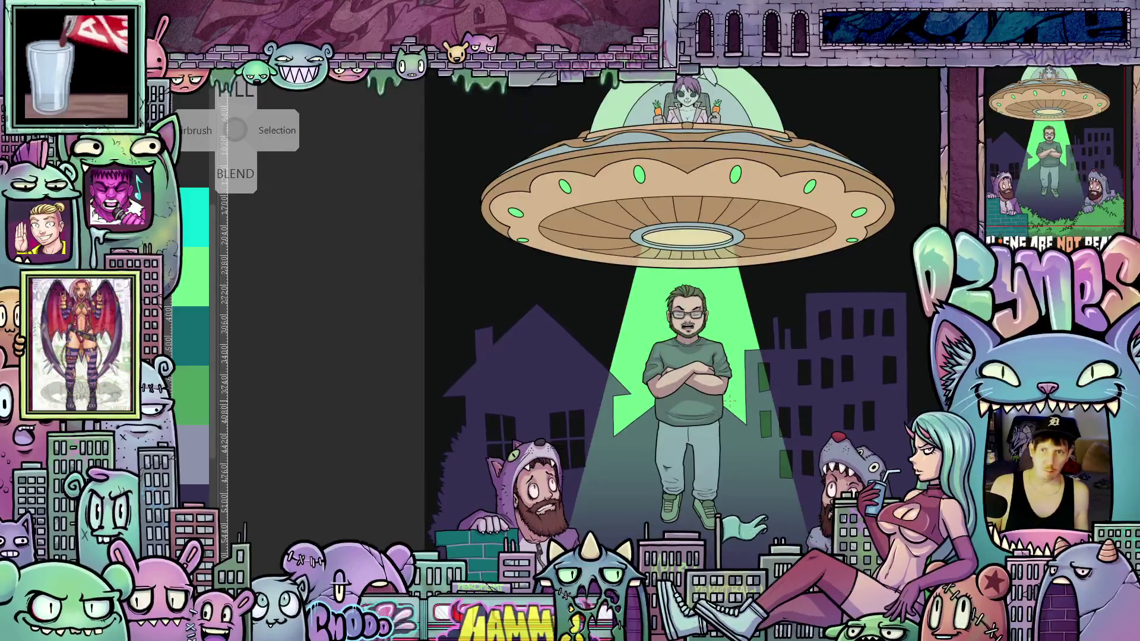
{"action": "scroll", "coordinate": [722, 412], "scroll_direction": "up", "scroll_amount": 4}
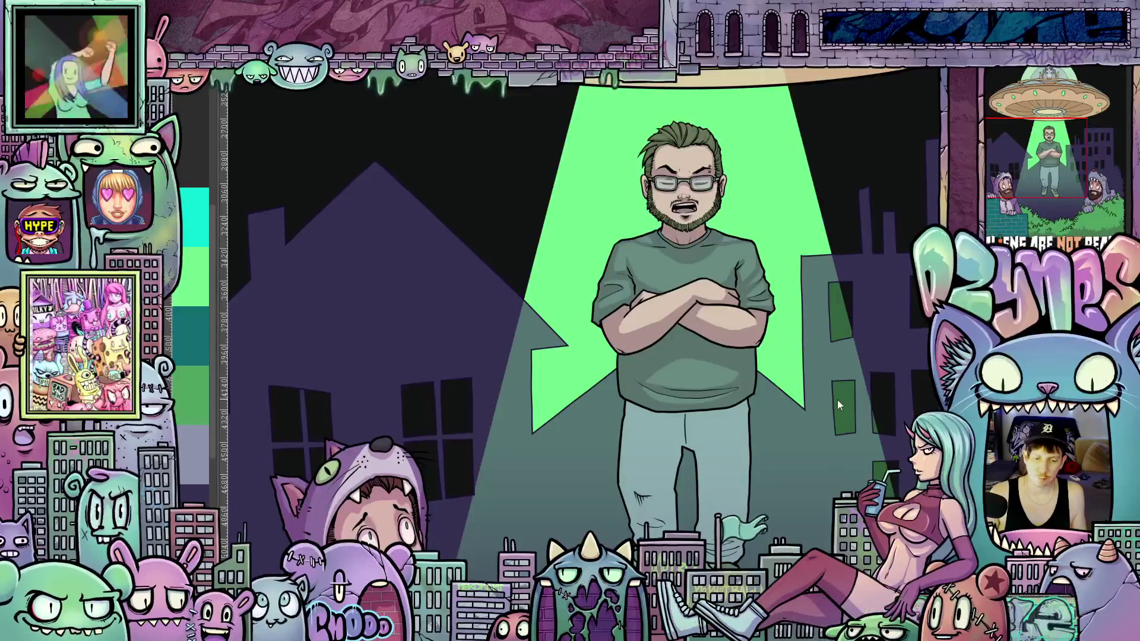
{"action": "scroll", "coordinate": [836, 400], "scroll_direction": "down", "scroll_amount": 2}
Step: Draw crease lines across the trousers and fill the upper trouser area with darker shading
{"action": "scroll", "coordinate": [815, 465], "scroll_direction": "up", "scroll_amount": 2}
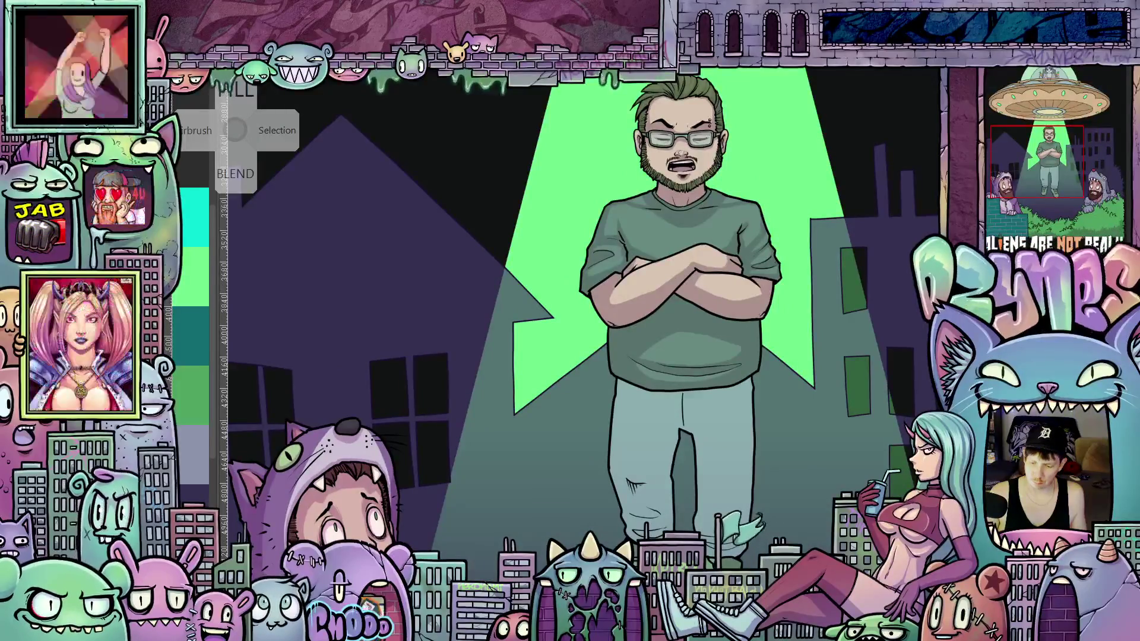
{"action": "scroll", "coordinate": [736, 427], "scroll_direction": "up", "scroll_amount": 2}
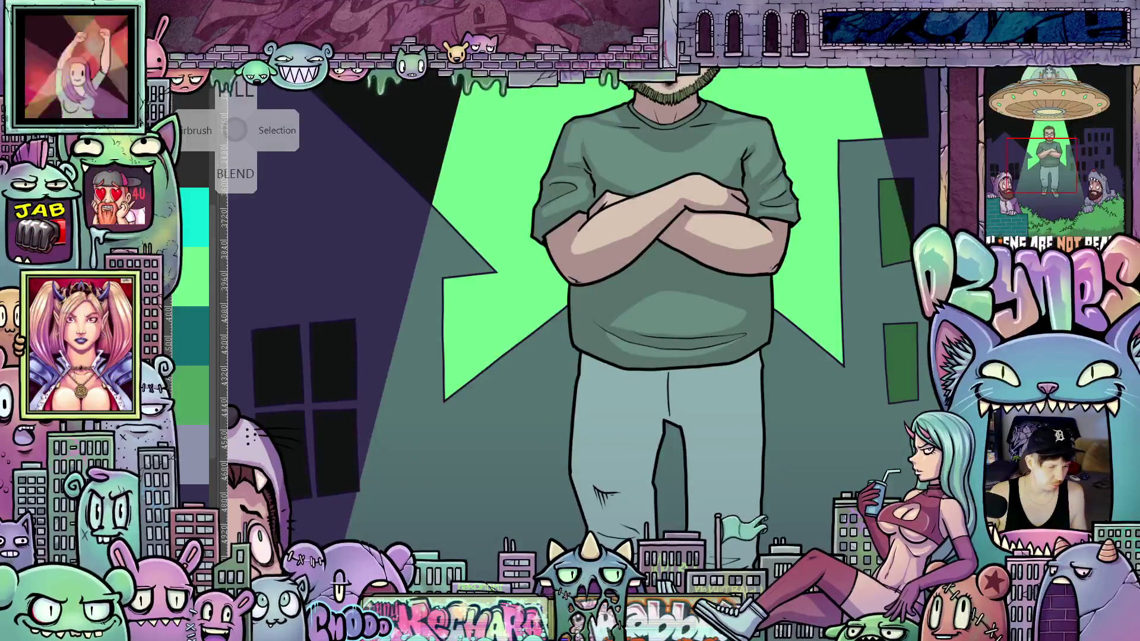
{"action": "scroll", "coordinate": [698, 423], "scroll_direction": "up", "scroll_amount": 2}
{"action": "scroll", "coordinate": [699, 437], "scroll_direction": "up", "scroll_amount": 1}
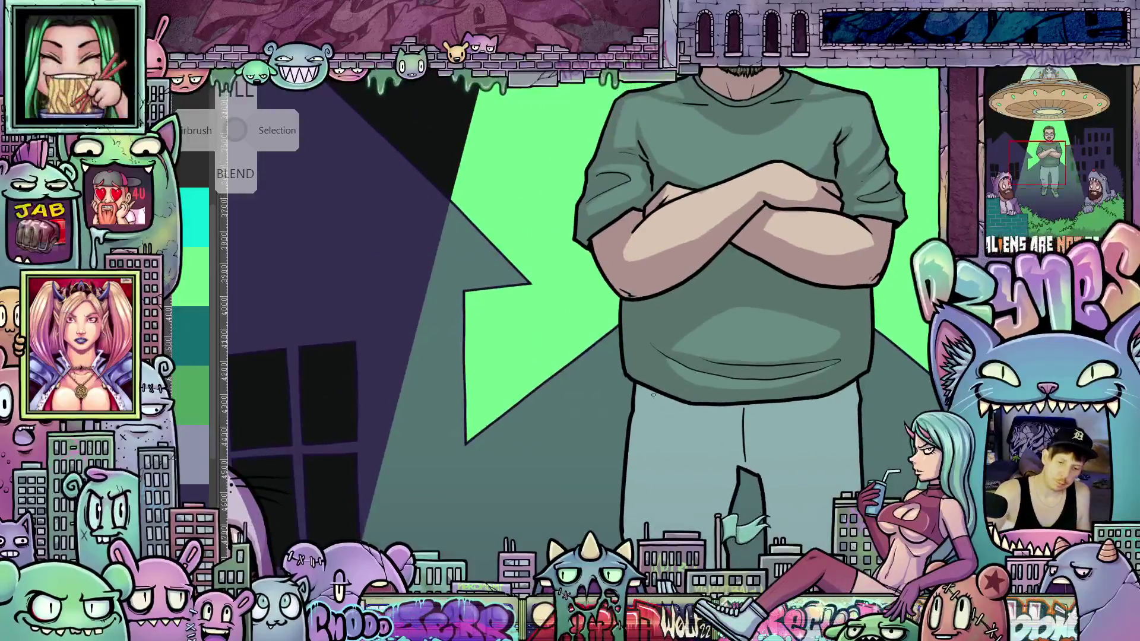
{"action": "left_click_drag", "start_coordinate": [699, 438], "coordinate": [746, 449]}
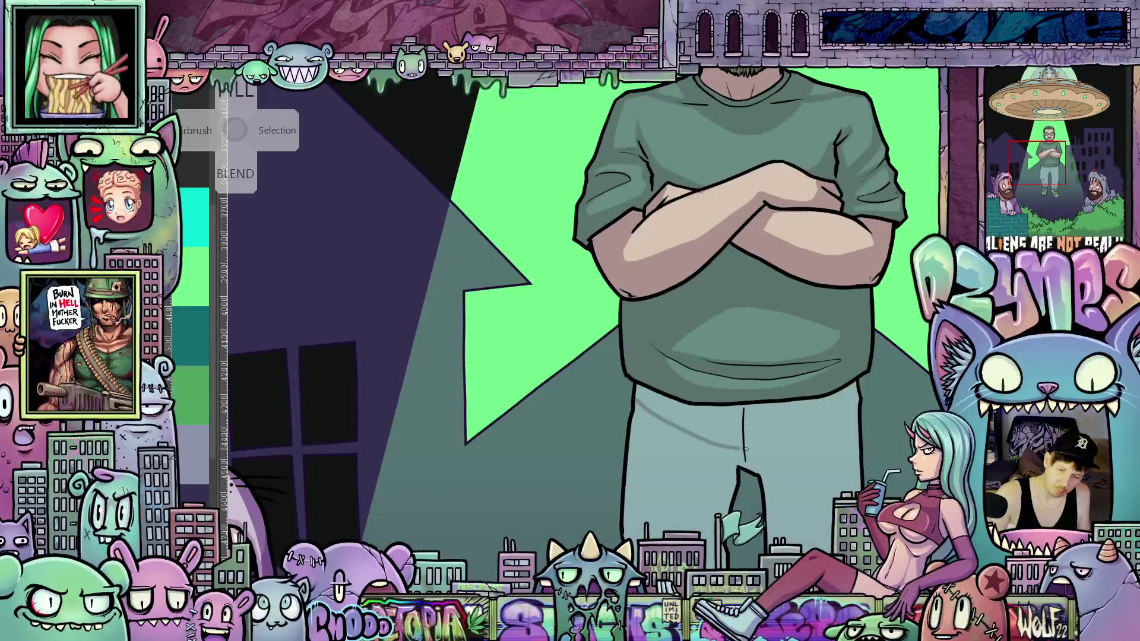
{"action": "left_click", "coordinate": [821, 406]}
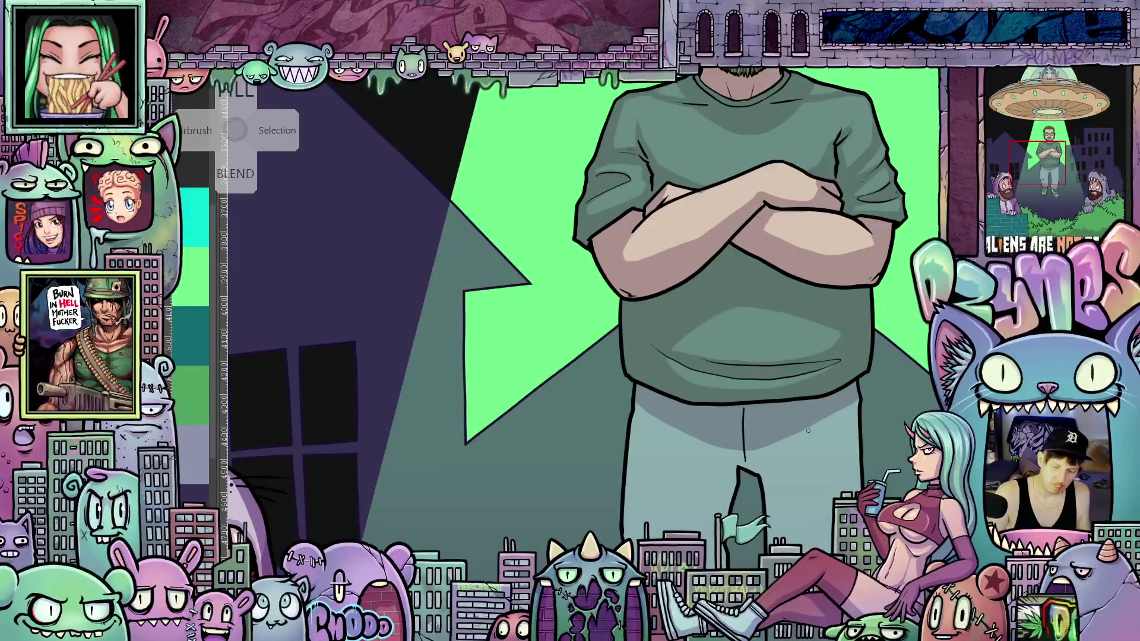
{"action": "left_click_drag", "start_coordinate": [800, 480], "coordinate": [742, 383]}
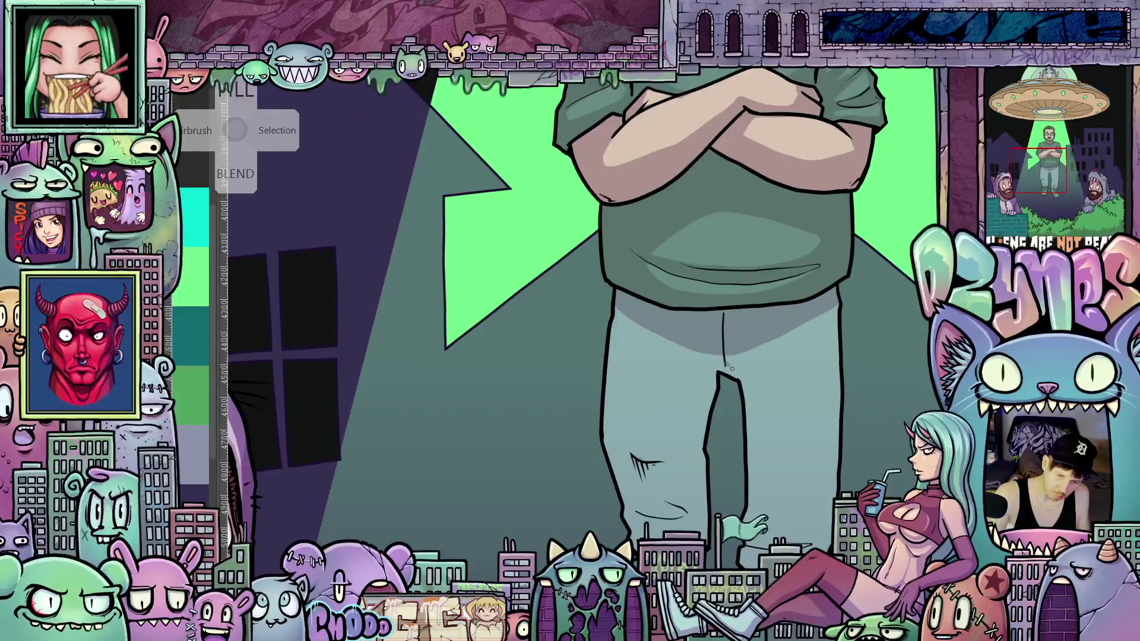
{"action": "left_click_drag", "start_coordinate": [755, 383], "coordinate": [762, 472]}
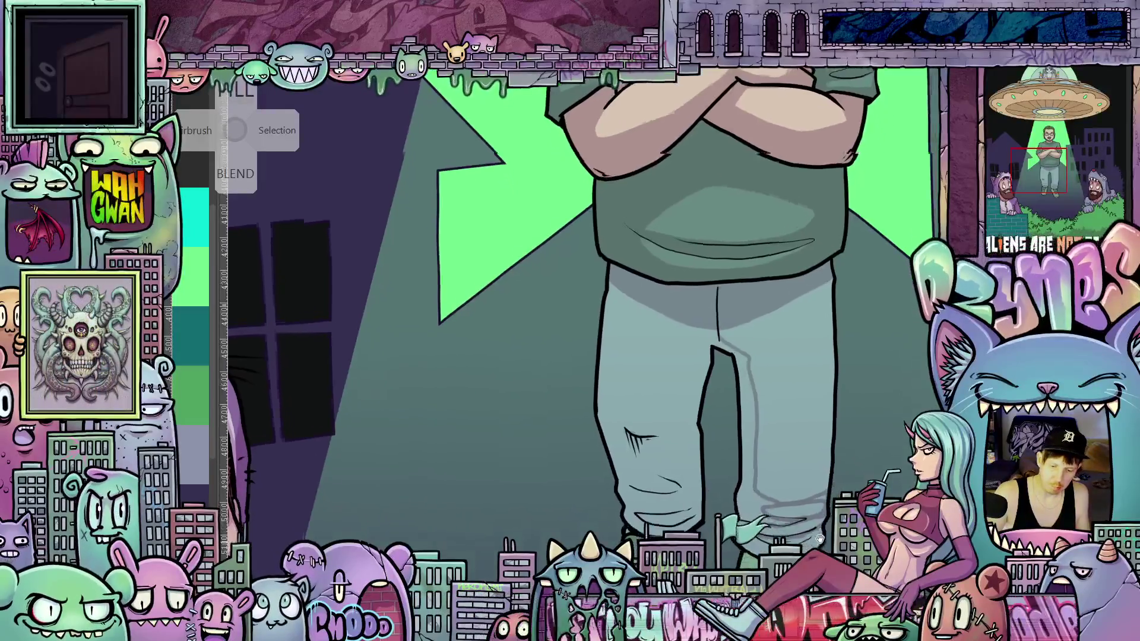
Step: Bucket-fill the right leg's inner shadow darker, undoing a wrong fill on the left leg
{"action": "scroll", "coordinate": [751, 492], "scroll_direction": "down", "scroll_amount": 2}
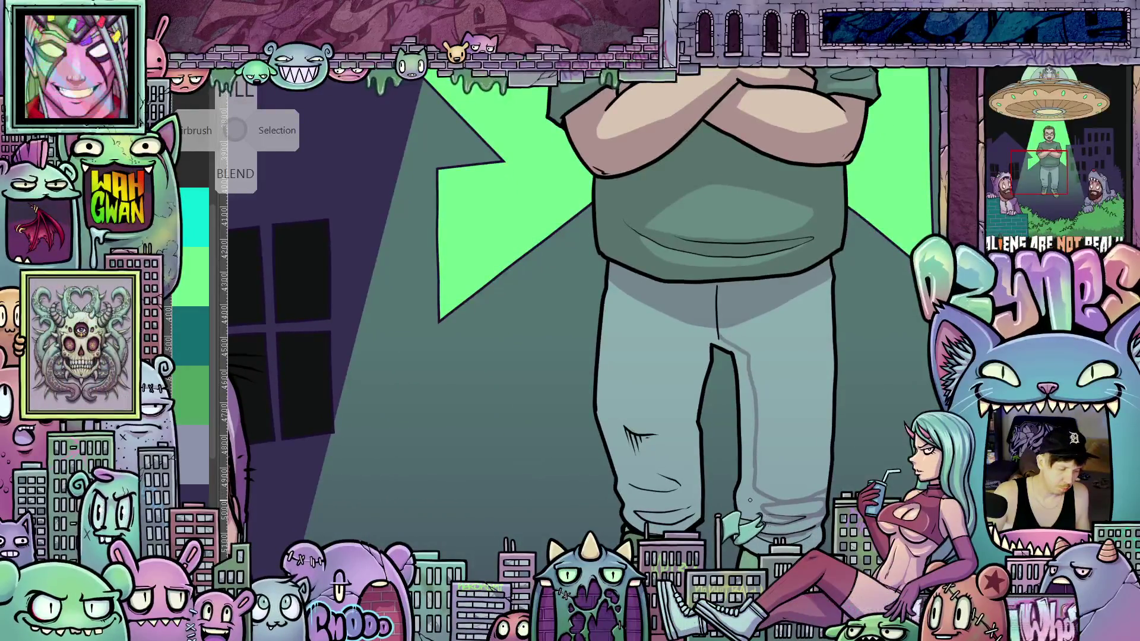
{"action": "left_click", "coordinate": [757, 502]}
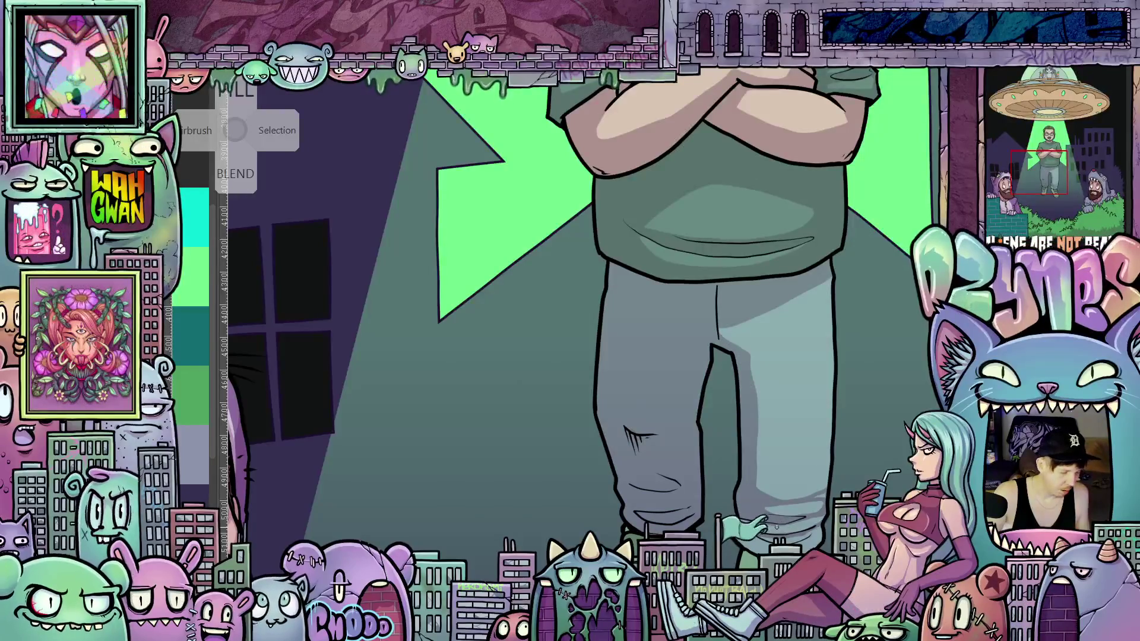
{"action": "key", "text": "ctrl+z"}
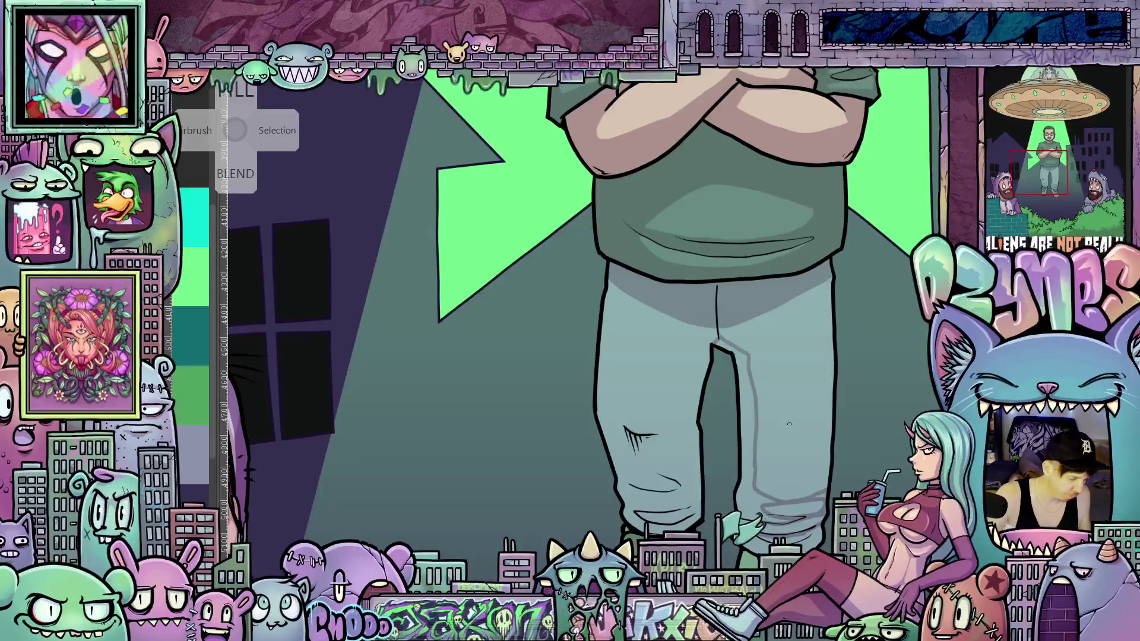
{"action": "left_click", "coordinate": [730, 386]}
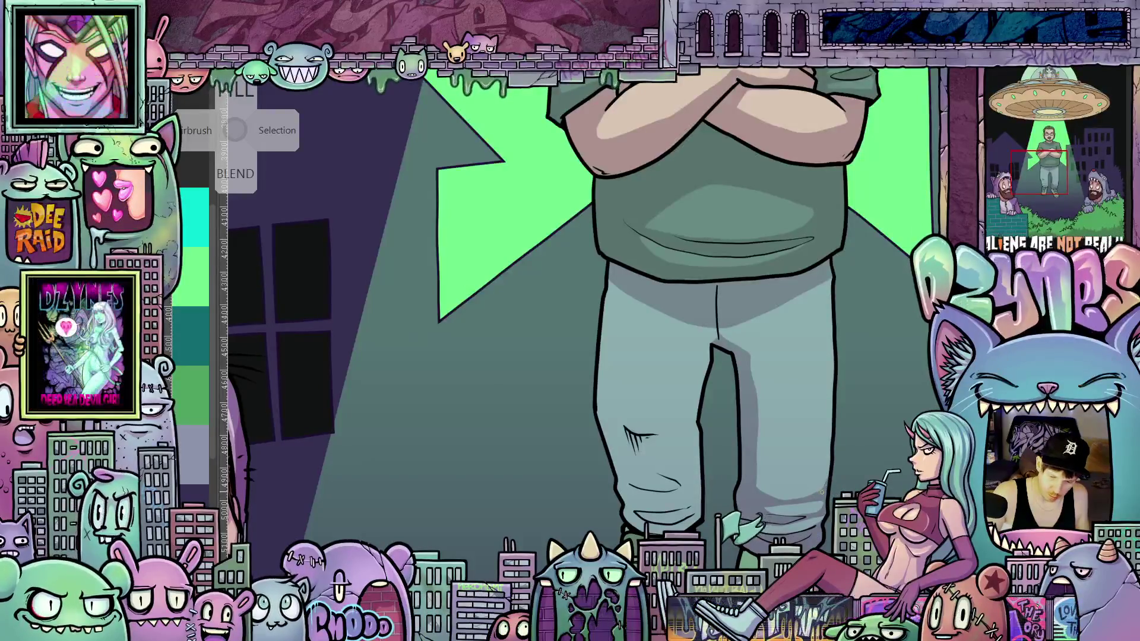
{"action": "left_click_drag", "start_coordinate": [830, 494], "coordinate": [824, 504]}
{"action": "left_click_drag", "start_coordinate": [816, 303], "coordinate": [796, 339]}
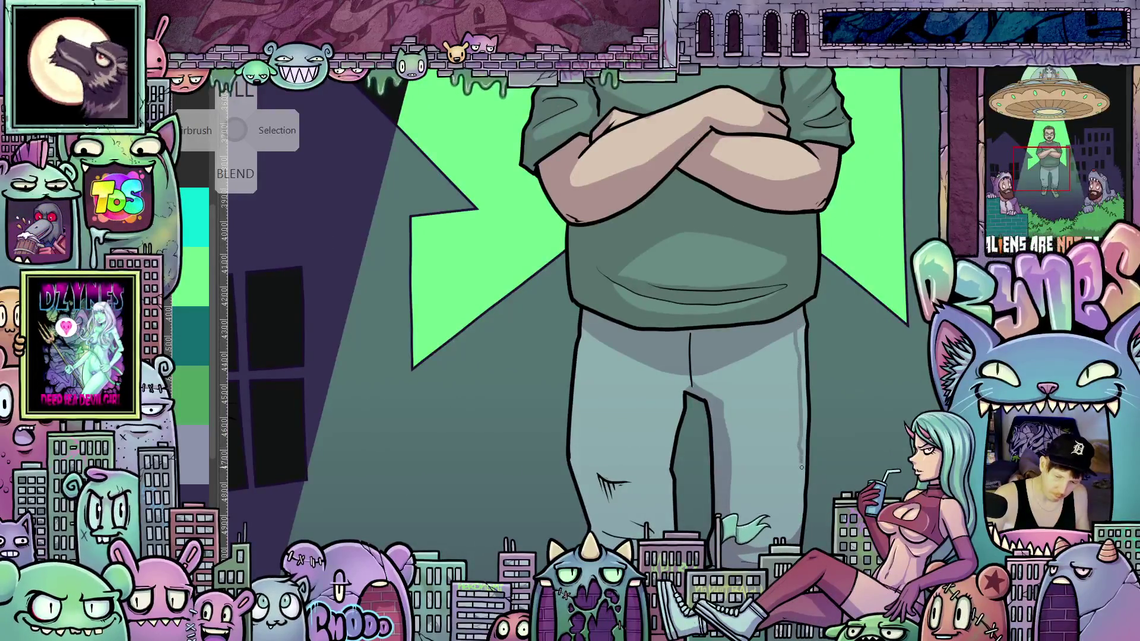
Step: Pencil a dark line up the trousers' right edge and add creases on both knees
{"action": "left_click_drag", "start_coordinate": [801, 467], "coordinate": [796, 538]}
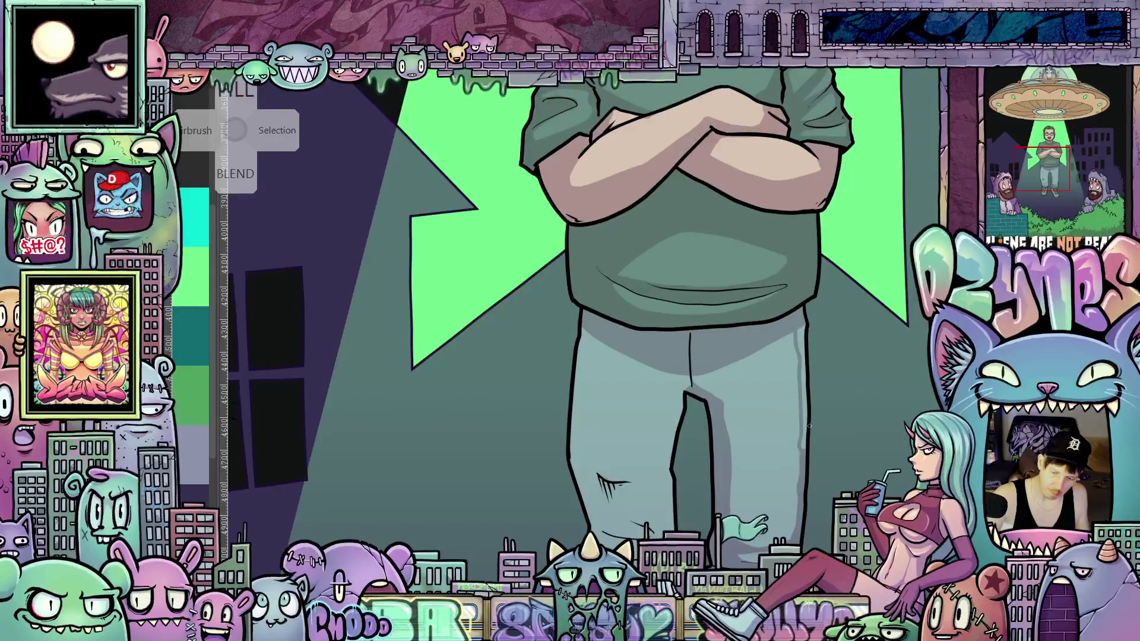
{"action": "left_click_drag", "start_coordinate": [805, 424], "coordinate": [802, 449]}
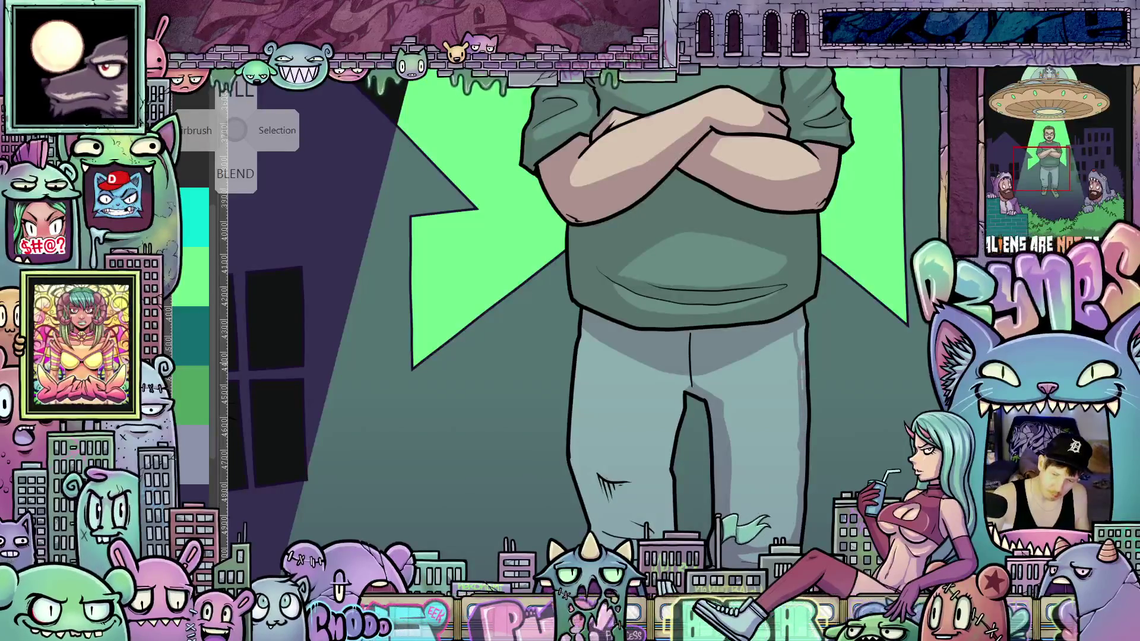
{"action": "left_click_drag", "start_coordinate": [804, 353], "coordinate": [802, 389]}
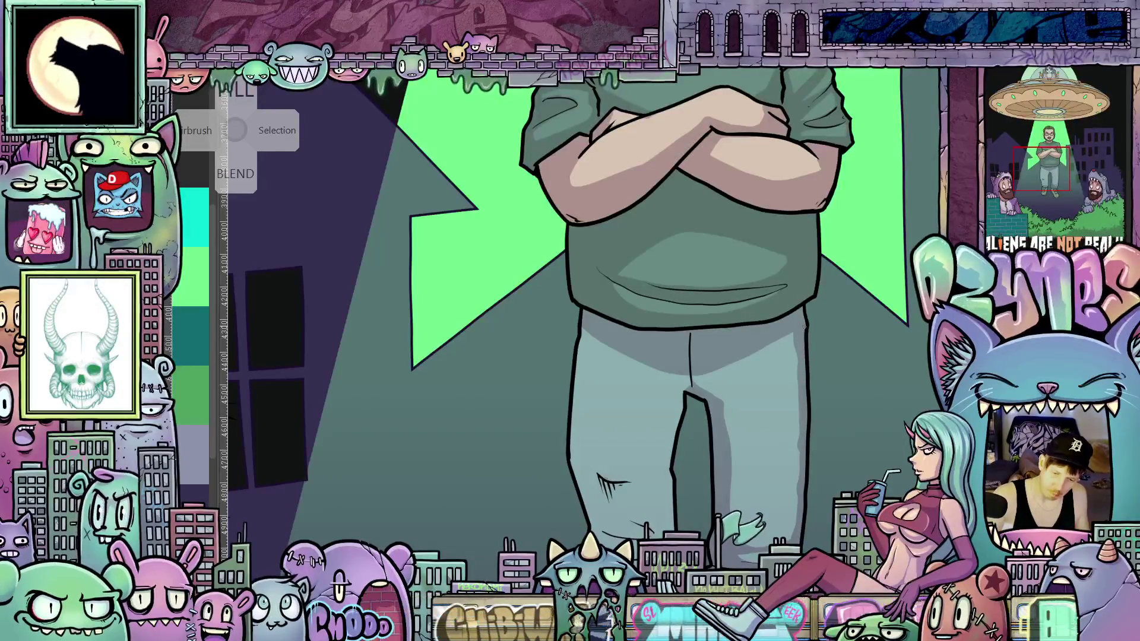
{"action": "left_click_drag", "start_coordinate": [610, 499], "coordinate": [693, 445]}
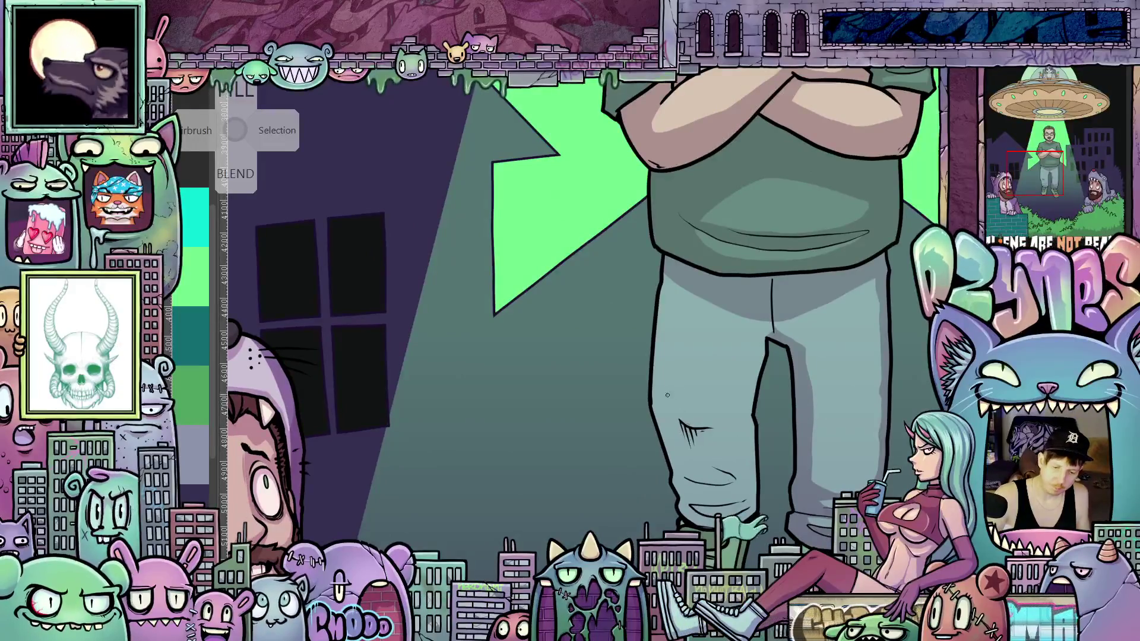
{"action": "left_click_drag", "start_coordinate": [662, 414], "coordinate": [687, 433]}
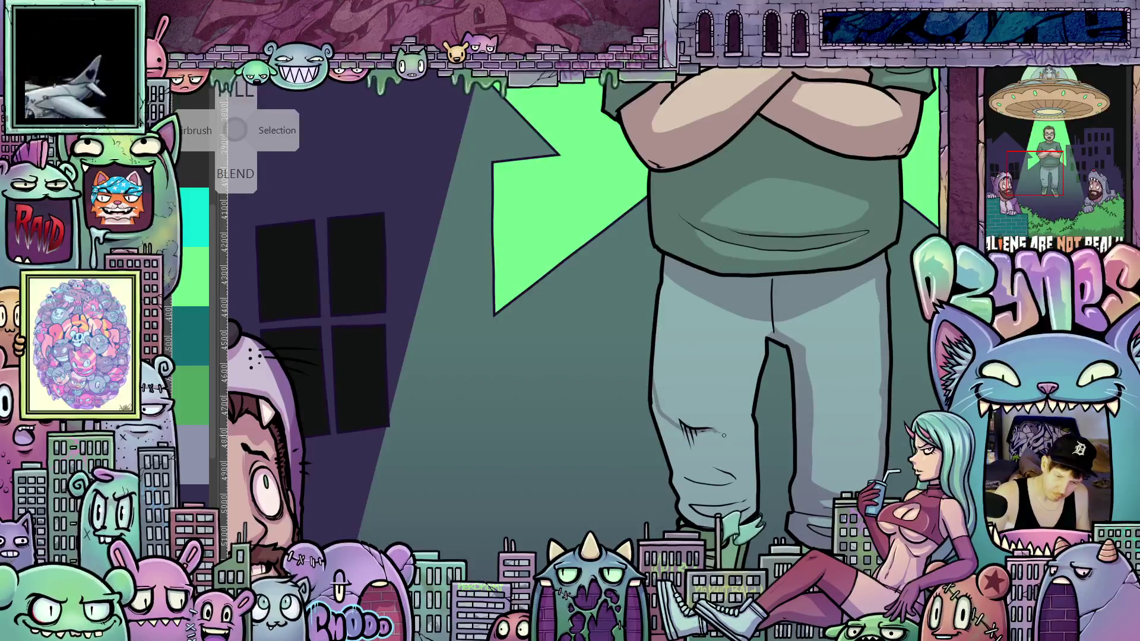
{"action": "left_click_drag", "start_coordinate": [722, 435], "coordinate": [750, 418]}
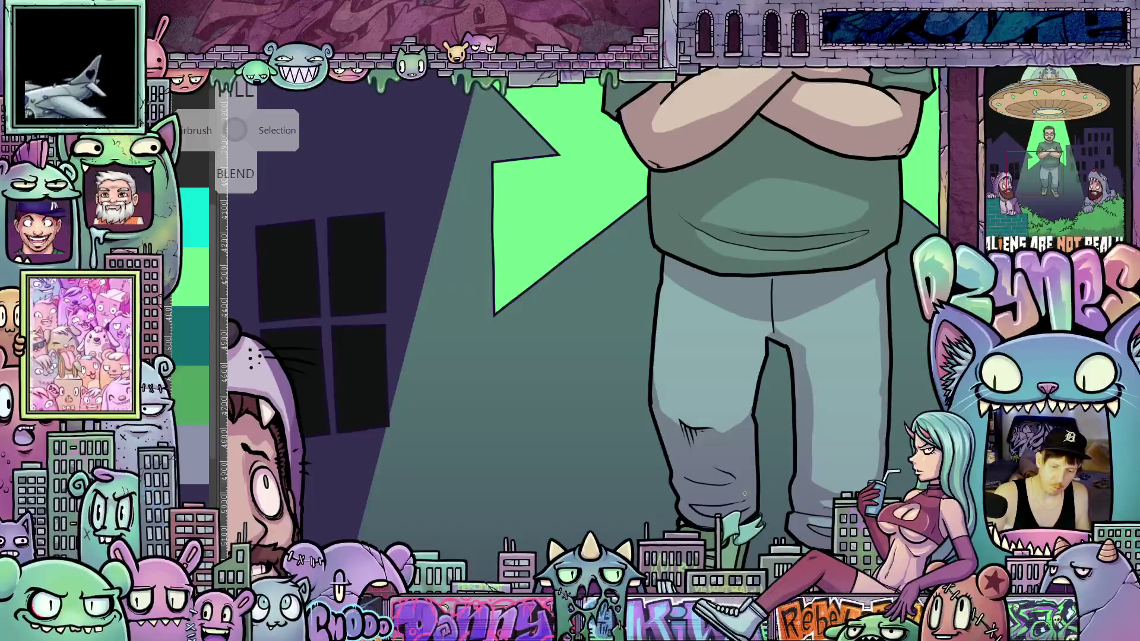
Step: Shade the top of the left shoe
{"action": "scroll", "coordinate": [745, 493], "scroll_direction": "up", "scroll_amount": 2}
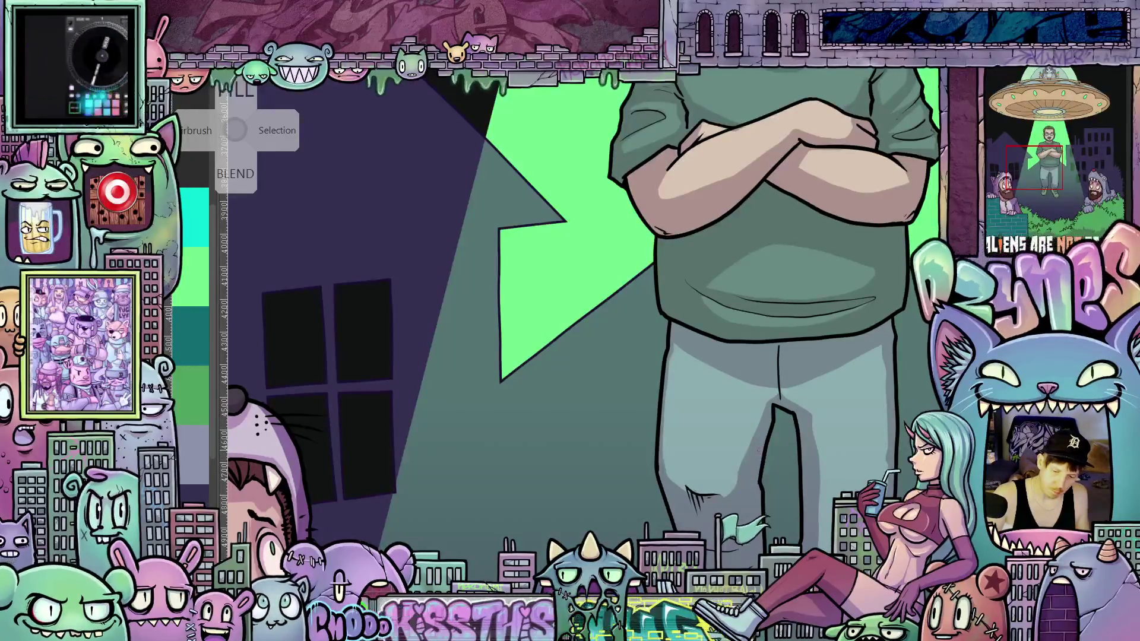
{"action": "left_click_drag", "start_coordinate": [778, 422], "coordinate": [797, 423]}
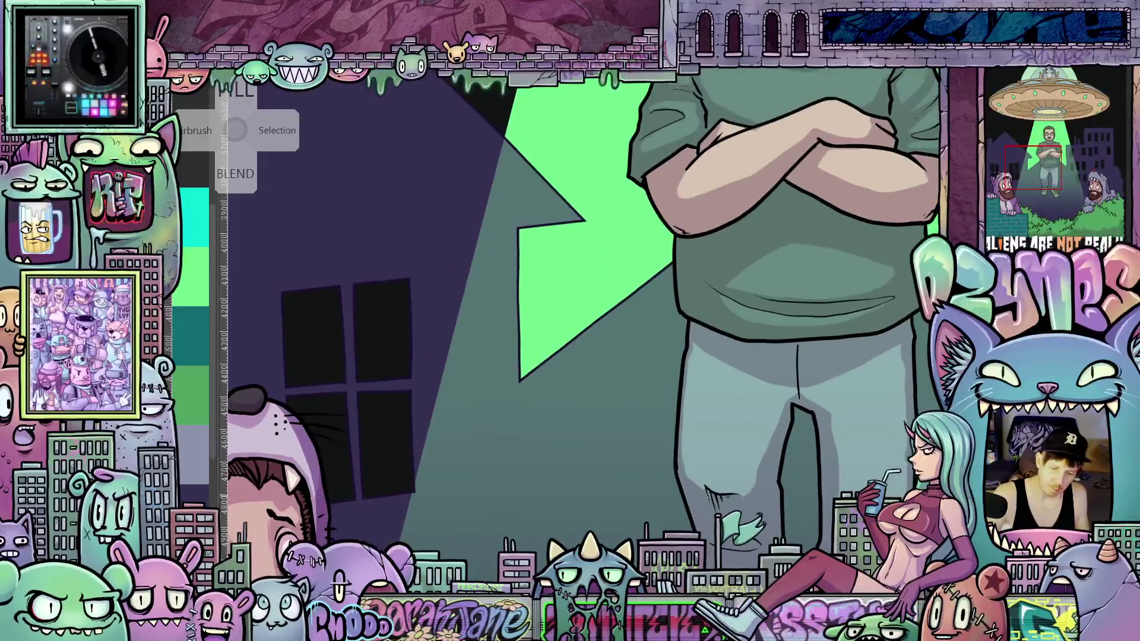
{"action": "scroll", "coordinate": [713, 486], "scroll_direction": "down", "scroll_amount": 5}
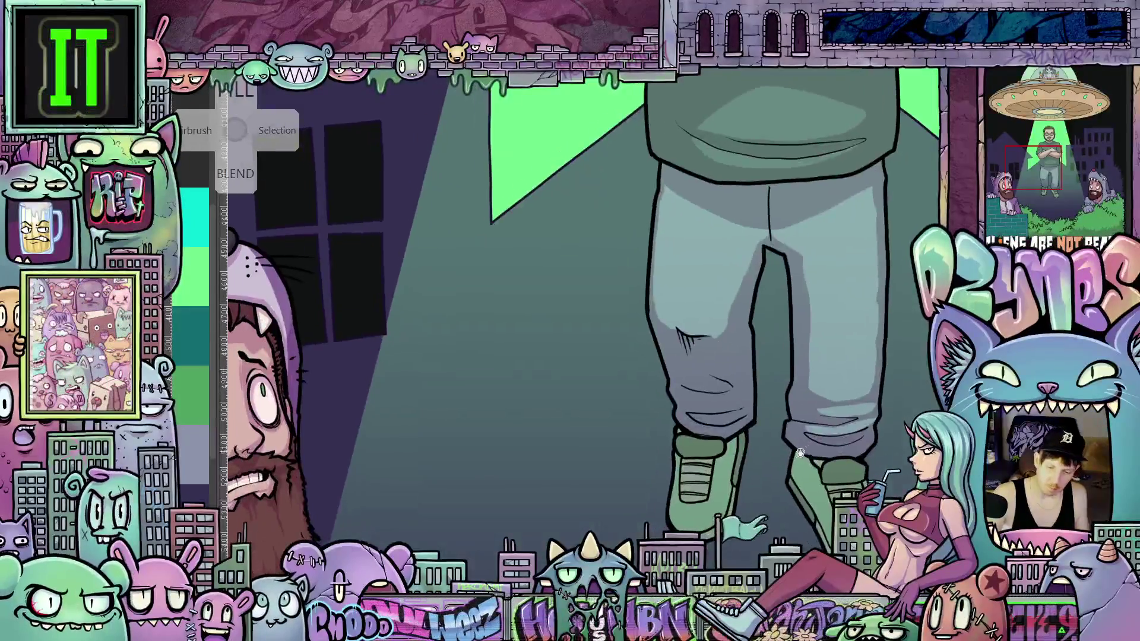
{"action": "mouse_move", "coordinate": [719, 482]}
{"action": "left_mouse_down"}
{"action": "mouse_move", "coordinate": [694, 463]}
{"action": "mouse_move", "coordinate": [702, 472]}
{"action": "left_mouse_up"}
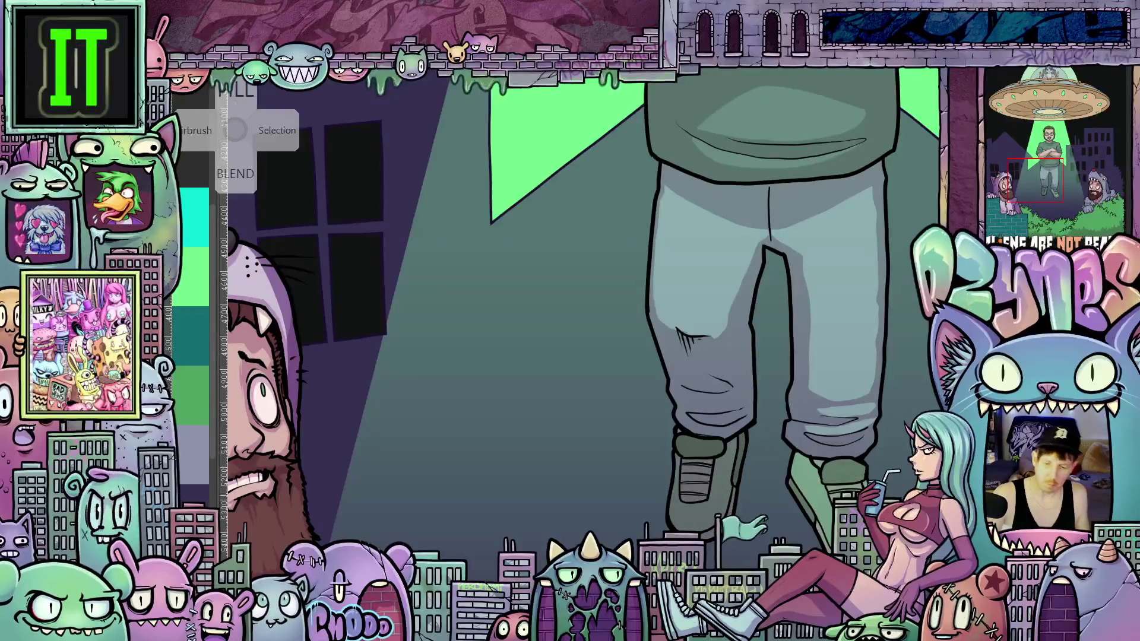
Step: Rotate the canvas both ways to check the legs, then return it upright
{"action": "scroll", "coordinate": [719, 449], "scroll_direction": "down", "scroll_amount": 2}
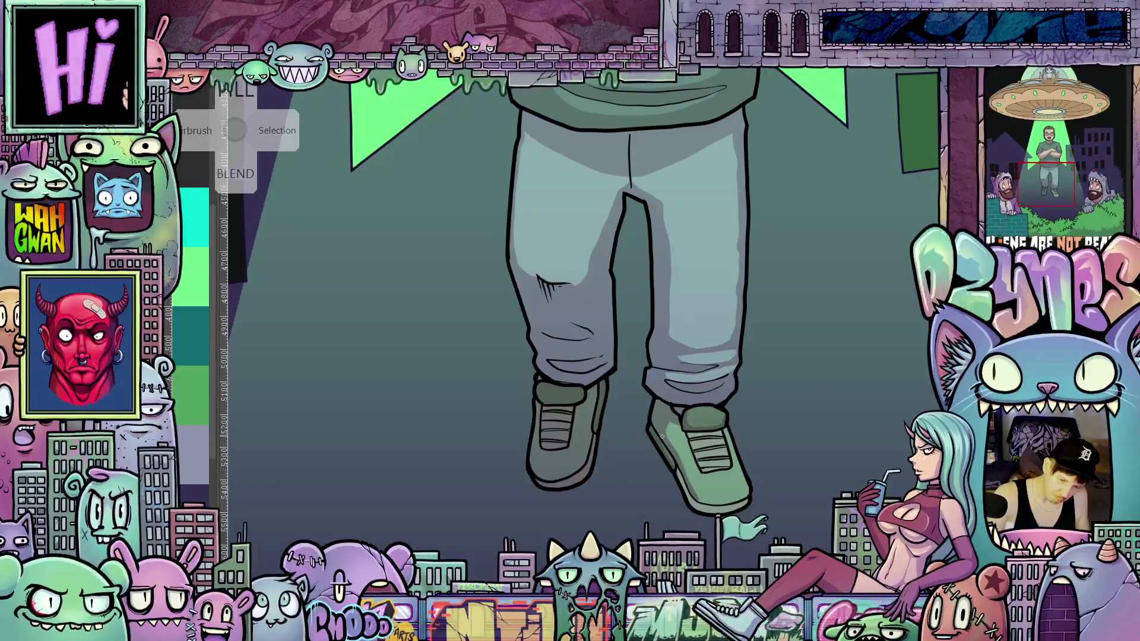
{"action": "left_click_drag", "start_coordinate": [815, 518], "coordinate": [803, 499]}
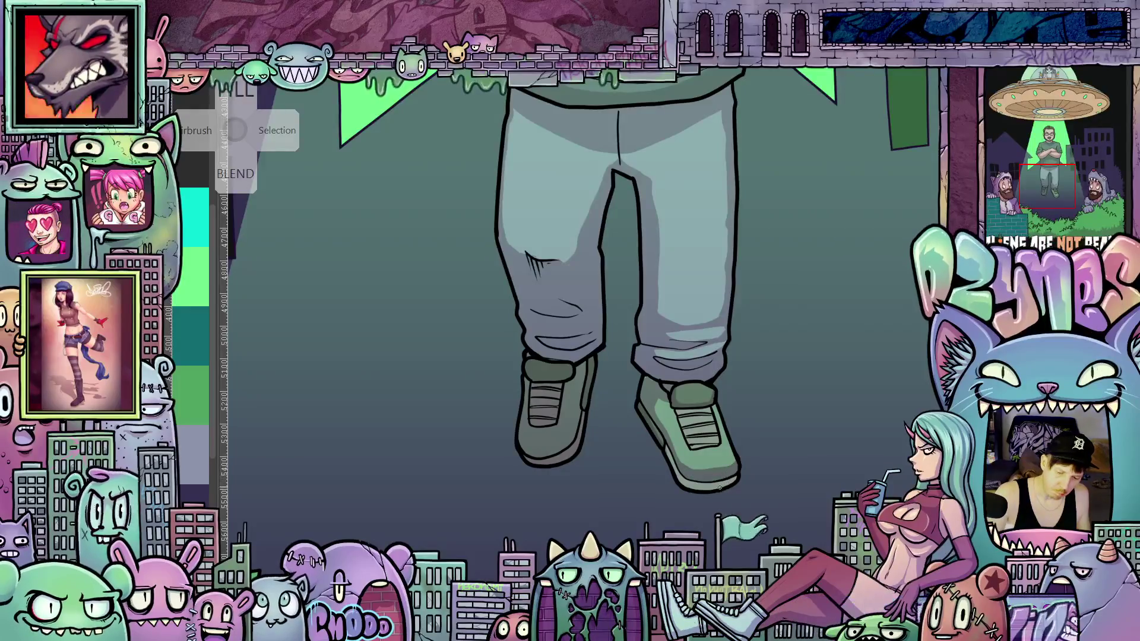
{"action": "mouse_move", "coordinate": [720, 486]}
{"action": "left_mouse_down"}
{"action": "mouse_move", "coordinate": [829, 524]}
{"action": "mouse_move", "coordinate": [742, 570]}
{"action": "left_mouse_up"}
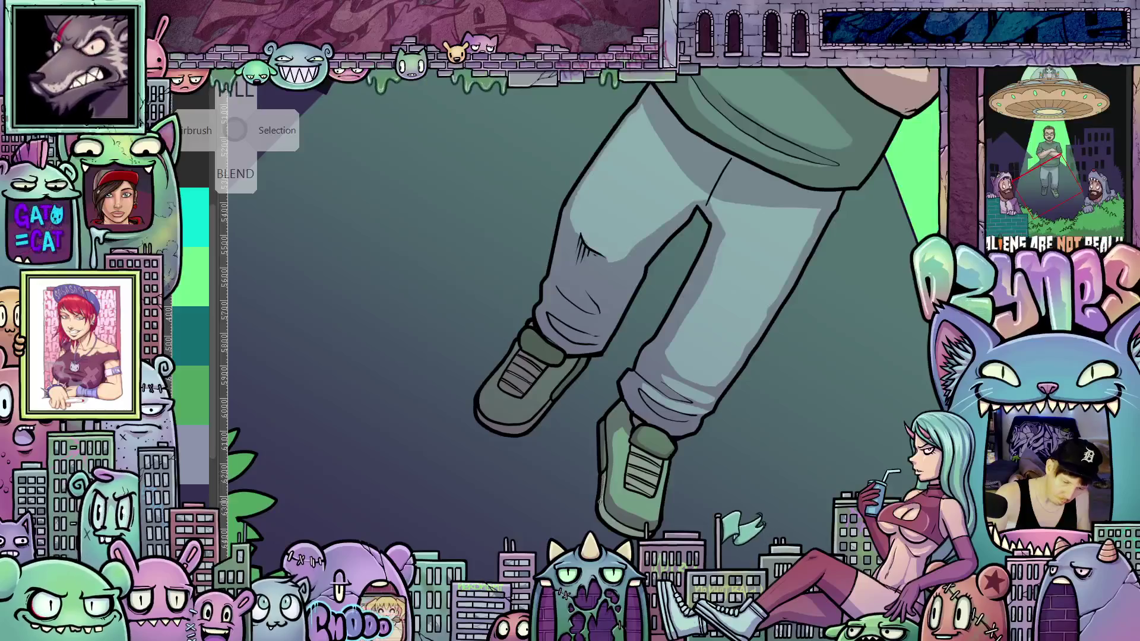
{"action": "left_click_drag", "start_coordinate": [733, 556], "coordinate": [751, 417]}
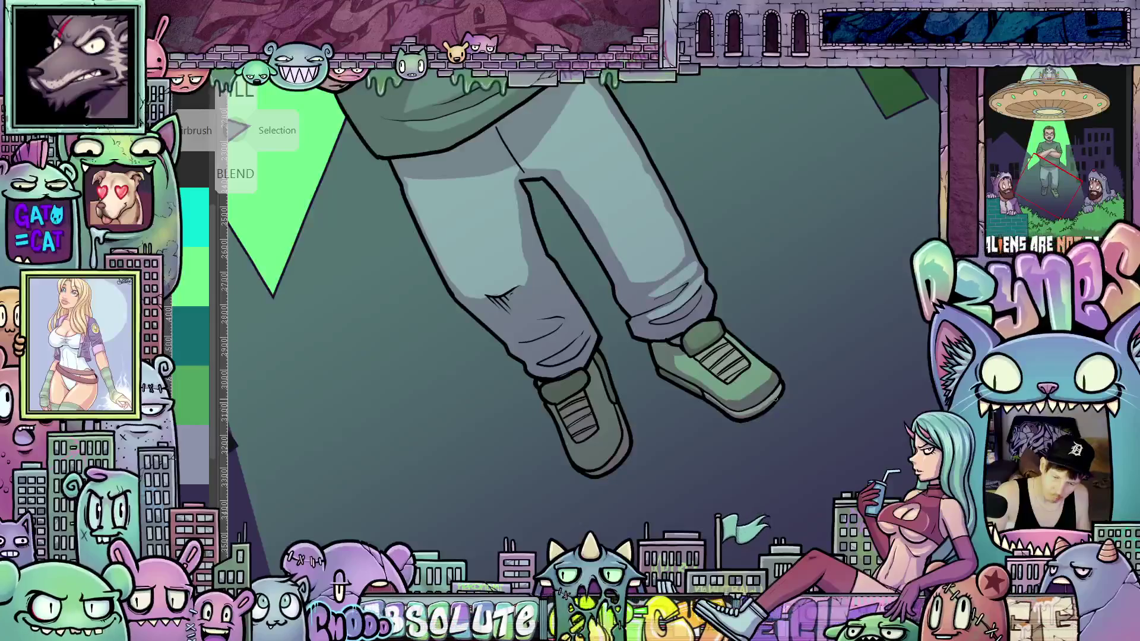
{"action": "left_click_drag", "start_coordinate": [781, 387], "coordinate": [681, 452]}
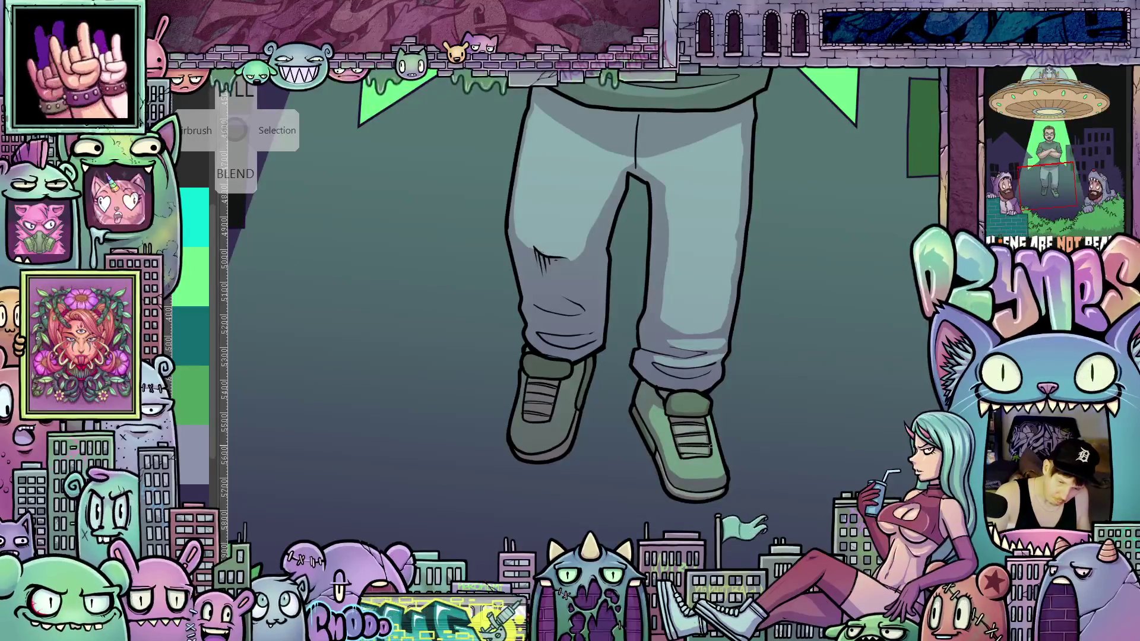
{"action": "scroll", "coordinate": [712, 463], "scroll_direction": "up", "scroll_amount": 5}
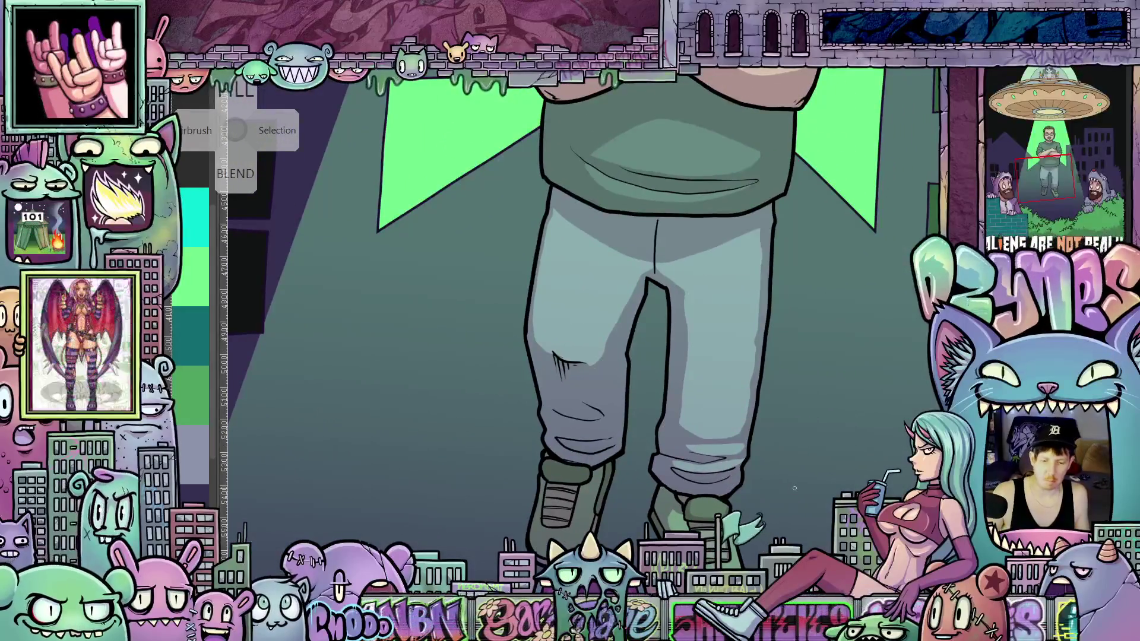
{"action": "scroll", "coordinate": [744, 430], "scroll_direction": "down", "scroll_amount": 5}
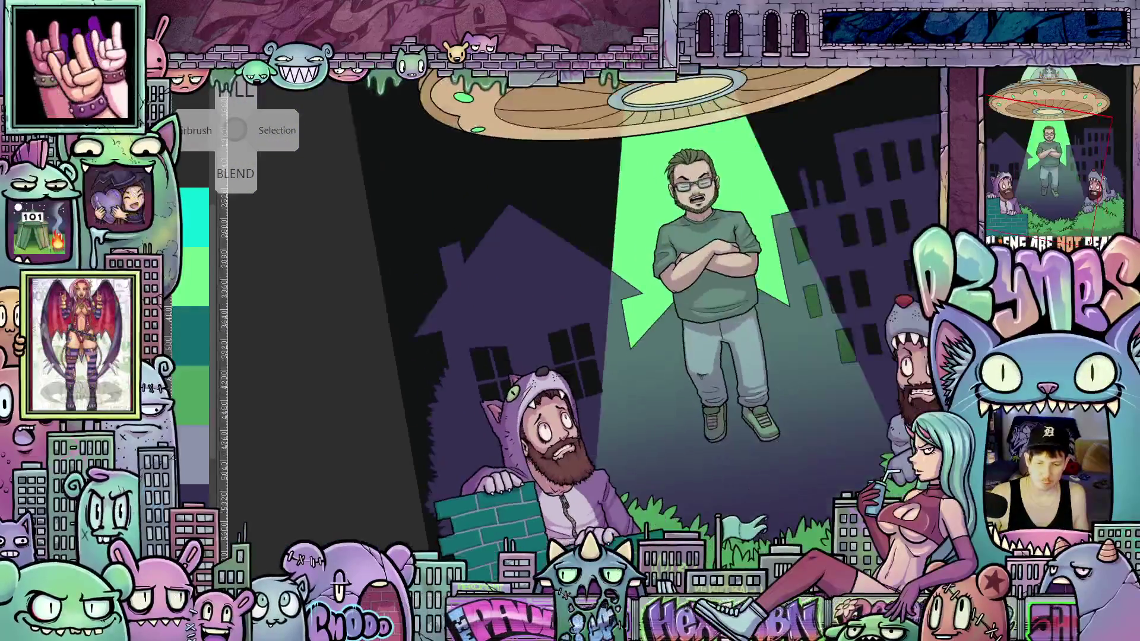
{"action": "scroll", "coordinate": [778, 453], "scroll_direction": "down", "scroll_amount": 3}
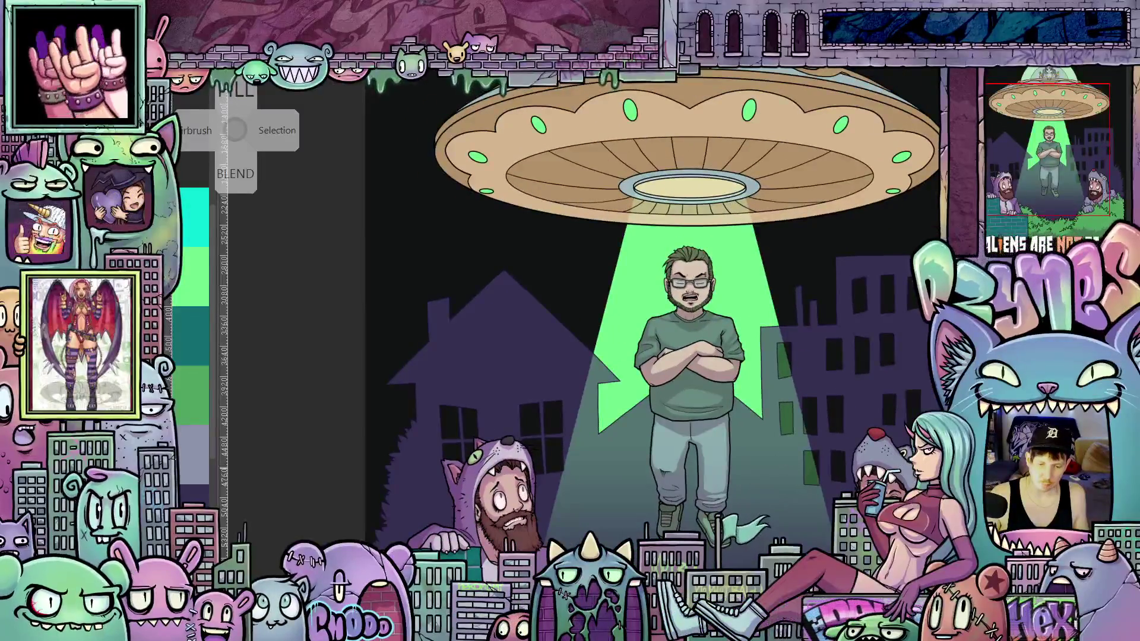
{"action": "left_click_drag", "start_coordinate": [764, 426], "coordinate": [758, 441]}
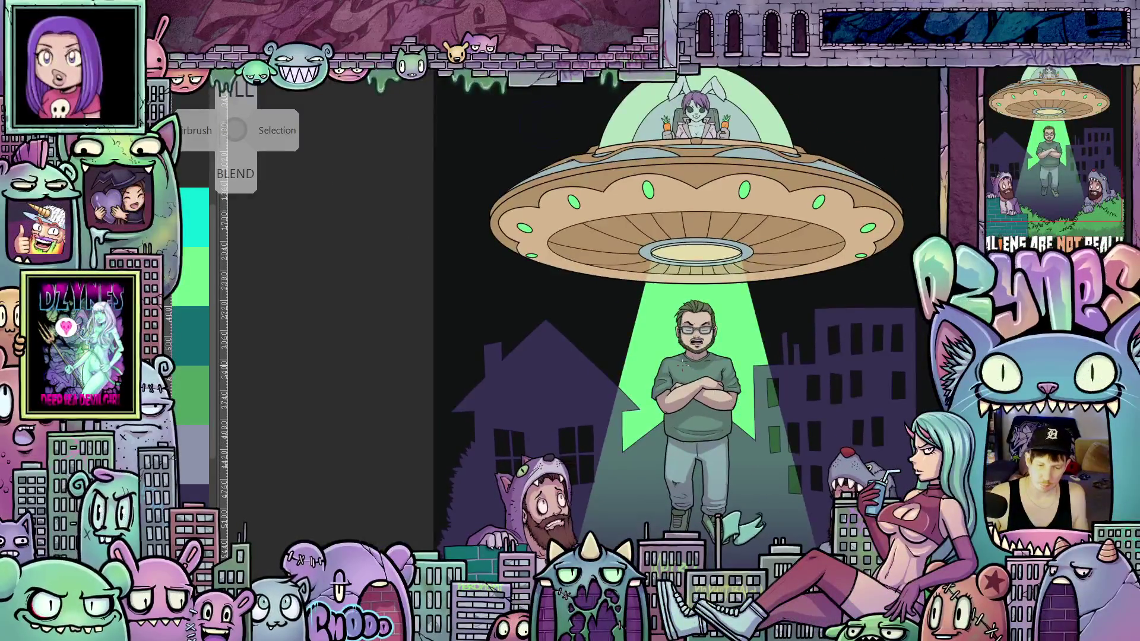
{"action": "scroll", "coordinate": [731, 438], "scroll_direction": "up", "scroll_amount": 2}
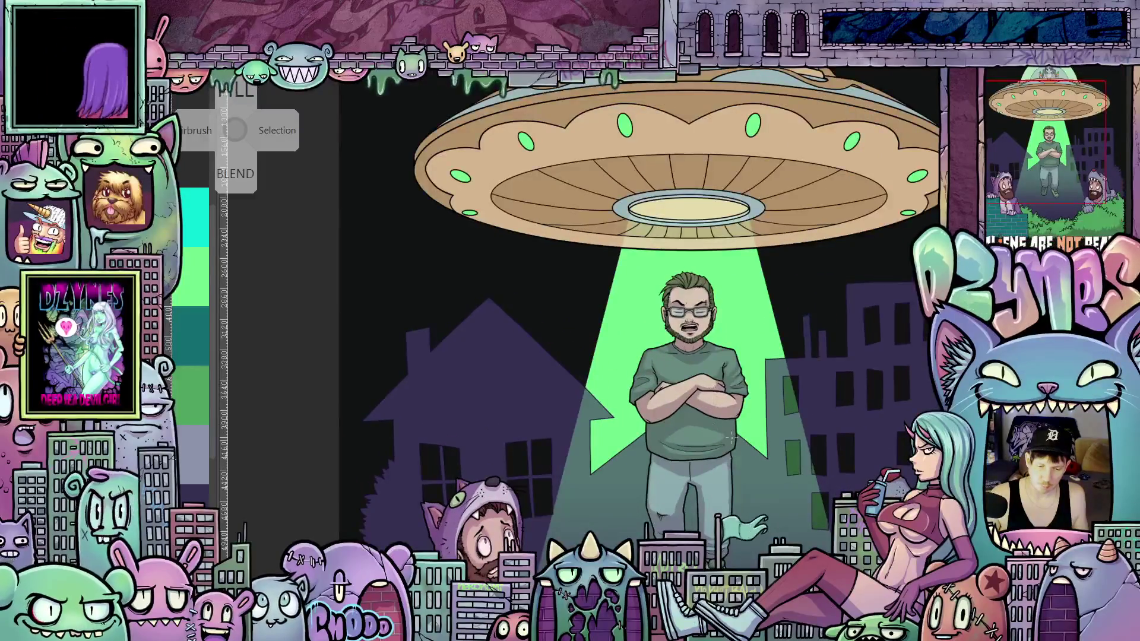
{"action": "scroll", "coordinate": [732, 438], "scroll_direction": "down", "scroll_amount": 2}
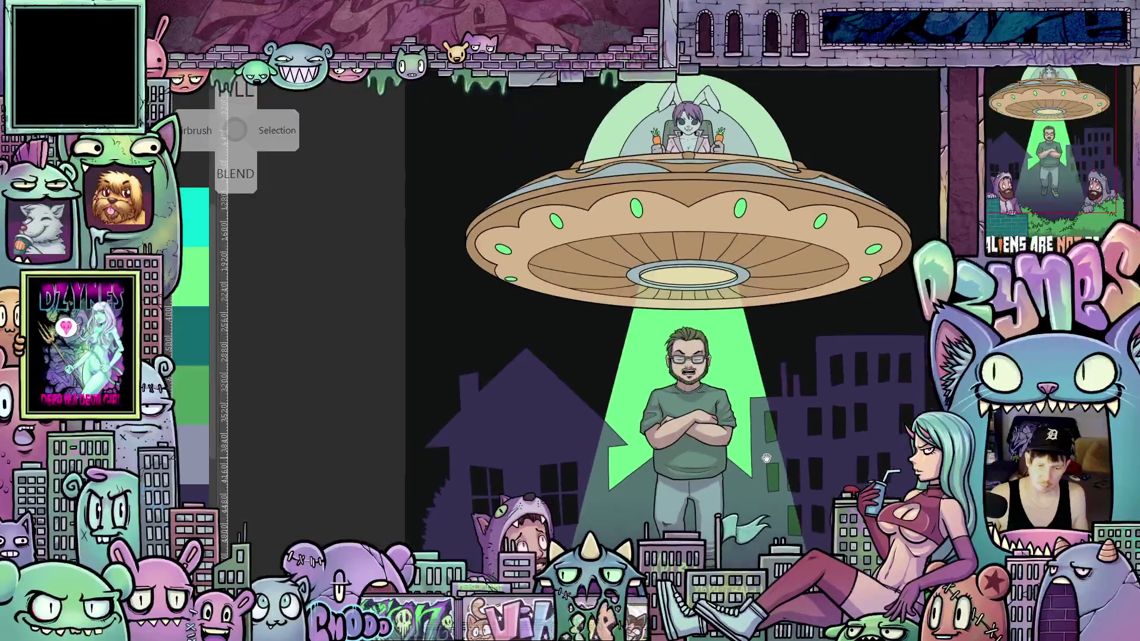
{"action": "mouse_move", "coordinate": [760, 388]}
{"action": "left_mouse_down"}
{"action": "mouse_move", "coordinate": [763, 403]}
{"action": "mouse_move", "coordinate": [759, 324]}
{"action": "left_mouse_up"}
{"action": "scroll", "coordinate": [759, 324], "scroll_direction": "down", "scroll_amount": 2}
{"action": "scroll", "coordinate": [784, 410], "scroll_direction": "up", "scroll_amount": 3}
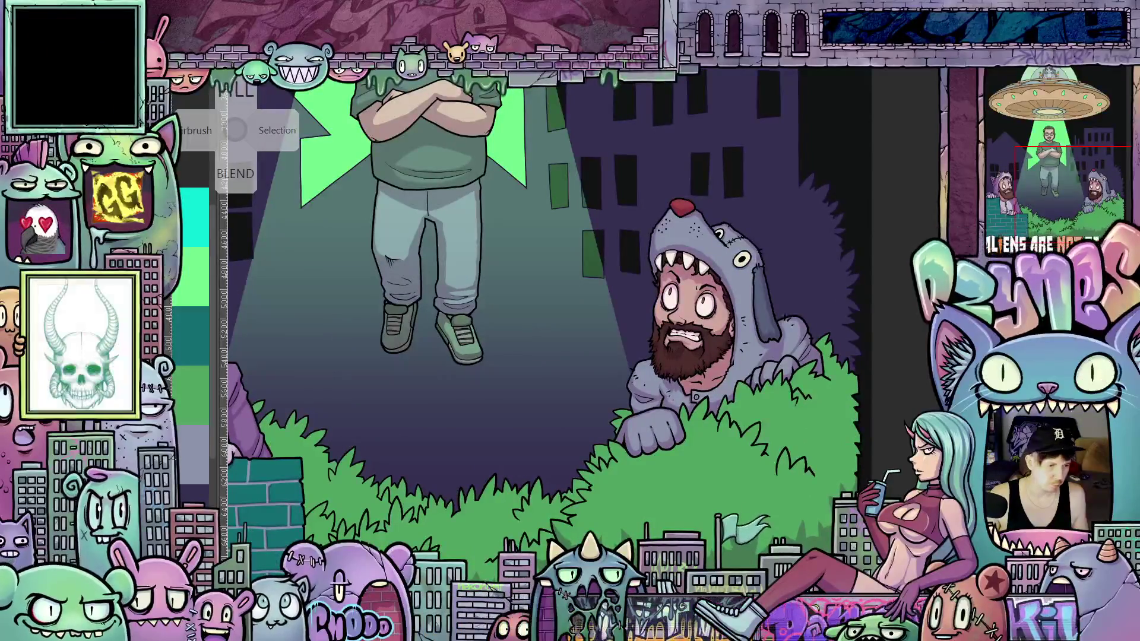
Step: Select and then deselect the bush, and sketch a first zig-zag leaf line across it
{"action": "left_click", "coordinate": [830, 441]}
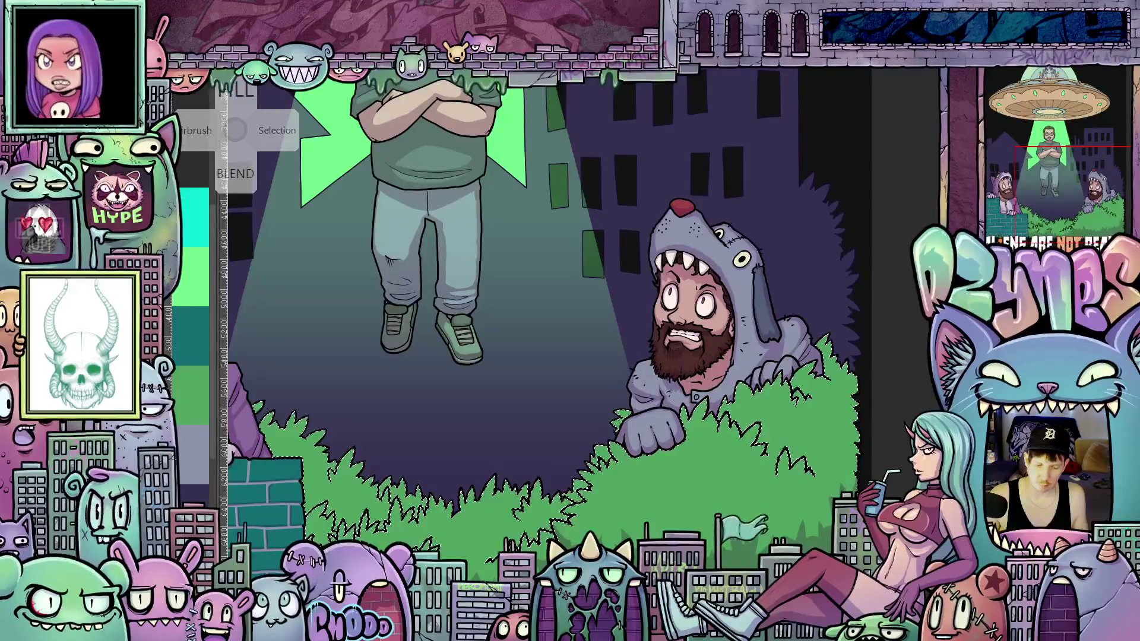
{"action": "key", "text": "ctrl+d"}
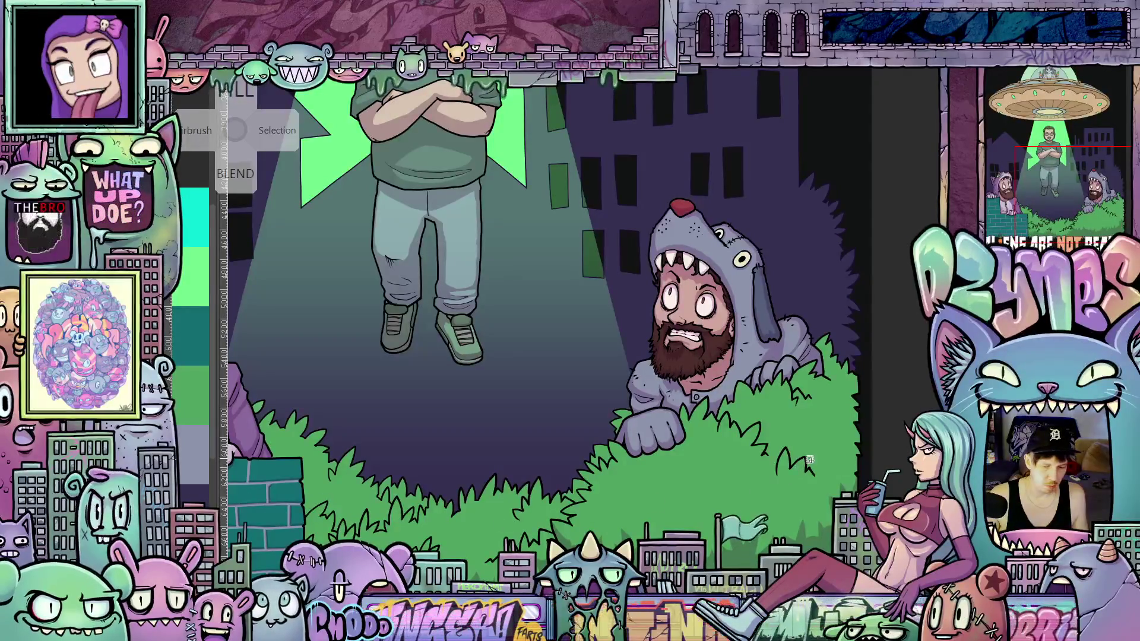
{"action": "scroll", "coordinate": [823, 459], "scroll_direction": "up", "scroll_amount": 3}
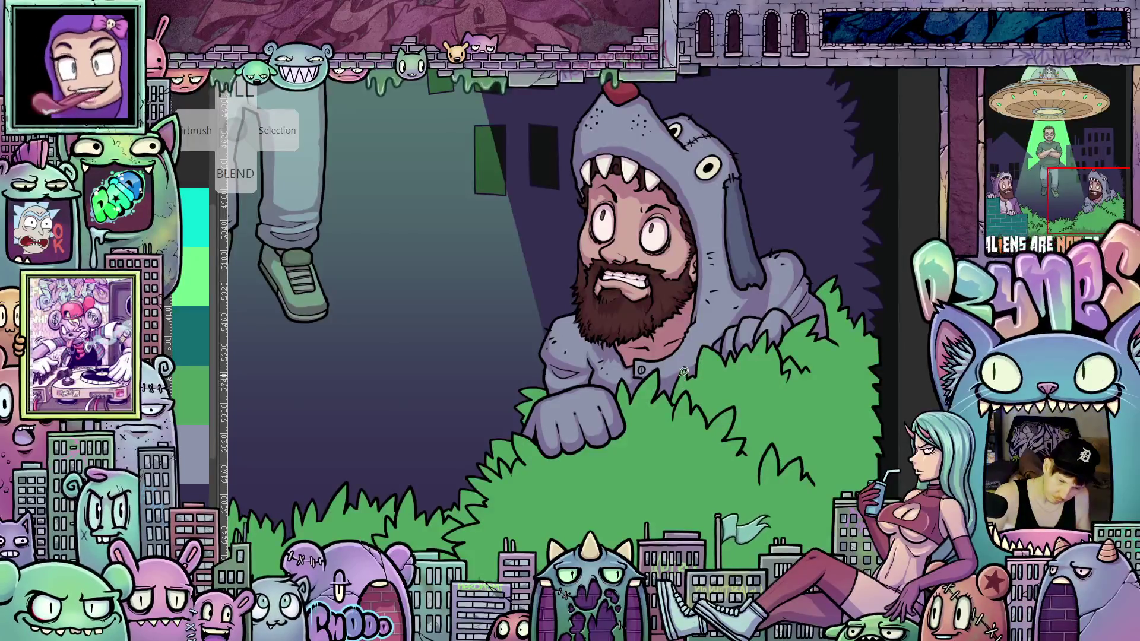
{"action": "mouse_move", "coordinate": [706, 391]}
{"action": "left_mouse_down"}
{"action": "mouse_move", "coordinate": [720, 373]}
{"action": "mouse_move", "coordinate": [726, 392]}
{"action": "mouse_move", "coordinate": [773, 417]}
{"action": "left_mouse_up"}
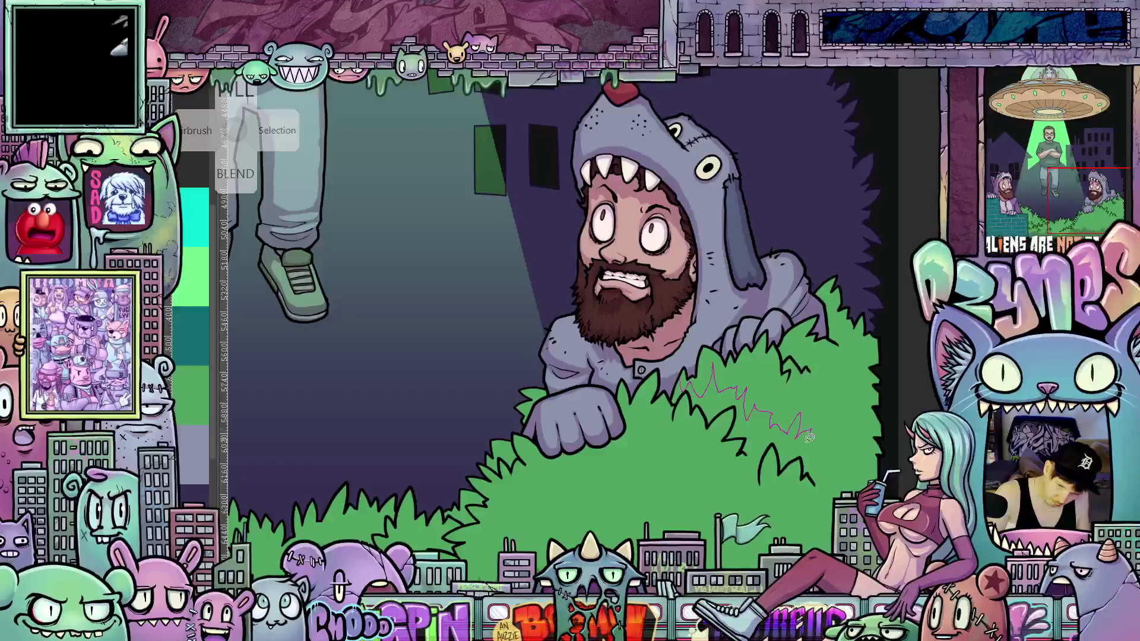
Step: Extend the leaf lines down the bush's right side, lasso that side, and save with Ctrl+S
{"action": "left_click_drag", "start_coordinate": [821, 443], "coordinate": [854, 407]}
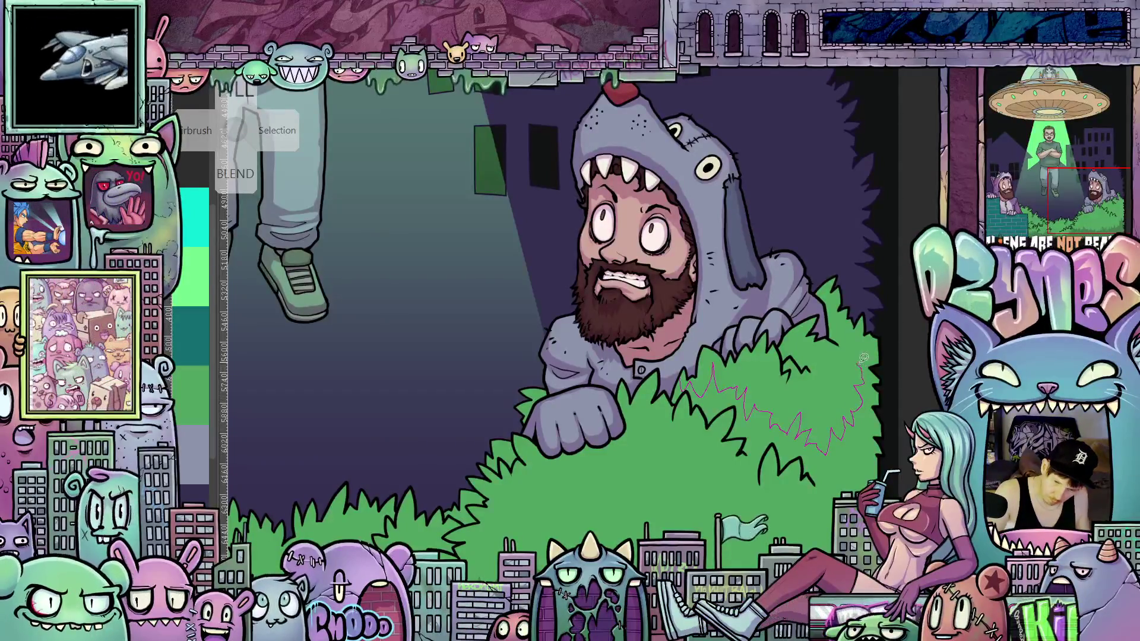
{"action": "mouse_move", "coordinate": [895, 383]}
{"action": "left_mouse_down"}
{"action": "mouse_move", "coordinate": [895, 451]}
{"action": "mouse_move", "coordinate": [878, 480]}
{"action": "mouse_move", "coordinate": [837, 475]}
{"action": "left_mouse_up"}
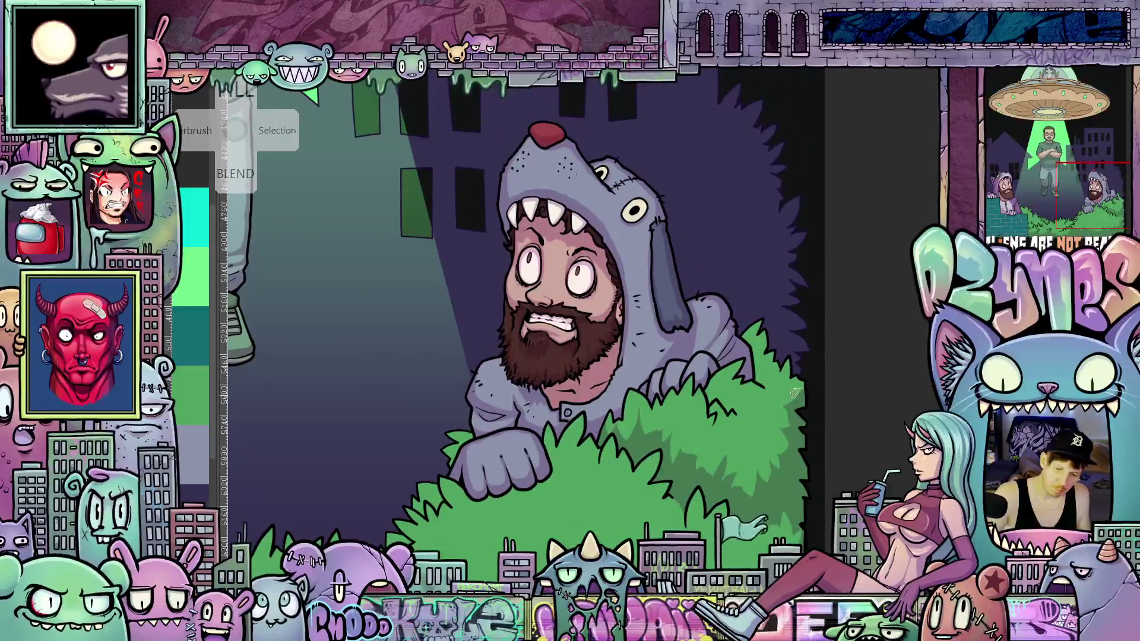
{"action": "mouse_move", "coordinate": [778, 393]}
{"action": "left_mouse_down"}
{"action": "mouse_move", "coordinate": [807, 410]}
{"action": "mouse_move", "coordinate": [798, 331]}
{"action": "mouse_move", "coordinate": [736, 325]}
{"action": "mouse_move", "coordinate": [749, 381]}
{"action": "left_mouse_up"}
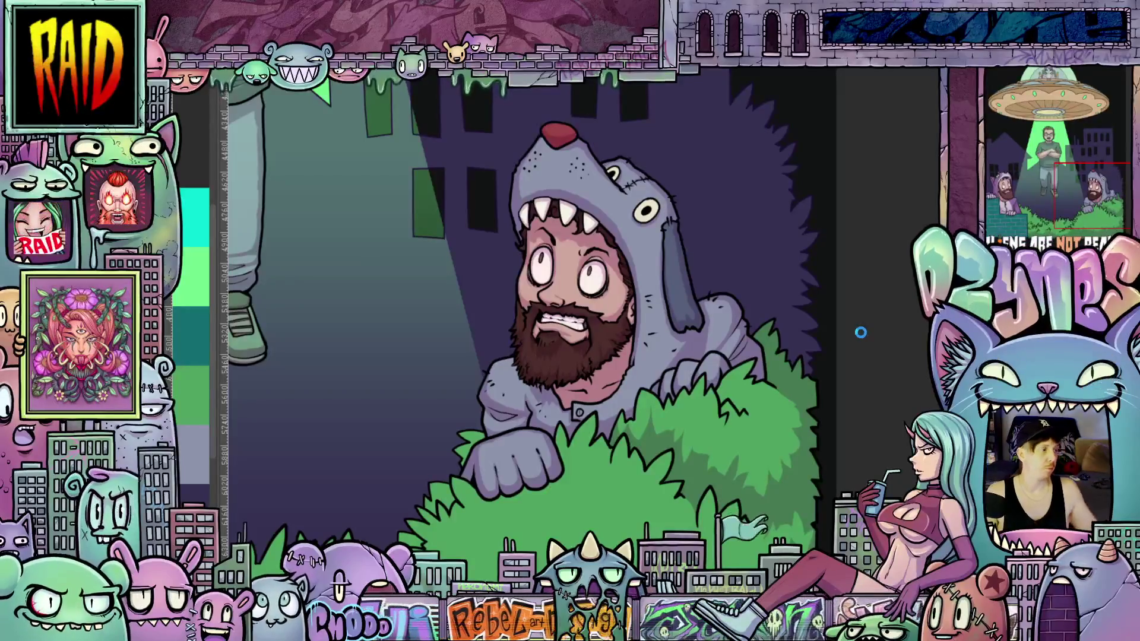
{"action": "key", "text": "ctrl+s"}
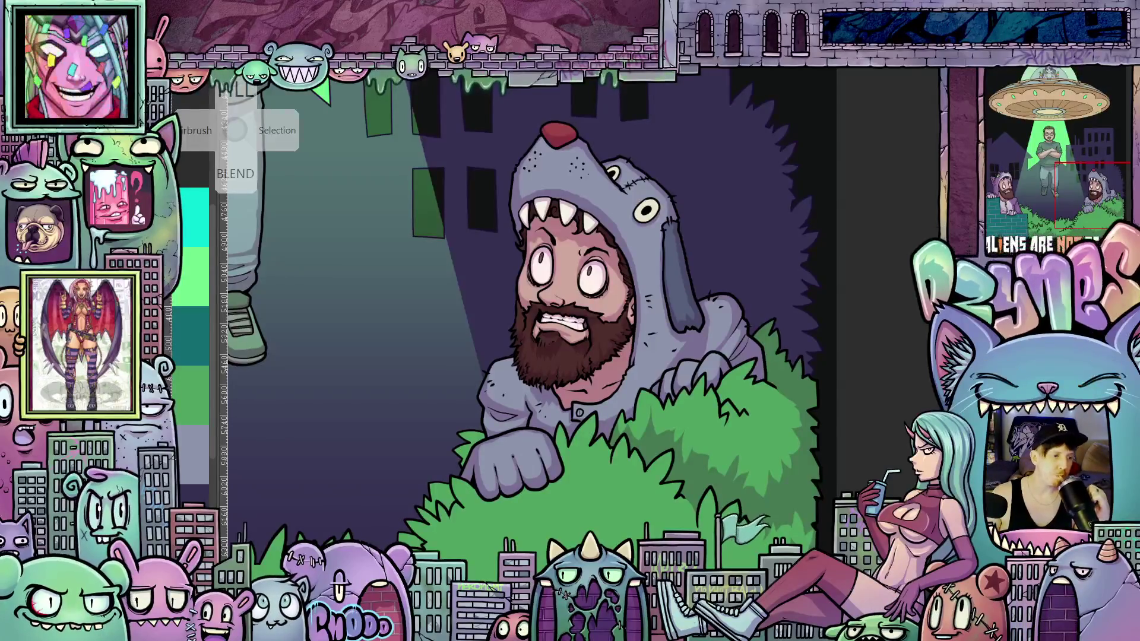
{"action": "scroll", "coordinate": [845, 307], "scroll_direction": "down", "scroll_amount": 2}
{"action": "scroll", "coordinate": [846, 307], "scroll_direction": "down", "scroll_amount": 3}
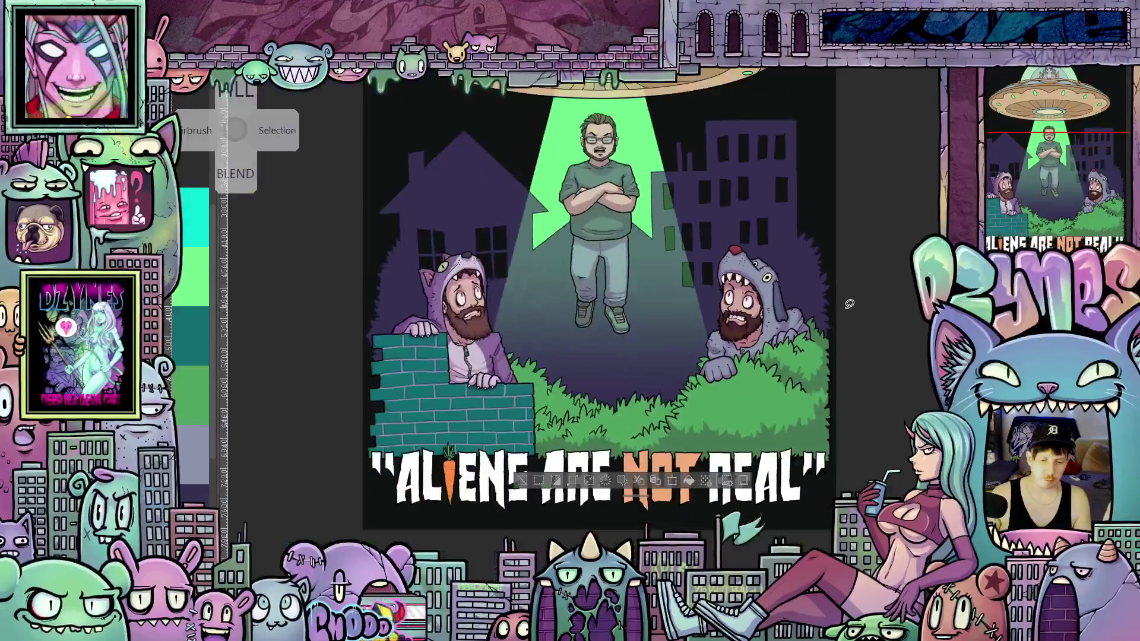
{"action": "scroll", "coordinate": [596, 319], "scroll_direction": "up", "scroll_amount": 2}
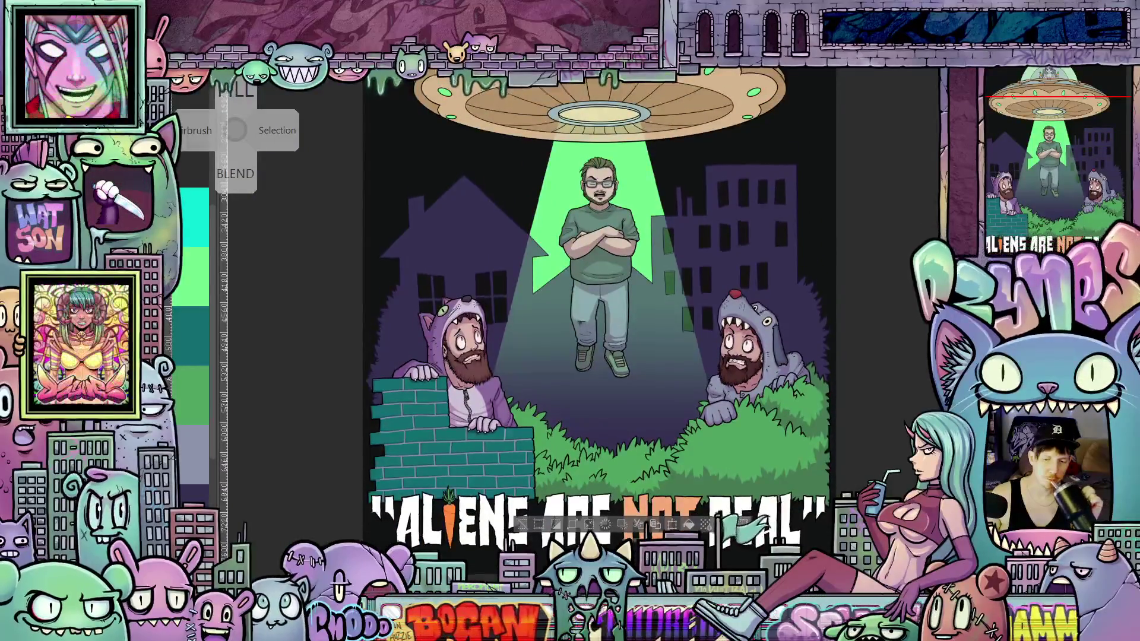
{"action": "scroll", "coordinate": [599, 316], "scroll_direction": "up", "scroll_amount": 2}
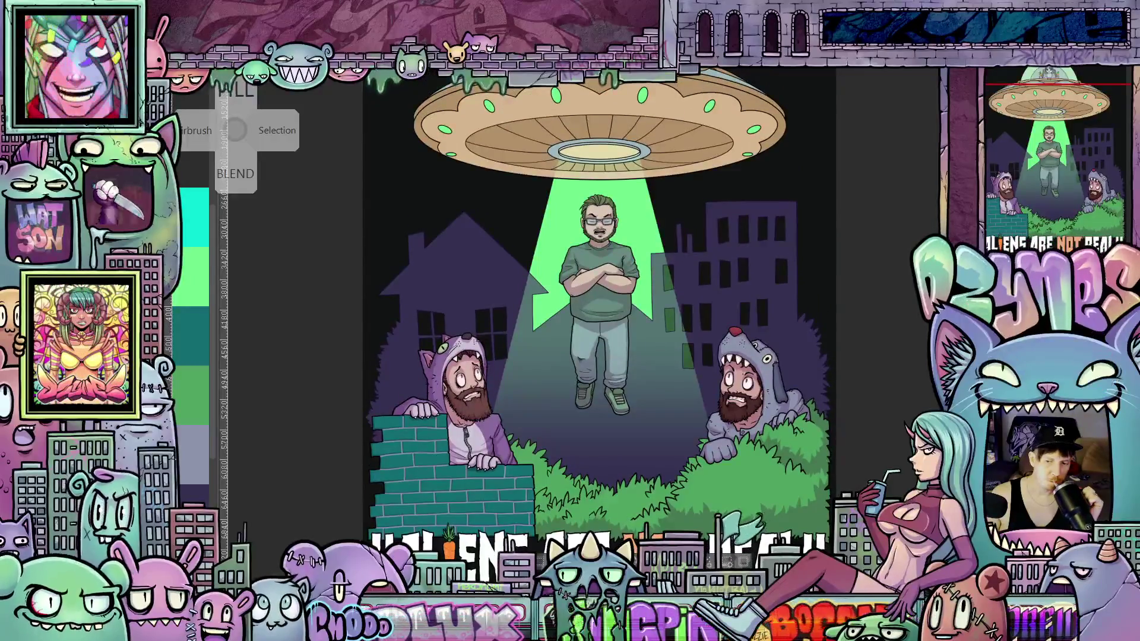
{"action": "scroll", "coordinate": [598, 315], "scroll_direction": "up", "scroll_amount": 1}
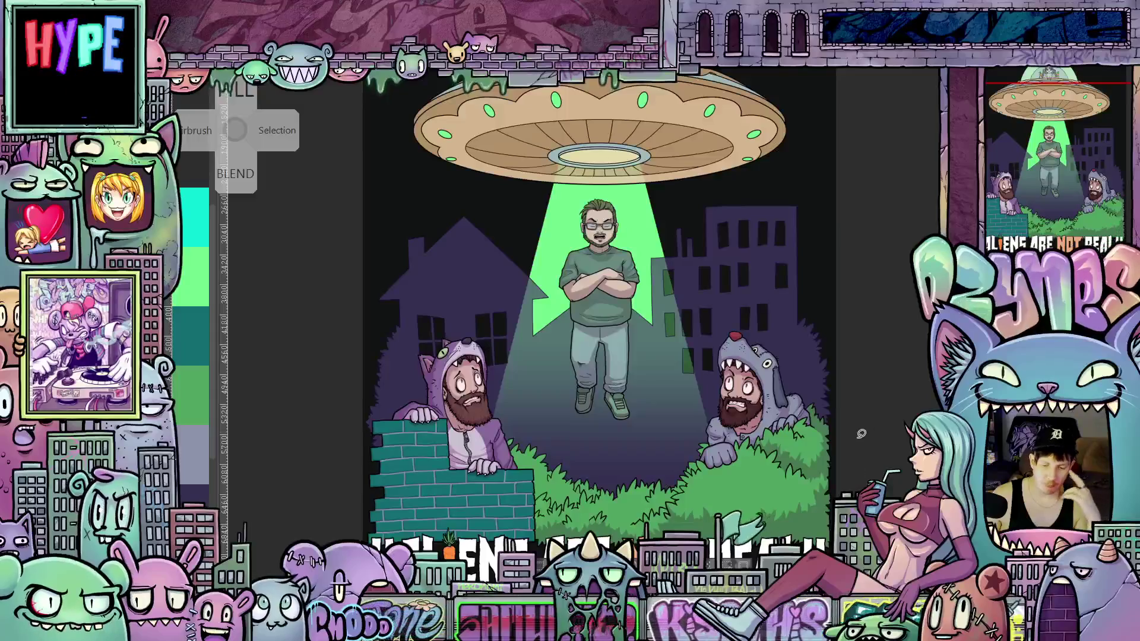
{"action": "scroll", "coordinate": [860, 434], "scroll_direction": "up", "scroll_amount": 5}
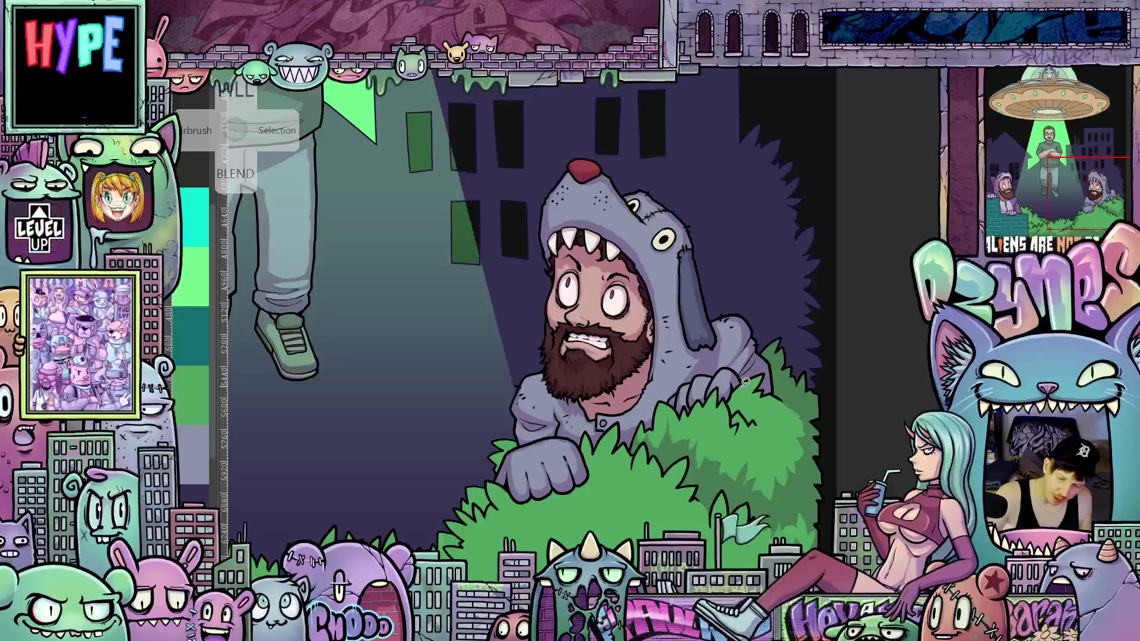
Step: Try two leaf sketch strokes on the bush and undo both
{"action": "left_click_drag", "start_coordinate": [744, 399], "coordinate": [767, 412]}
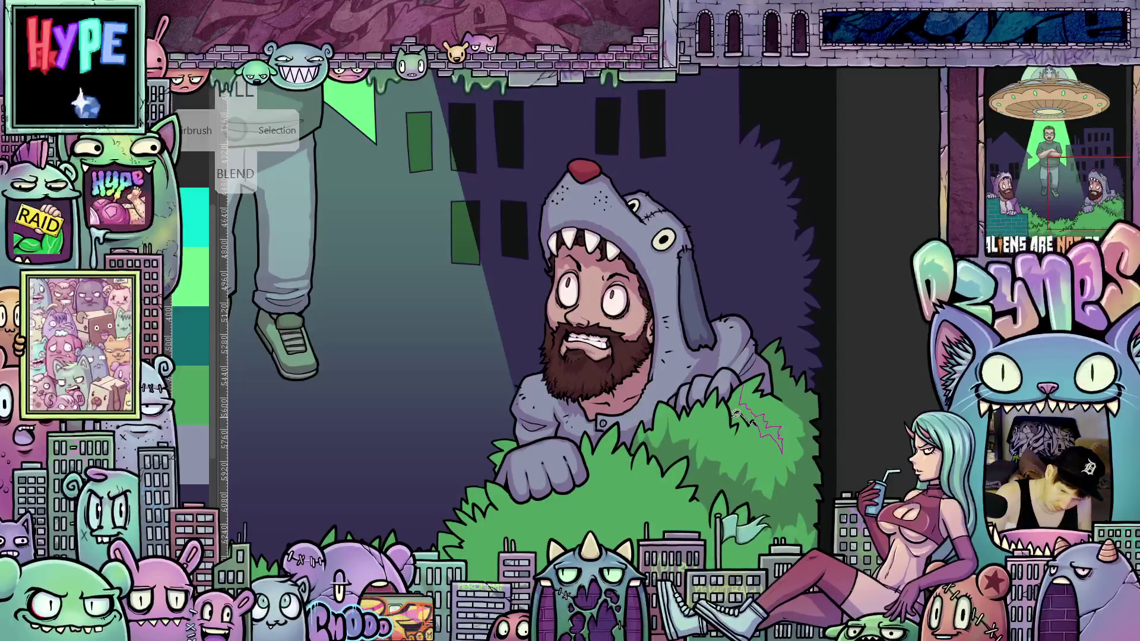
{"action": "key", "text": "ctrl+z"}
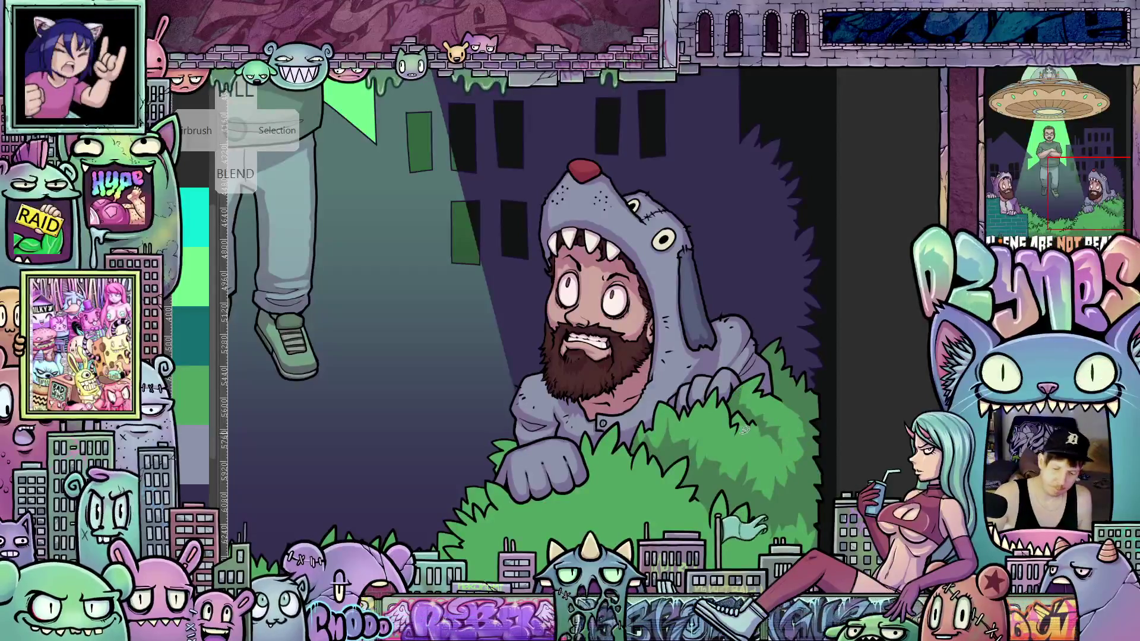
{"action": "mouse_move", "coordinate": [734, 438]}
{"action": "left_mouse_down"}
{"action": "mouse_move", "coordinate": [759, 435]}
{"action": "mouse_move", "coordinate": [782, 455]}
{"action": "left_mouse_up"}
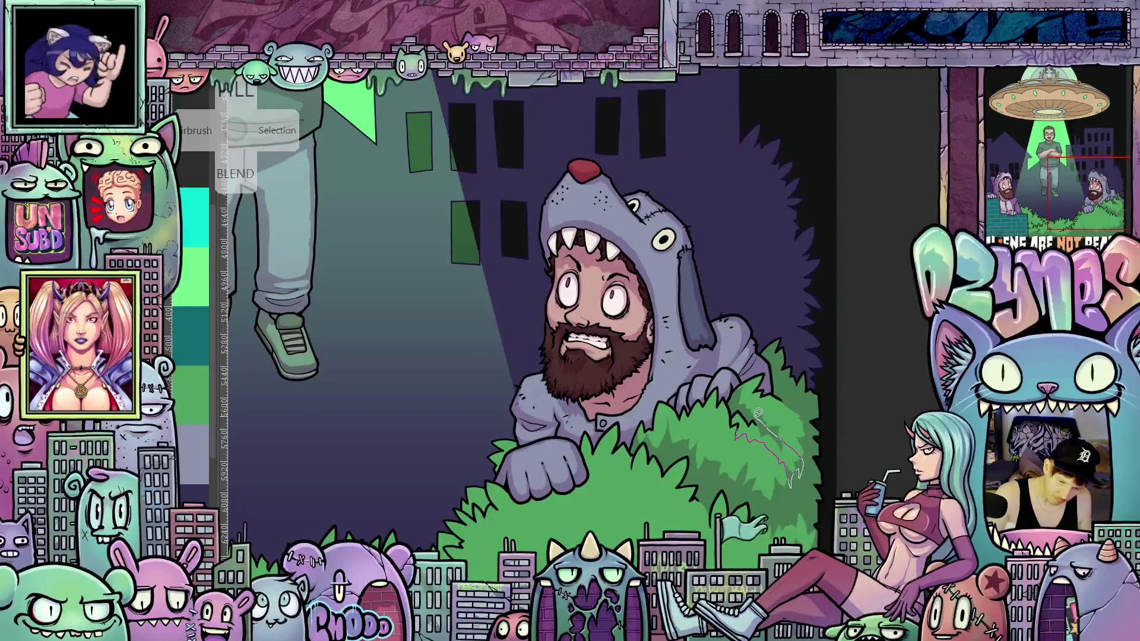
{"action": "key", "text": "ctrl+z"}
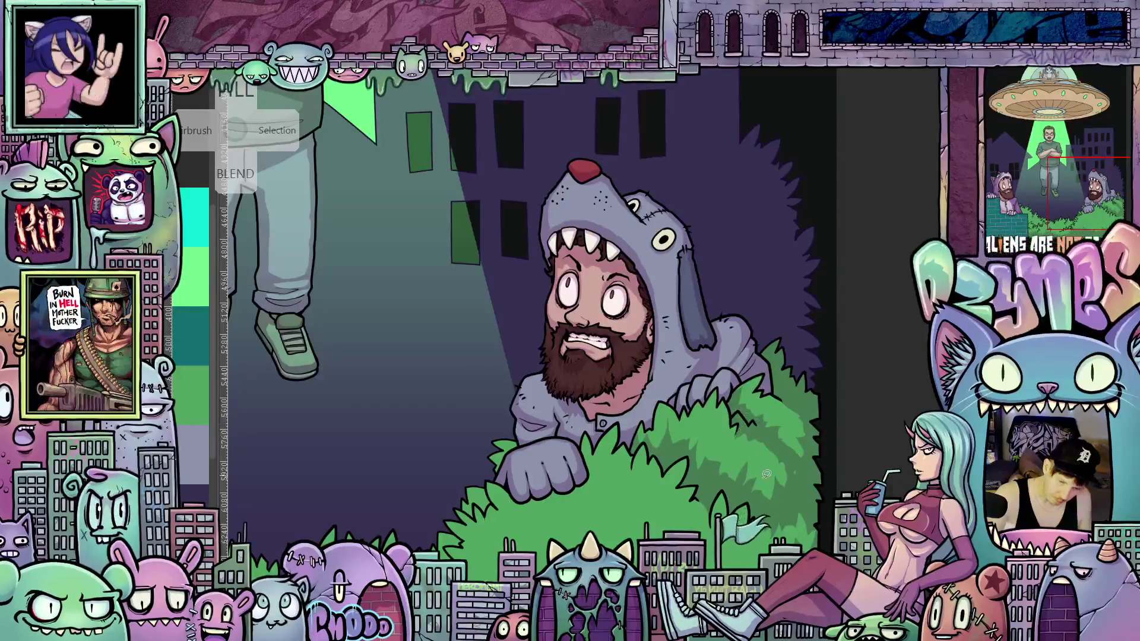
Step: Sketch a zigzag along the bush's right edge and a line at its left edge
{"action": "left_click_drag", "start_coordinate": [836, 491], "coordinate": [819, 513]}
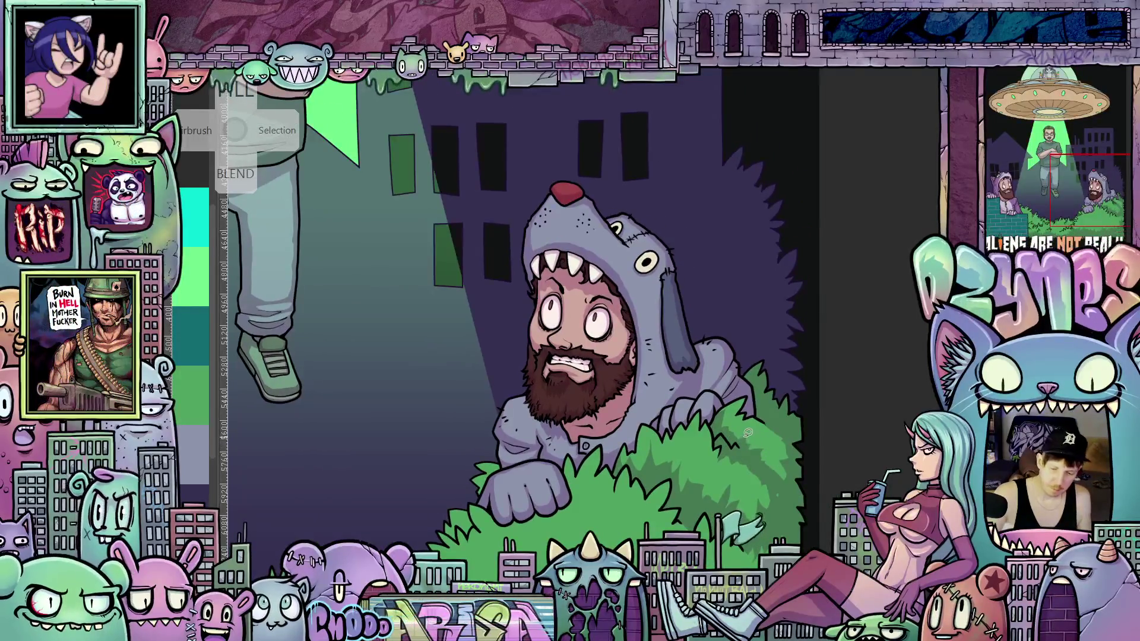
{"action": "mouse_move", "coordinate": [766, 445]}
{"action": "left_mouse_down"}
{"action": "mouse_move", "coordinate": [785, 423]}
{"action": "mouse_move", "coordinate": [792, 490]}
{"action": "left_mouse_up"}
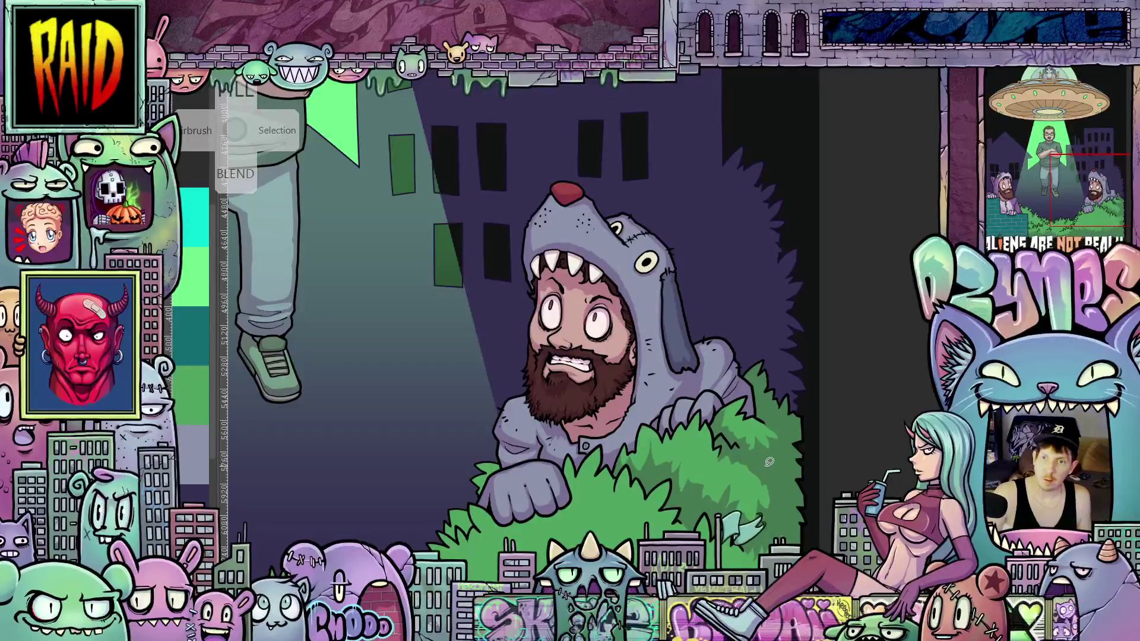
{"action": "scroll", "coordinate": [743, 463], "scroll_direction": "left", "scroll_amount": 3}
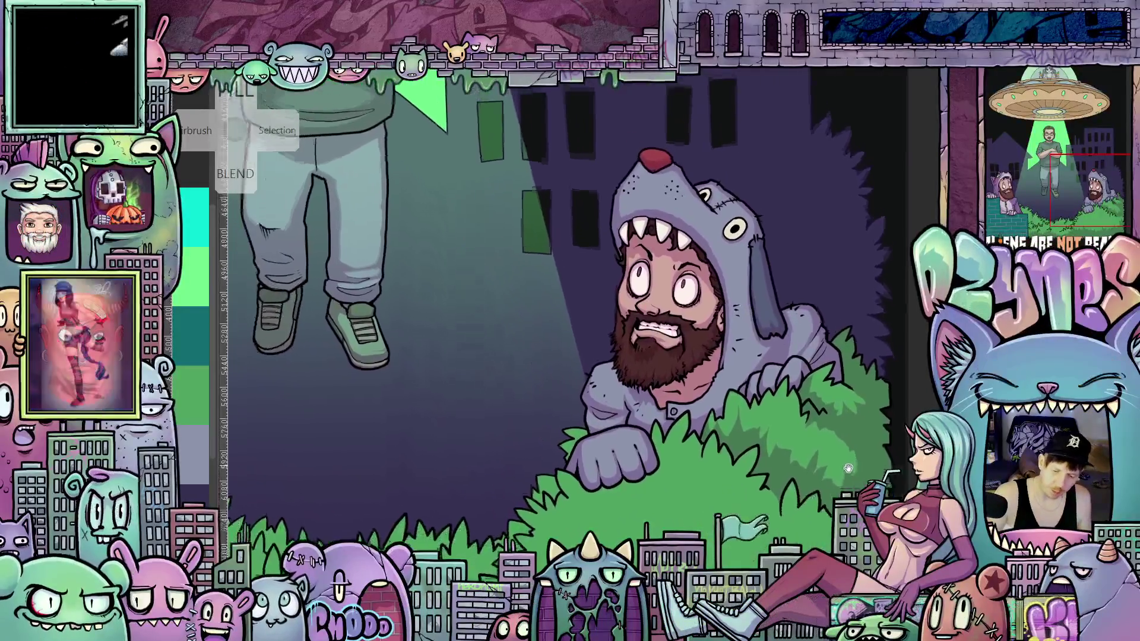
{"action": "left_click_drag", "start_coordinate": [729, 412], "coordinate": [733, 436]}
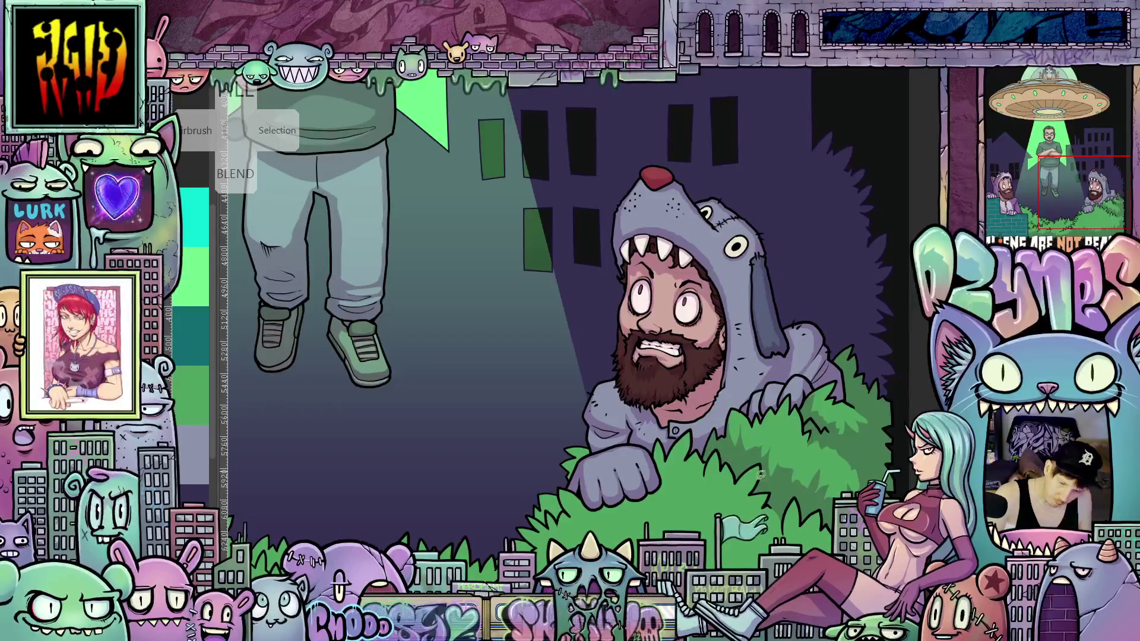
{"action": "scroll", "coordinate": [760, 474], "scroll_direction": "down", "scroll_amount": 5}
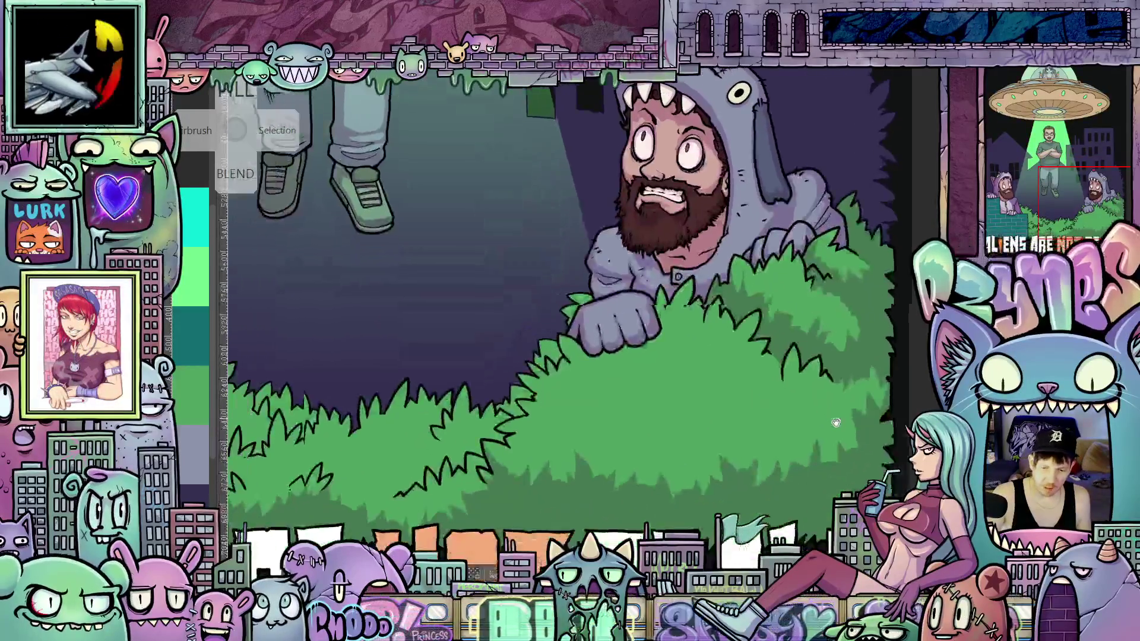
Step: Frame the dog-hooded man, undo a stray stroke around the fist, and add a short bush stroke
{"action": "mouse_move", "coordinate": [836, 422]}
{"action": "left_mouse_down"}
{"action": "mouse_move", "coordinate": [829, 517]}
{"action": "mouse_move", "coordinate": [779, 429]}
{"action": "left_mouse_up"}
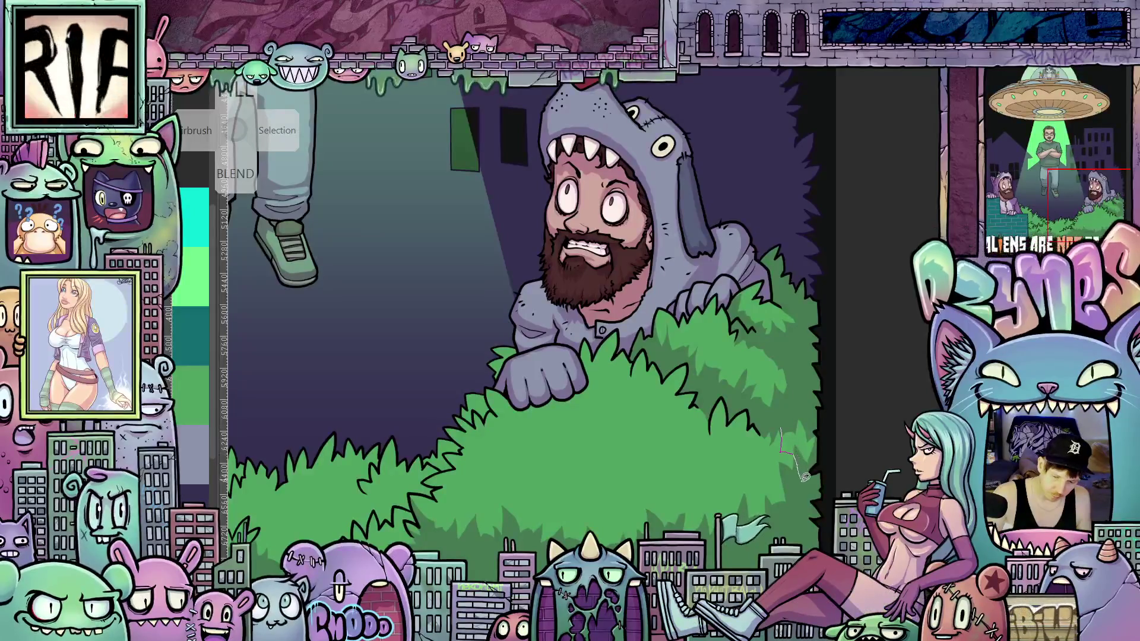
{"action": "left_click_drag", "start_coordinate": [804, 445], "coordinate": [941, 481]}
{"action": "mouse_move", "coordinate": [711, 491]}
{"action": "left_mouse_down"}
{"action": "mouse_move", "coordinate": [828, 470]}
{"action": "mouse_move", "coordinate": [788, 473]}
{"action": "left_mouse_up"}
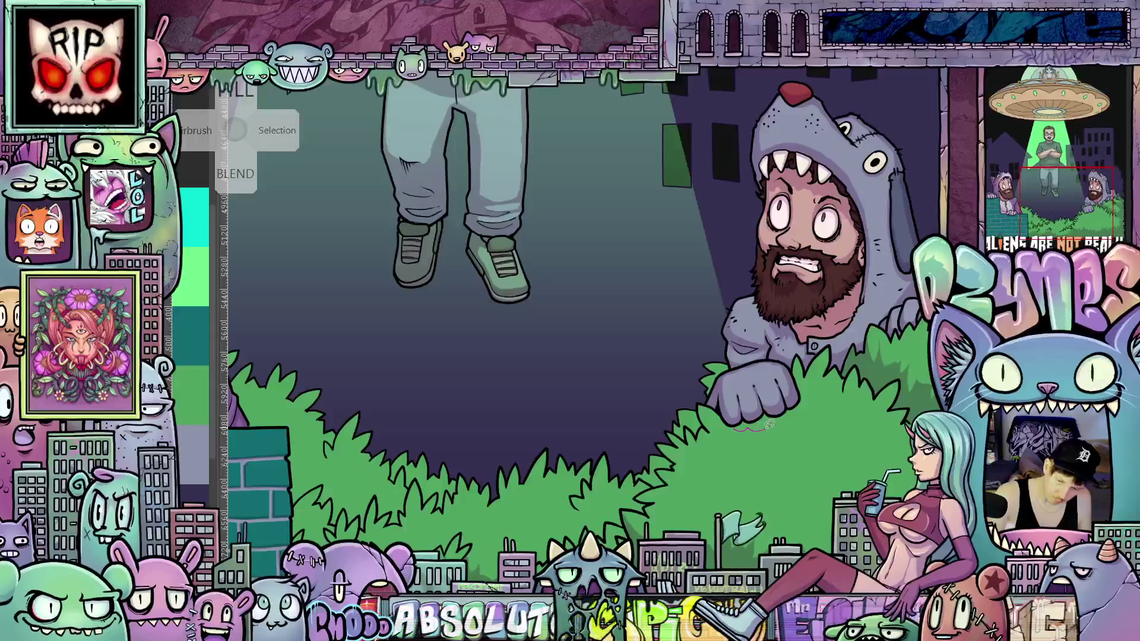
{"action": "left_click_drag", "start_coordinate": [769, 424], "coordinate": [796, 410]}
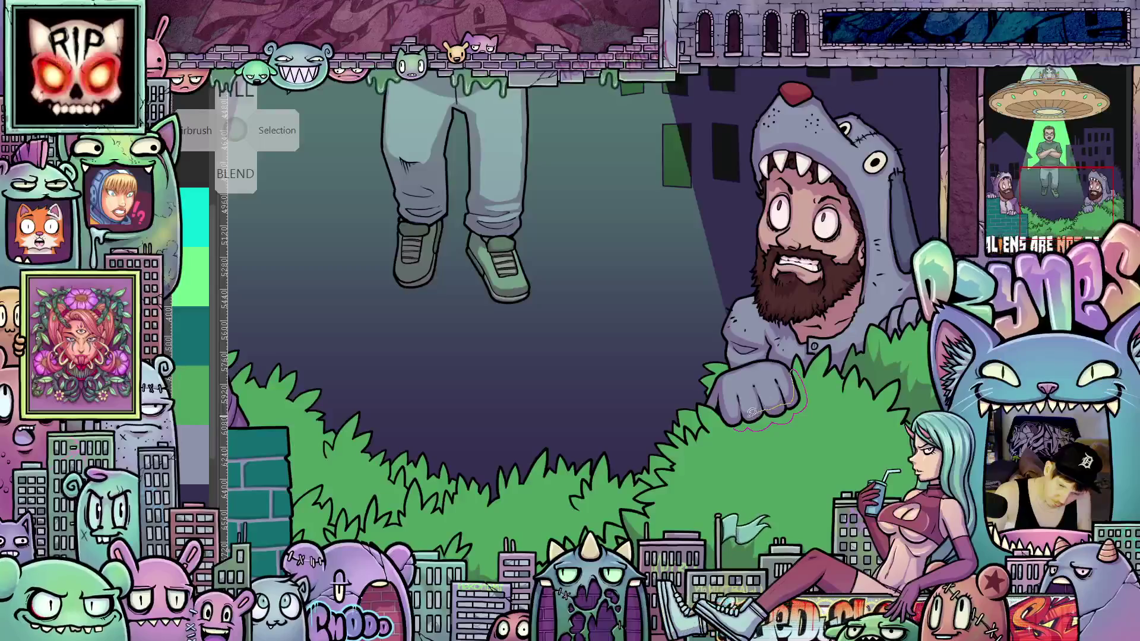
{"action": "key", "text": "ctrl+z"}
{"action": "scroll", "coordinate": [752, 427], "scroll_direction": "up", "scroll_amount": 2}
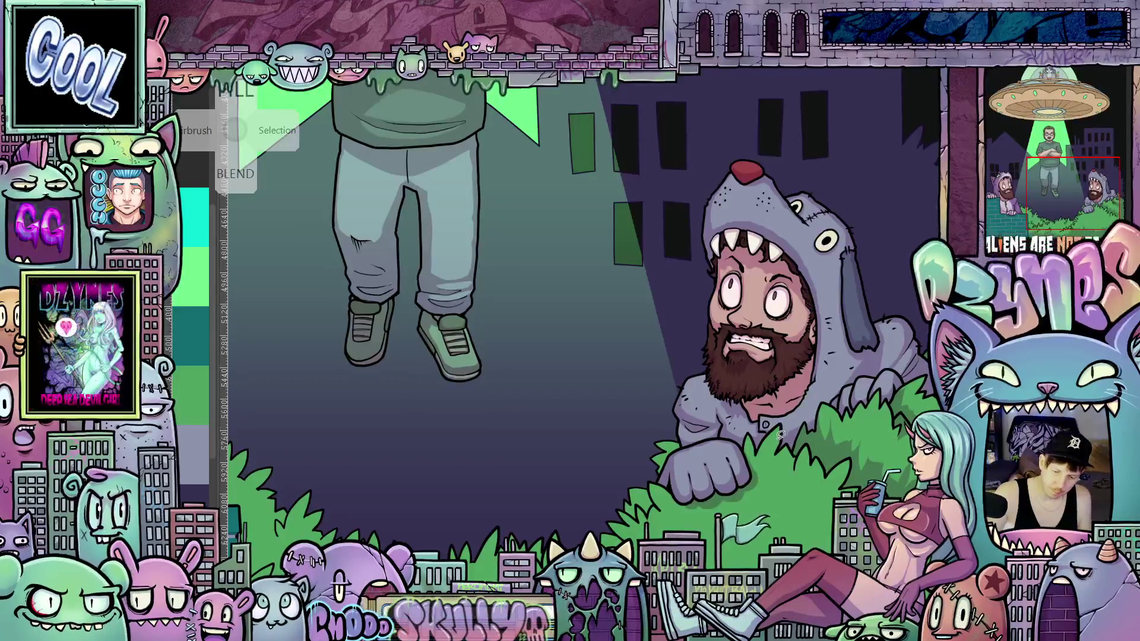
{"action": "left_click_drag", "start_coordinate": [767, 458], "coordinate": [778, 448]}
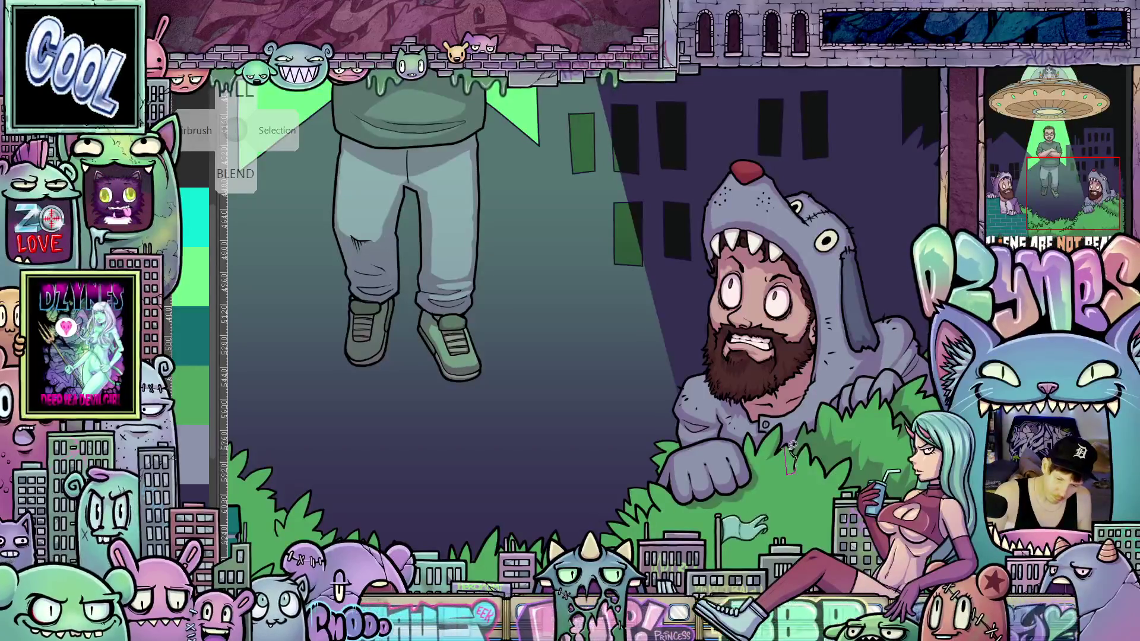
Step: Re-centre the bush and trace thin outline strokes up its edge
{"action": "mouse_move", "coordinate": [847, 529]}
{"action": "left_mouse_down"}
{"action": "mouse_move", "coordinate": [817, 473]}
{"action": "mouse_move", "coordinate": [801, 512]}
{"action": "mouse_move", "coordinate": [792, 508]}
{"action": "left_mouse_up"}
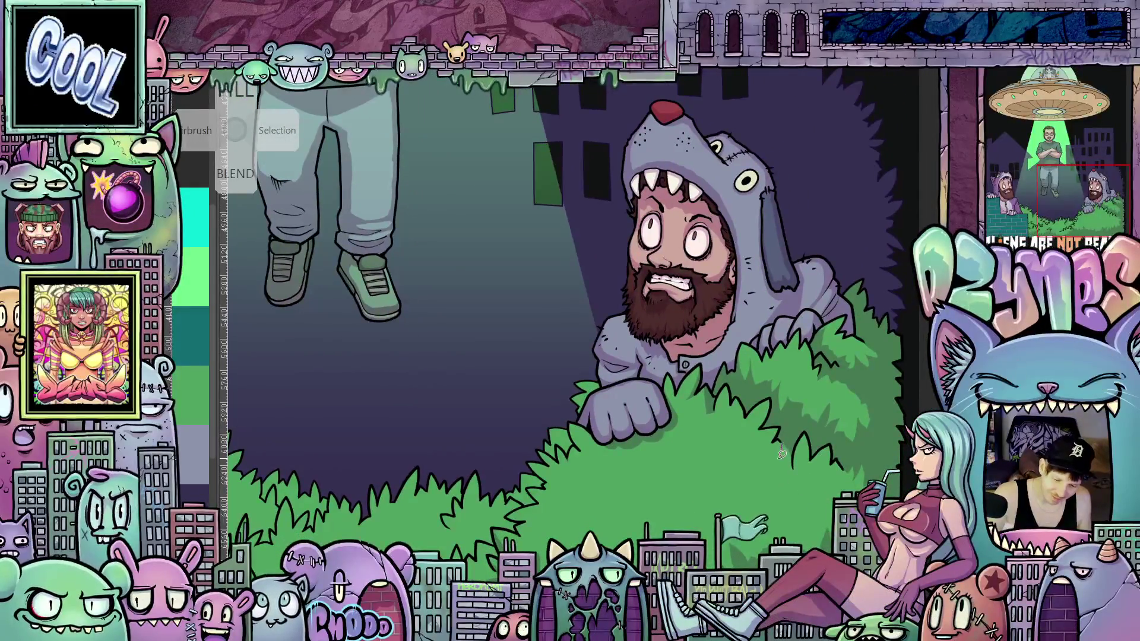
{"action": "mouse_move", "coordinate": [785, 442]}
{"action": "left_mouse_down"}
{"action": "mouse_move", "coordinate": [808, 463]}
{"action": "mouse_move", "coordinate": [768, 393]}
{"action": "left_mouse_up"}
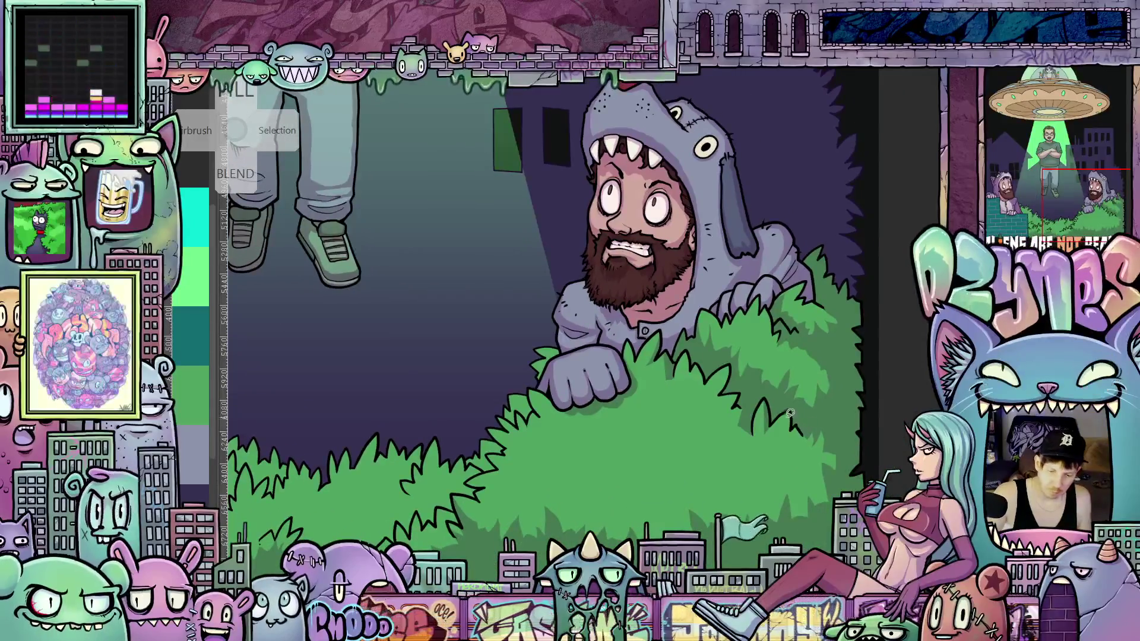
{"action": "mouse_move", "coordinate": [786, 434]}
{"action": "left_mouse_down"}
{"action": "mouse_move", "coordinate": [796, 421]}
{"action": "mouse_move", "coordinate": [926, 475]}
{"action": "mouse_move", "coordinate": [817, 527]}
{"action": "mouse_move", "coordinate": [796, 504]}
{"action": "mouse_move", "coordinate": [805, 499]}
{"action": "left_mouse_up"}
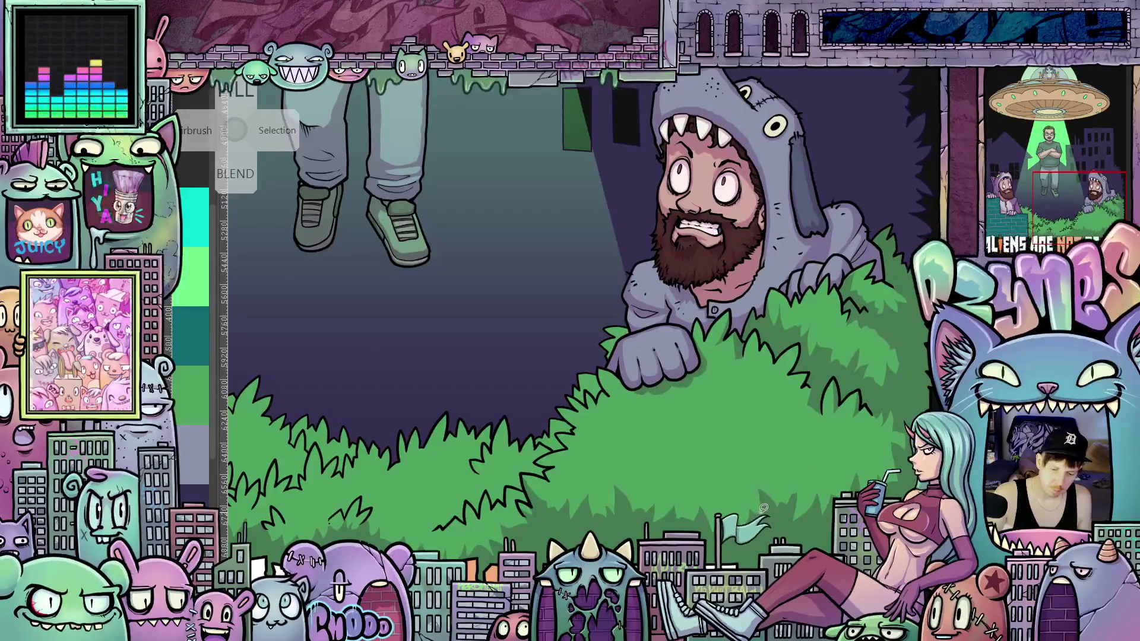
Step: Ink curved lines along the bush outline and arm, plus a thin stroke on the grass
{"action": "mouse_move", "coordinate": [712, 505]}
{"action": "left_mouse_down"}
{"action": "mouse_move", "coordinate": [914, 498]}
{"action": "mouse_move", "coordinate": [753, 440]}
{"action": "left_mouse_up"}
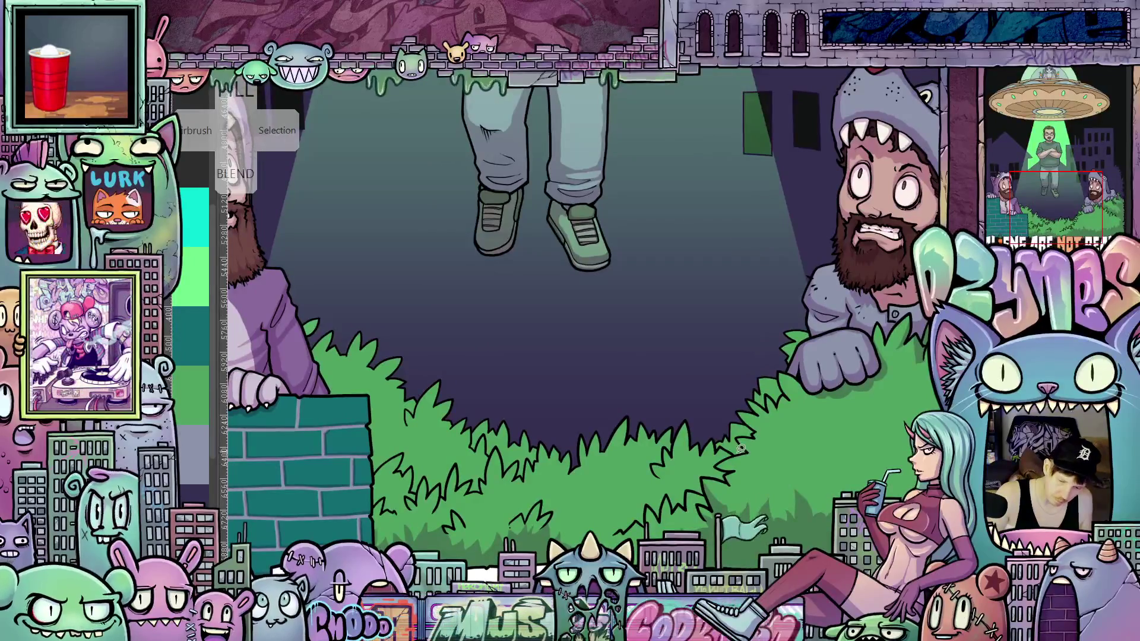
{"action": "scroll", "coordinate": [760, 435], "scroll_direction": "up", "scroll_amount": 3}
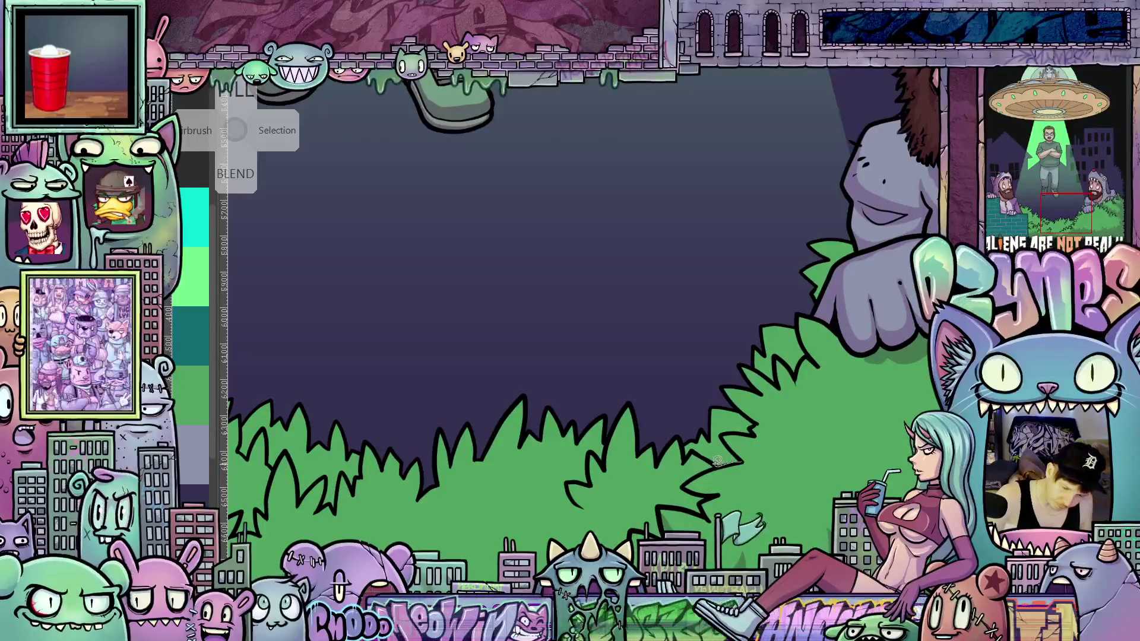
{"action": "mouse_move", "coordinate": [688, 455]}
{"action": "left_mouse_down"}
{"action": "mouse_move", "coordinate": [680, 437]}
{"action": "mouse_move", "coordinate": [728, 312]}
{"action": "left_mouse_up"}
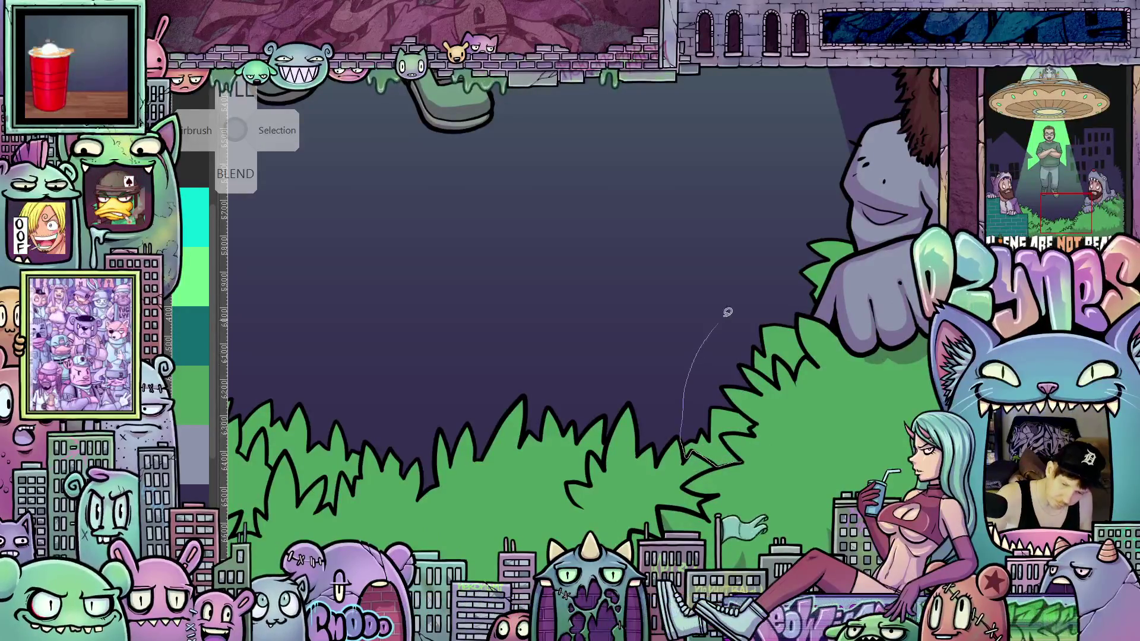
{"action": "left_click_drag", "start_coordinate": [837, 219], "coordinate": [858, 248]}
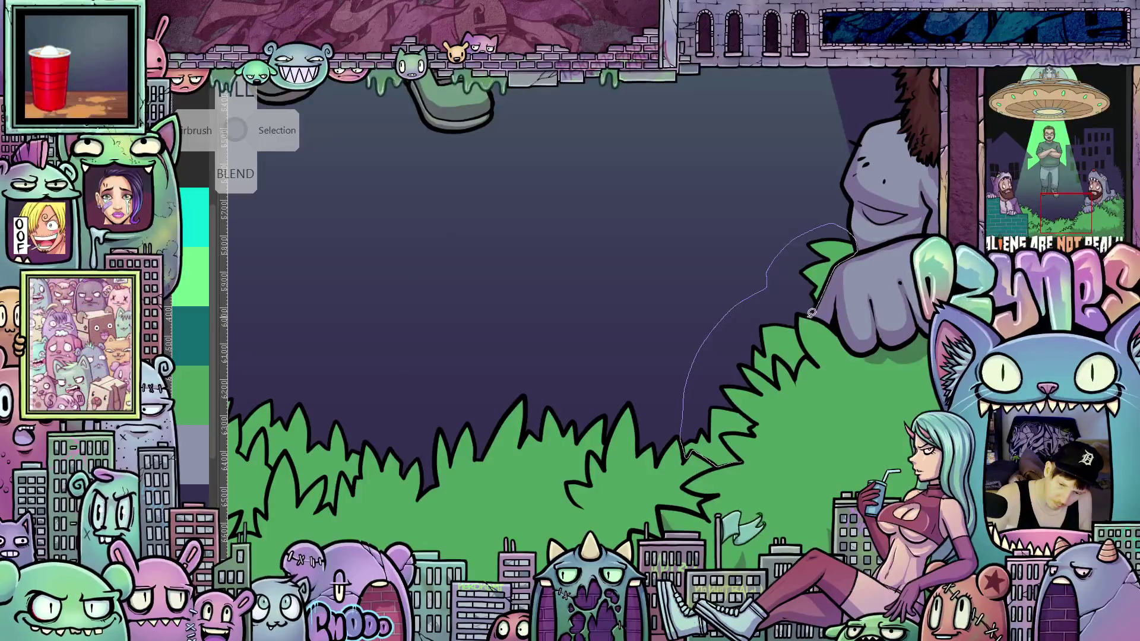
{"action": "left_click_drag", "start_coordinate": [796, 312], "coordinate": [809, 349]}
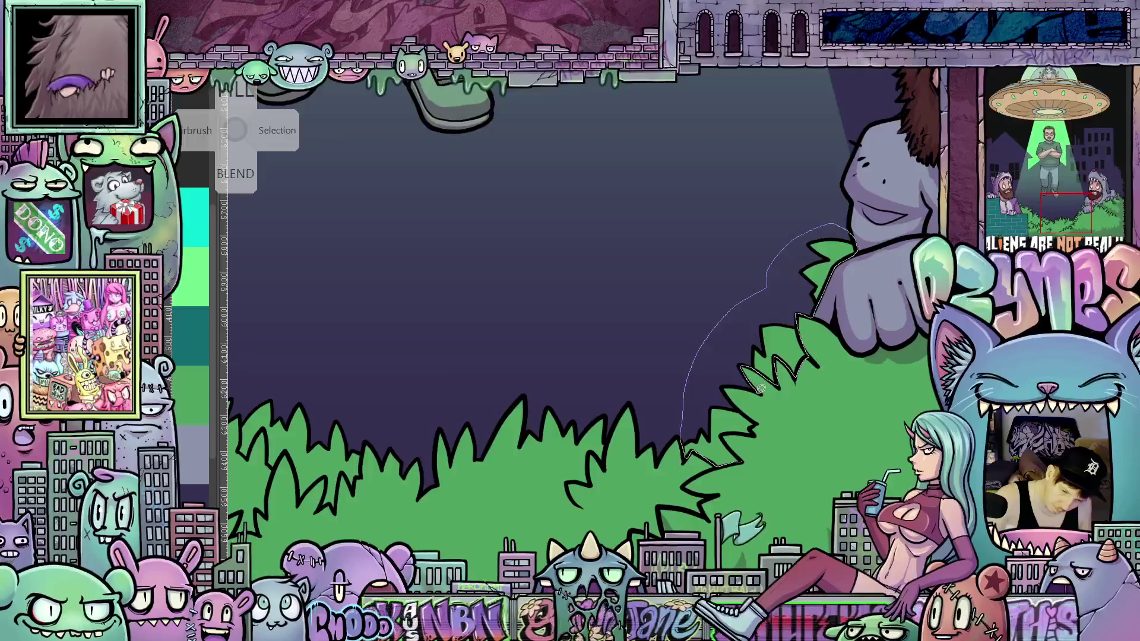
{"action": "mouse_move", "coordinate": [725, 385]}
{"action": "left_mouse_down"}
{"action": "mouse_move", "coordinate": [755, 427]}
{"action": "mouse_move", "coordinate": [724, 434]}
{"action": "mouse_move", "coordinate": [751, 450]}
{"action": "left_mouse_up"}
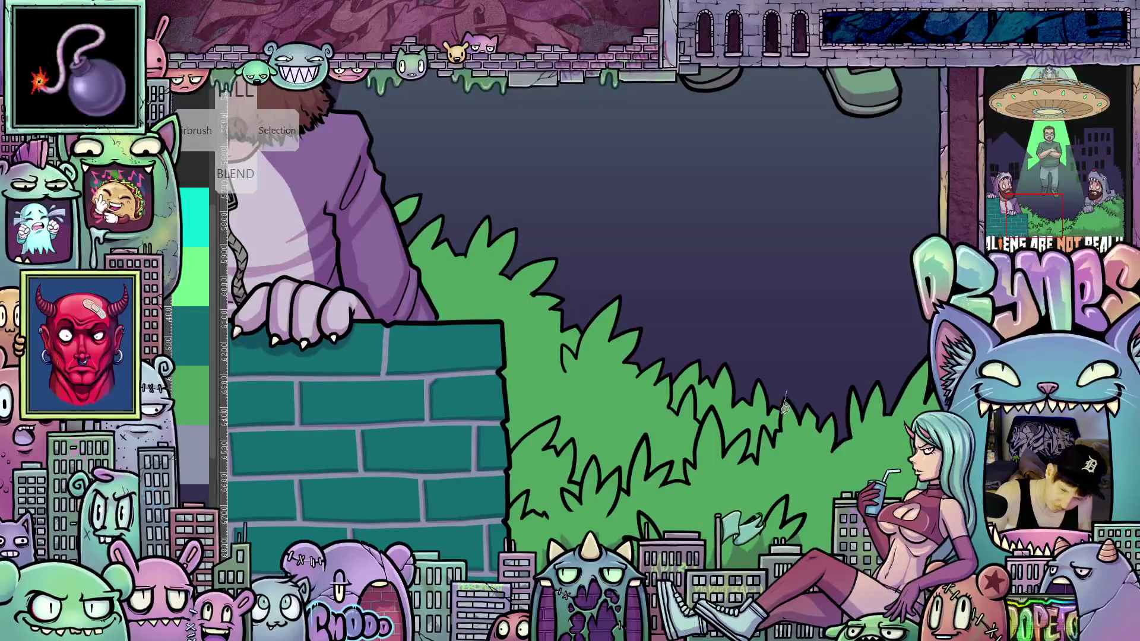
{"action": "mouse_move", "coordinate": [785, 393]}
{"action": "left_mouse_down"}
{"action": "mouse_move", "coordinate": [772, 442]}
{"action": "mouse_move", "coordinate": [736, 447]}
{"action": "mouse_move", "coordinate": [712, 406]}
{"action": "mouse_move", "coordinate": [698, 454]}
{"action": "left_mouse_up"}
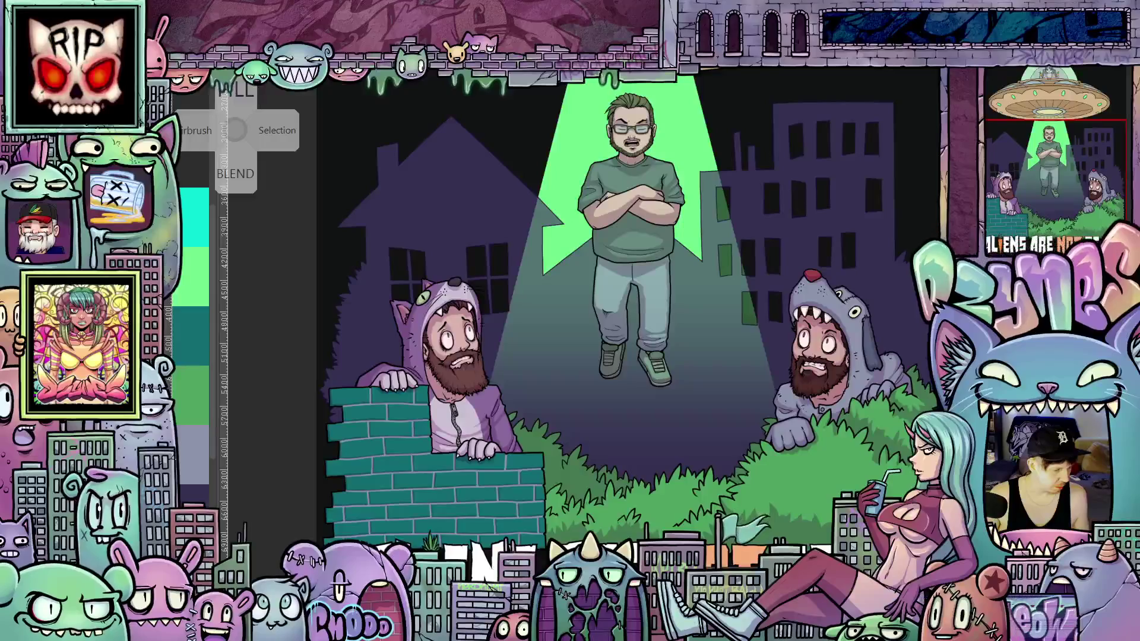
Step: Sample the brick wall colour and refill the wall in front of the cat-hood man grey-green
{"action": "left_click", "coordinate": [405, 464], "text": "ctrl"}
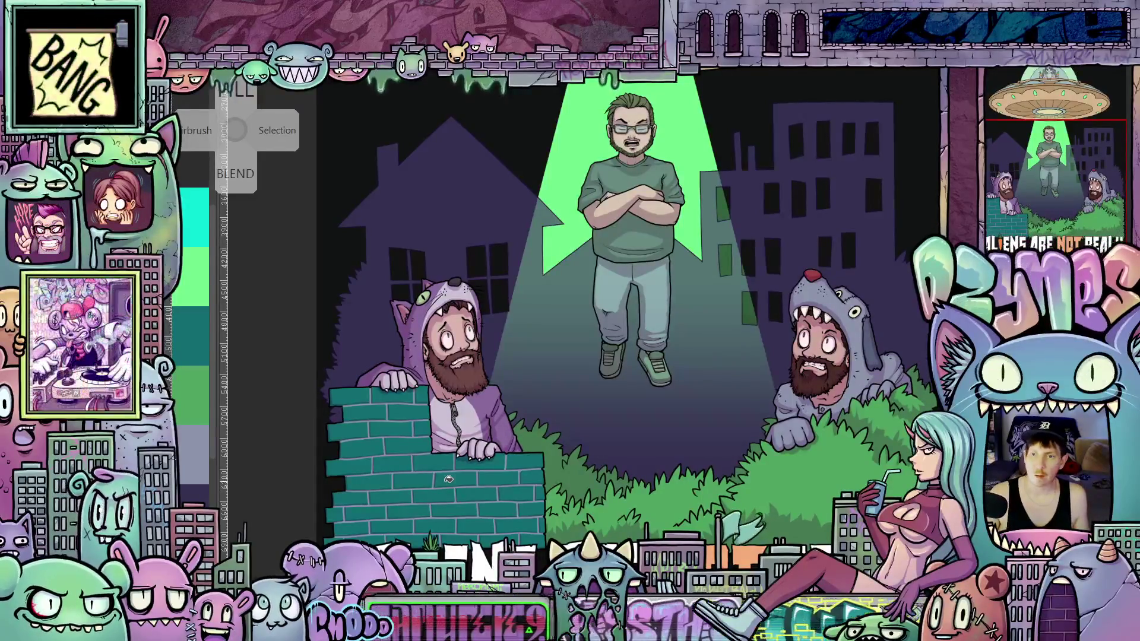
{"action": "left_click", "coordinate": [419, 474]}
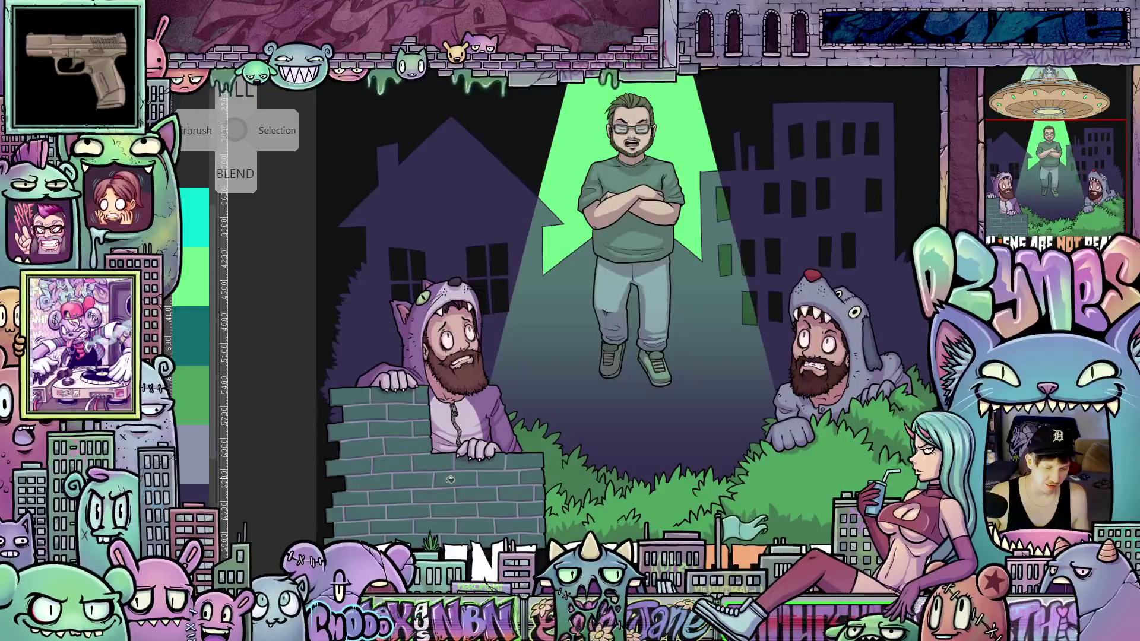
{"action": "scroll", "coordinate": [629, 475], "scroll_direction": "down", "scroll_amount": 5}
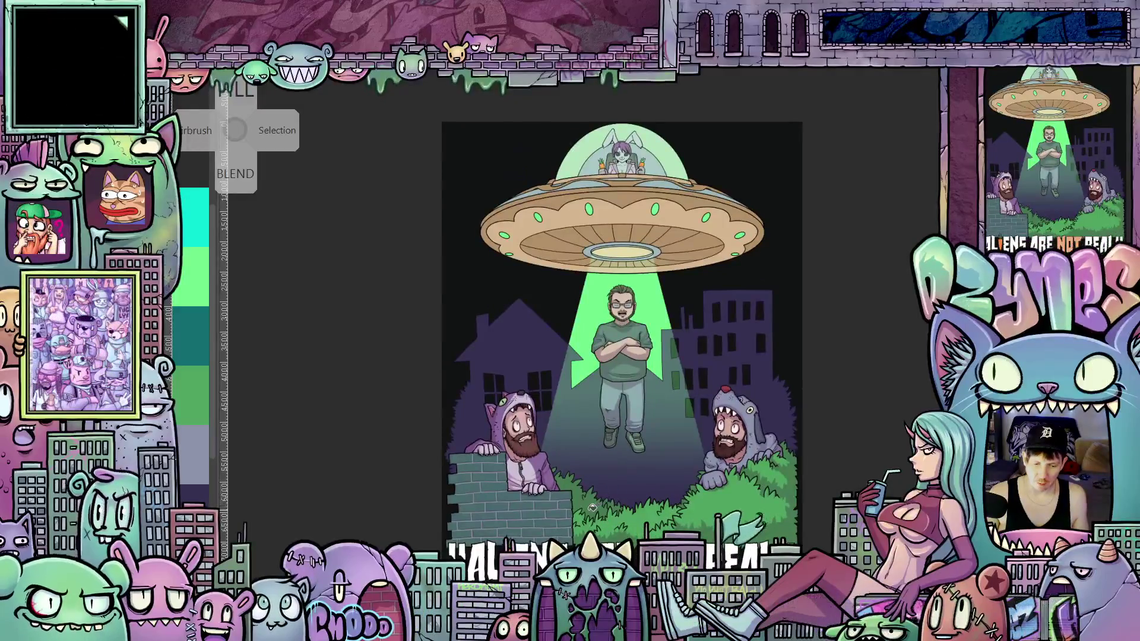
{"action": "scroll", "coordinate": [592, 507], "scroll_direction": "up", "scroll_amount": 4}
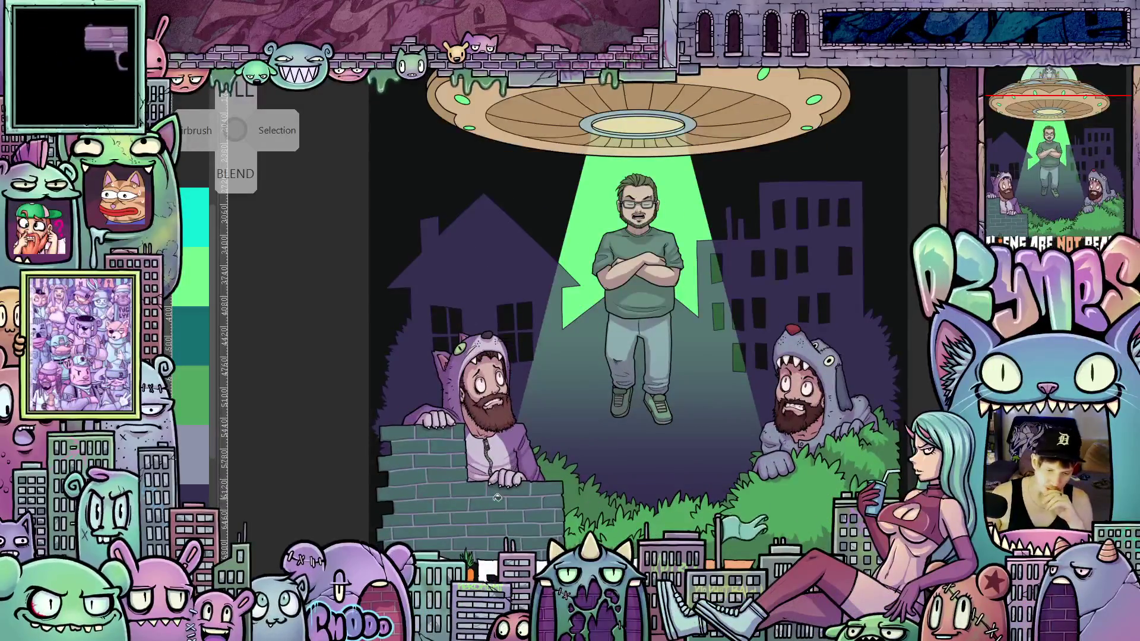
{"action": "scroll", "coordinate": [773, 484], "scroll_direction": "down", "scroll_amount": 4}
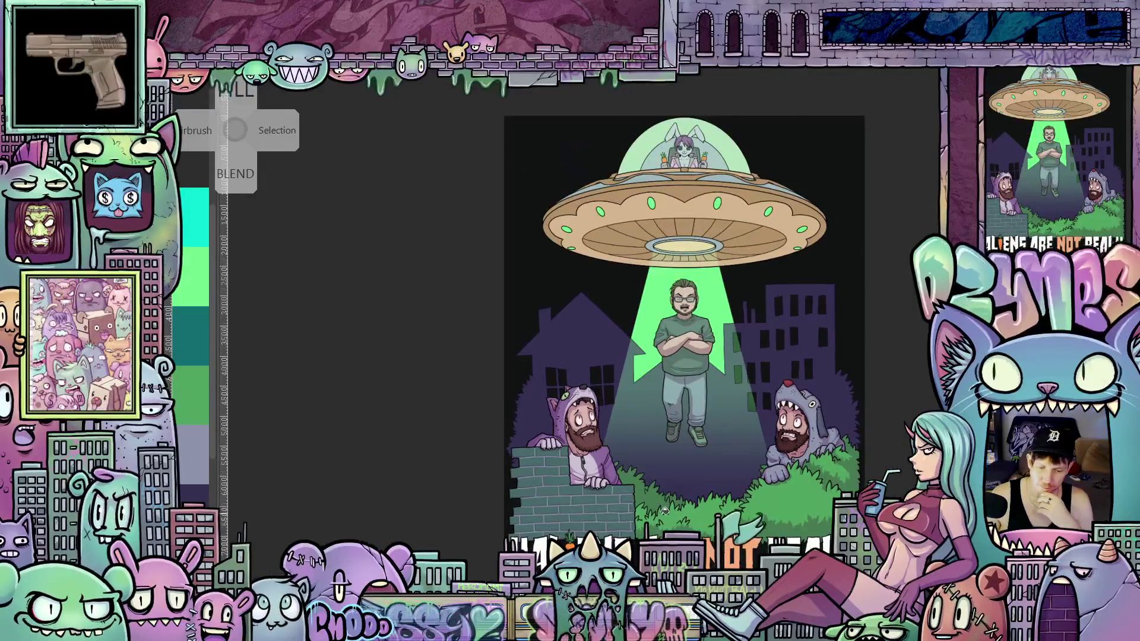
{"action": "scroll", "coordinate": [665, 510], "scroll_direction": "up", "scroll_amount": 1}
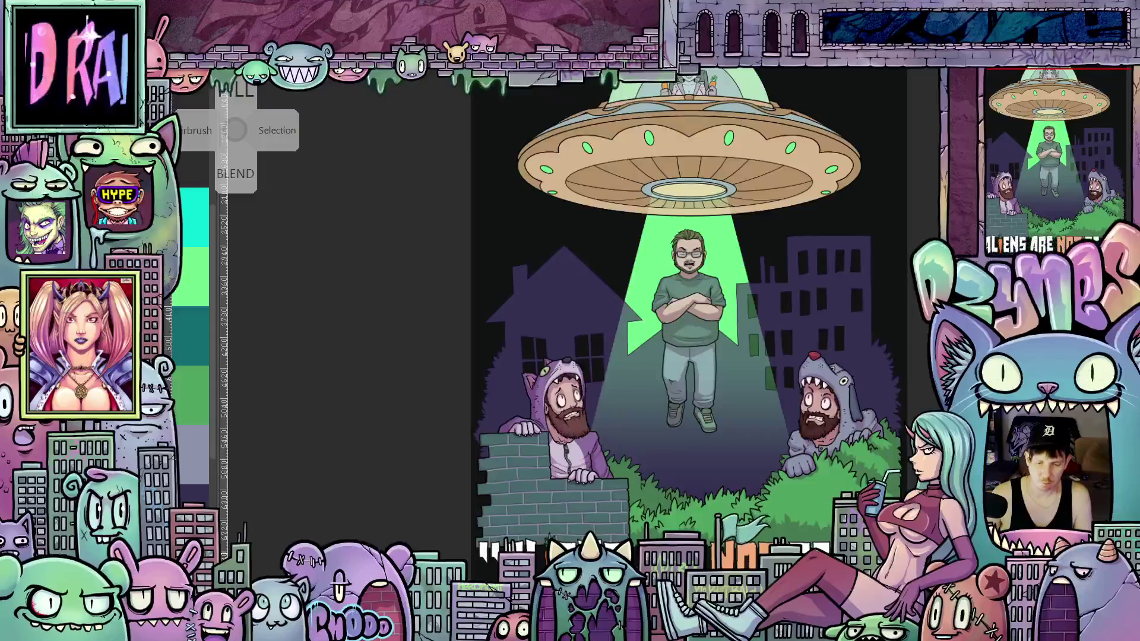
{"action": "scroll", "coordinate": [708, 471], "scroll_direction": "up", "scroll_amount": 4}
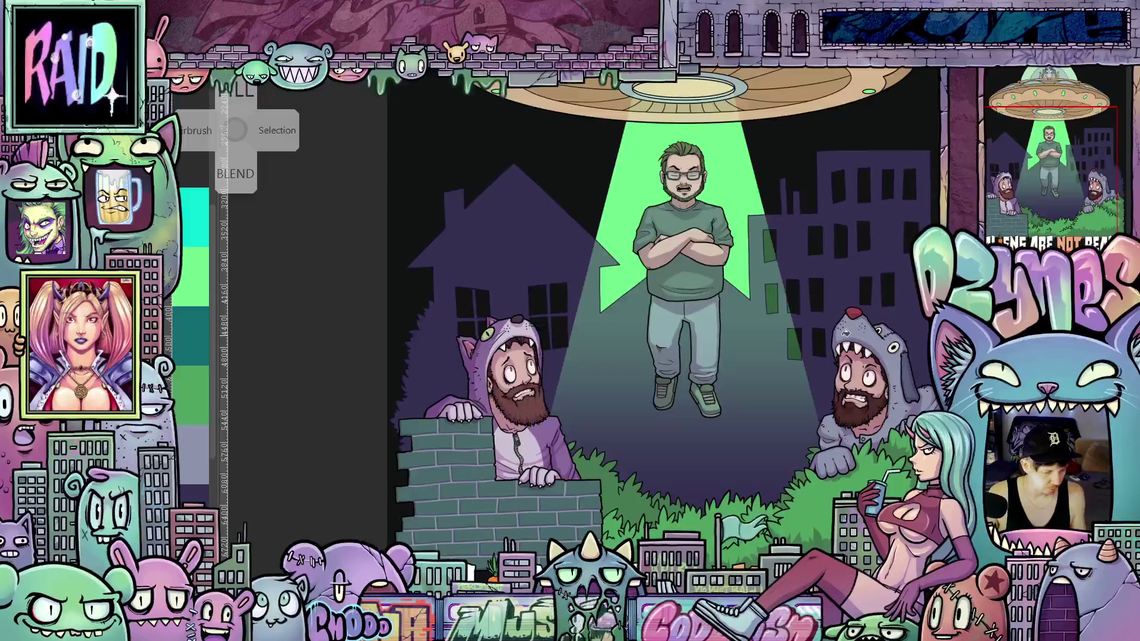
{"action": "scroll", "coordinate": [850, 332], "scroll_direction": "down", "scroll_amount": 3}
{"action": "scroll", "coordinate": [805, 335], "scroll_direction": "up", "scroll_amount": 3}
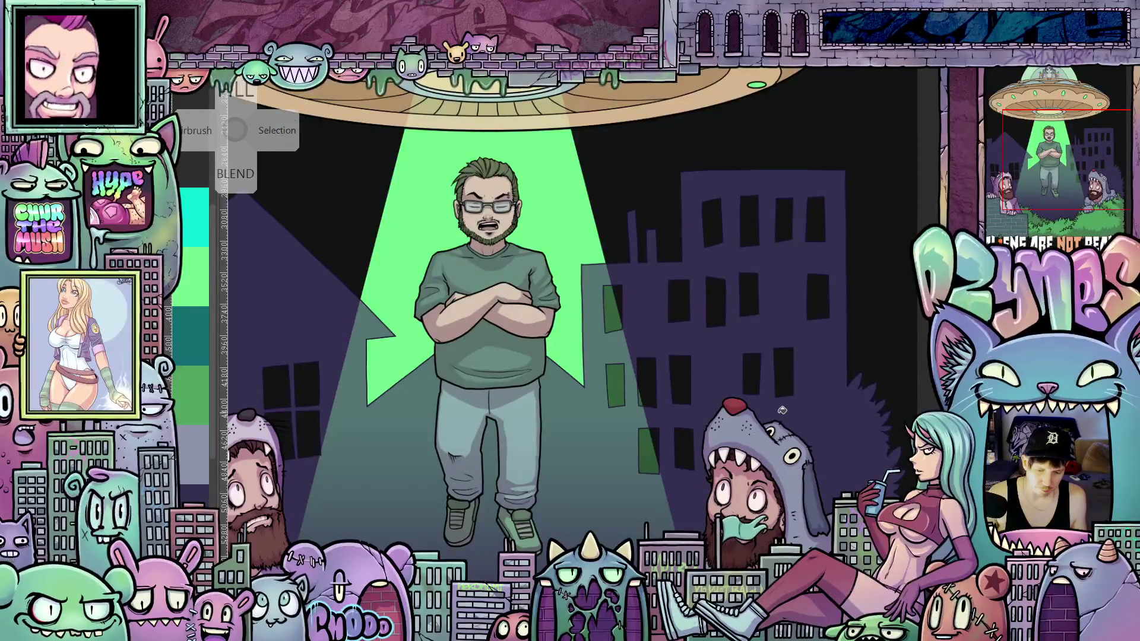
{"action": "scroll", "coordinate": [573, 312], "scroll_direction": "left", "scroll_amount": 2}
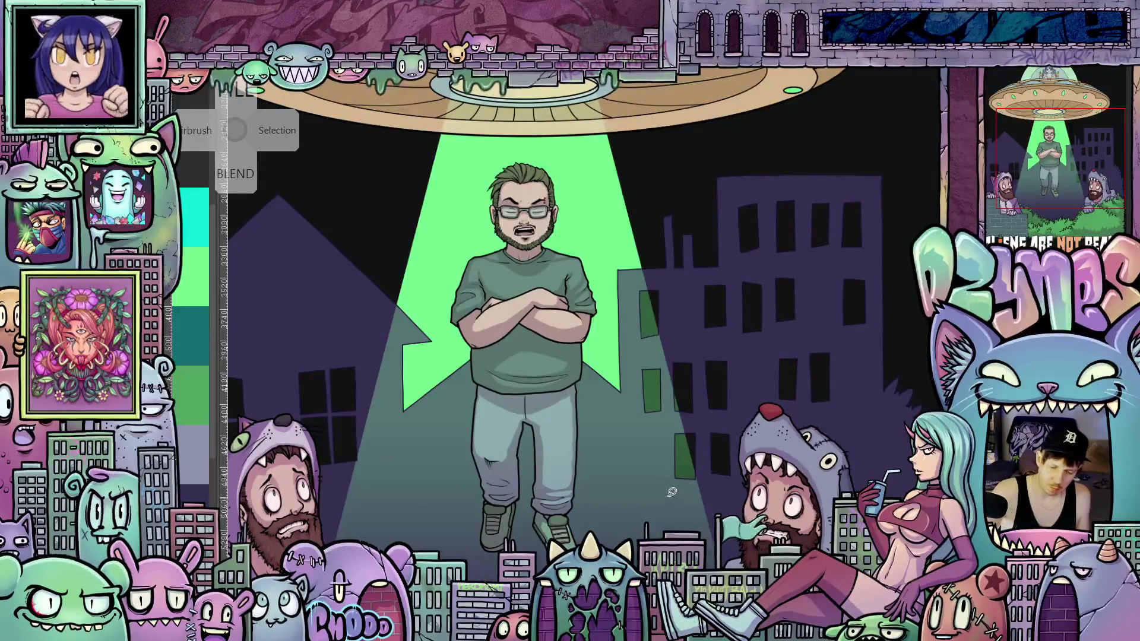
Step: Trace a closed area around the right-hand building
{"action": "left_click_drag", "start_coordinate": [833, 437], "coordinate": [873, 346]}
{"action": "mouse_move", "coordinate": [875, 273]}
{"action": "left_mouse_down"}
{"action": "mouse_move", "coordinate": [872, 199]}
{"action": "mouse_move", "coordinate": [772, 189]}
{"action": "mouse_move", "coordinate": [725, 226]}
{"action": "mouse_move", "coordinate": [730, 249]}
{"action": "left_mouse_up"}
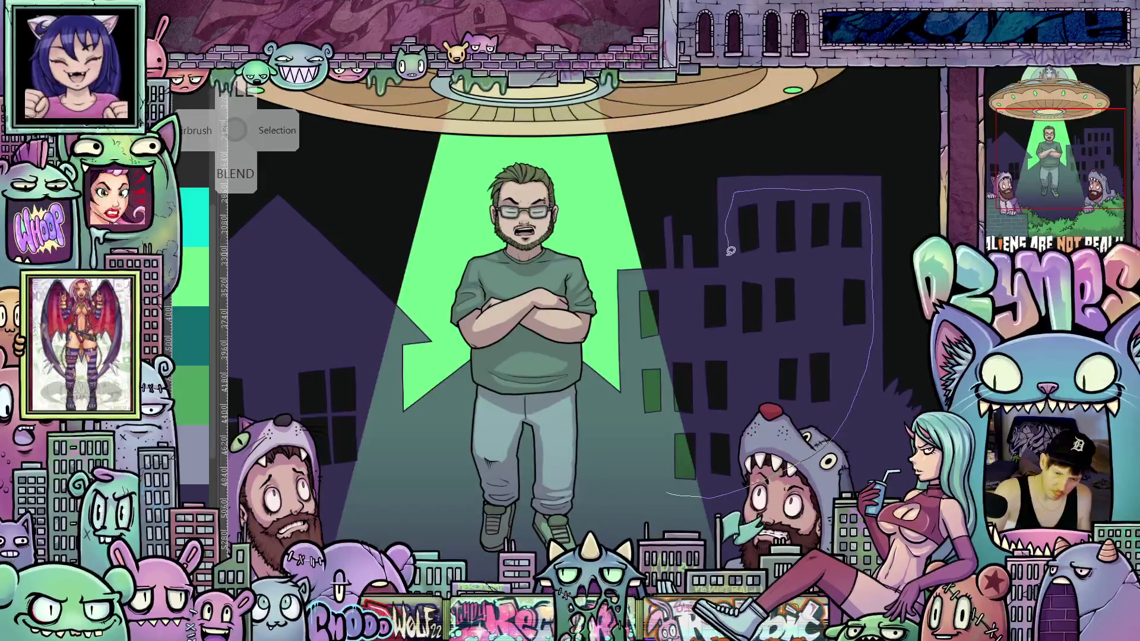
{"action": "left_click_drag", "start_coordinate": [638, 447], "coordinate": [667, 493]}
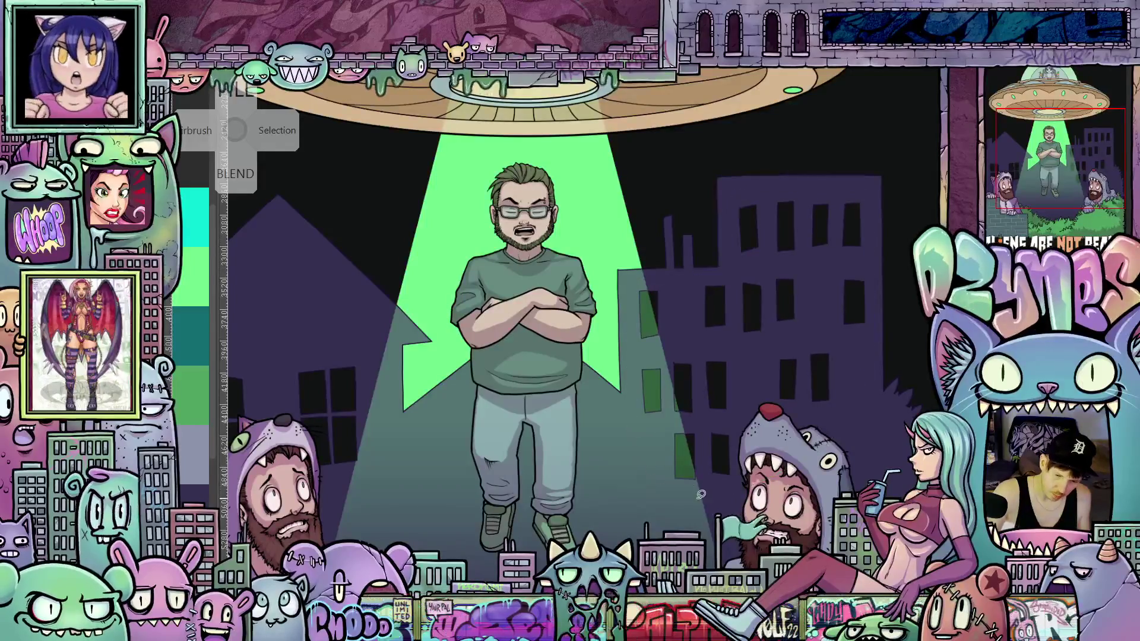
Step: Zoom out and pan until the UFO, beamed man and hooded onlookers are all in view
{"action": "scroll", "coordinate": [710, 489], "scroll_direction": "down", "scroll_amount": 1}
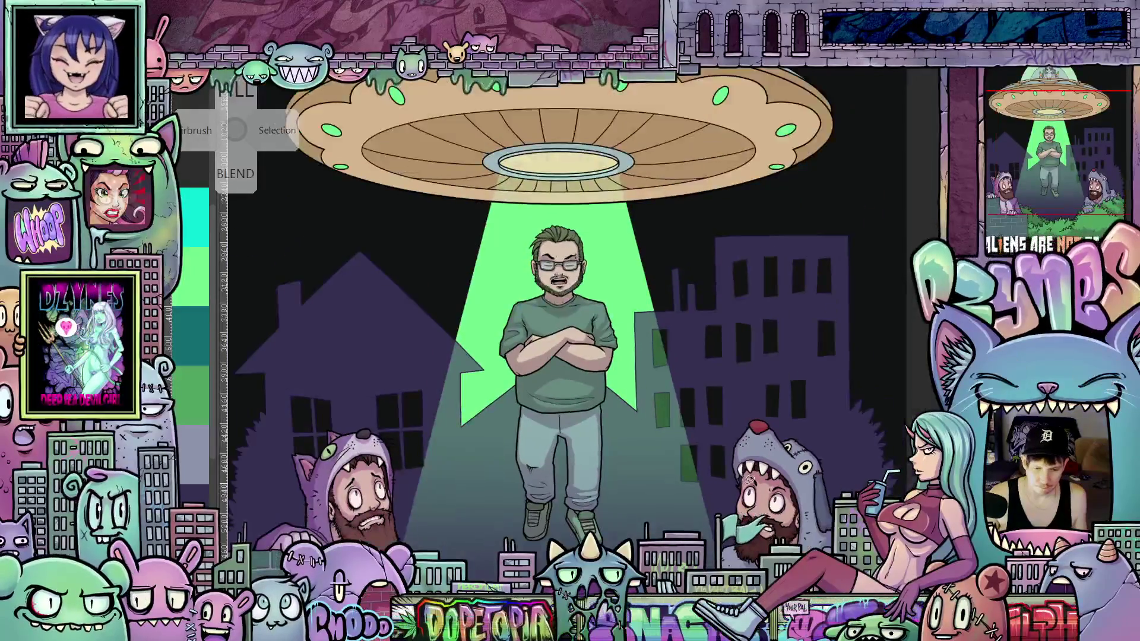
{"action": "scroll", "coordinate": [711, 516], "scroll_direction": "down", "scroll_amount": 2}
{"action": "mouse_move", "coordinate": [712, 542]}
{"action": "left_mouse_down"}
{"action": "mouse_move", "coordinate": [710, 517]}
{"action": "mouse_move", "coordinate": [860, 445]}
{"action": "left_mouse_up"}
{"action": "scroll", "coordinate": [857, 445], "scroll_direction": "down", "scroll_amount": 1}
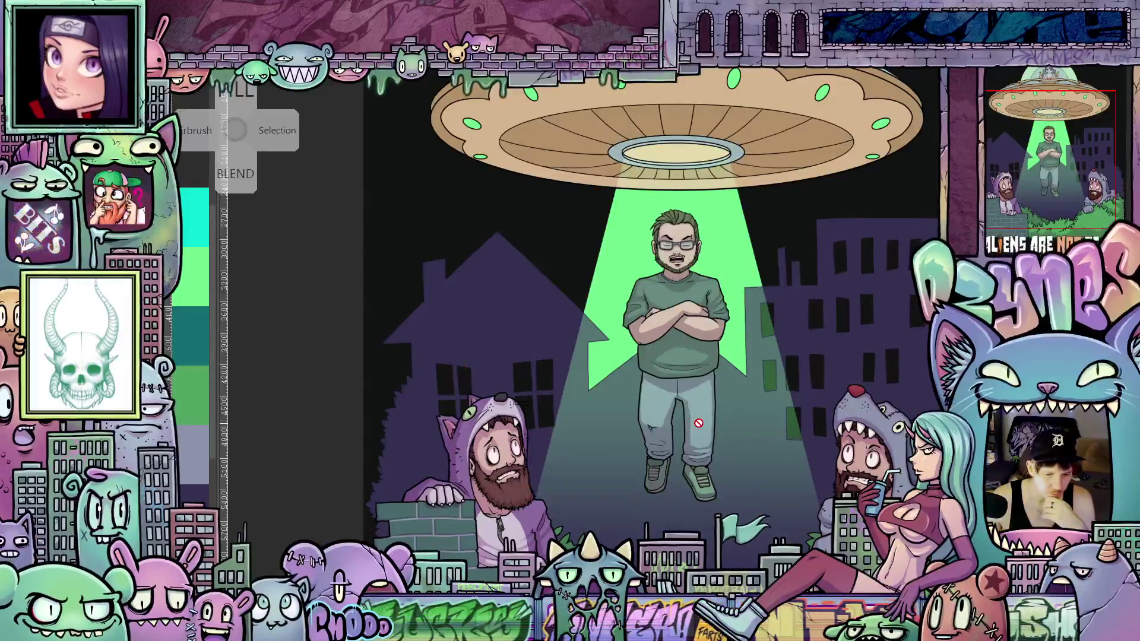
{"action": "scroll", "coordinate": [839, 330], "scroll_direction": "up", "scroll_amount": 8}
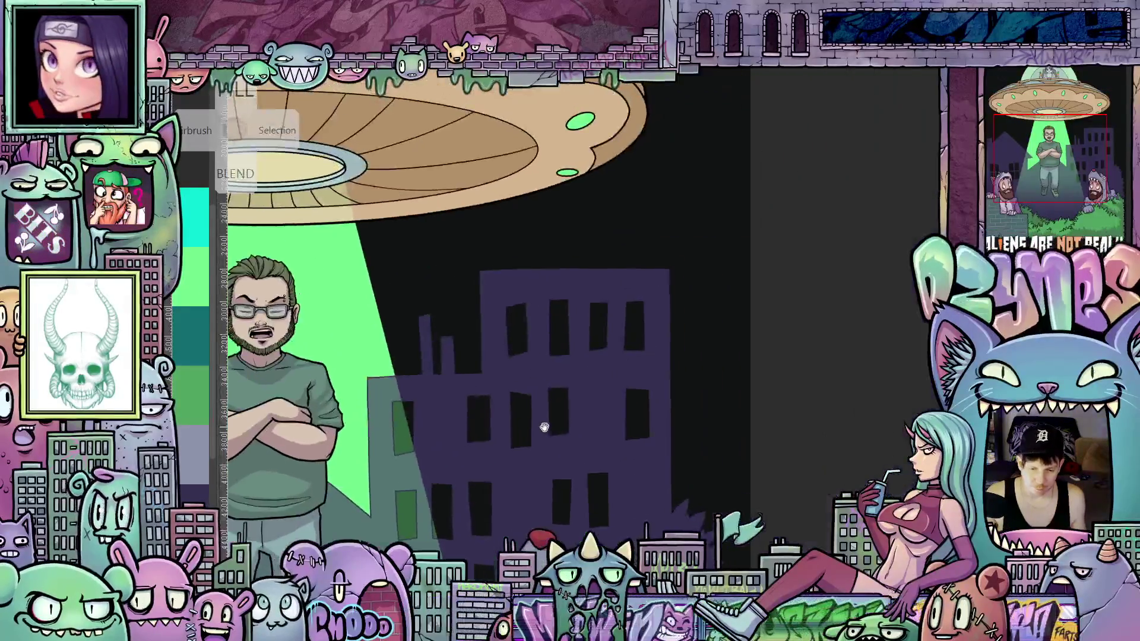
{"action": "scroll", "coordinate": [633, 414], "scroll_direction": "up", "scroll_amount": 3}
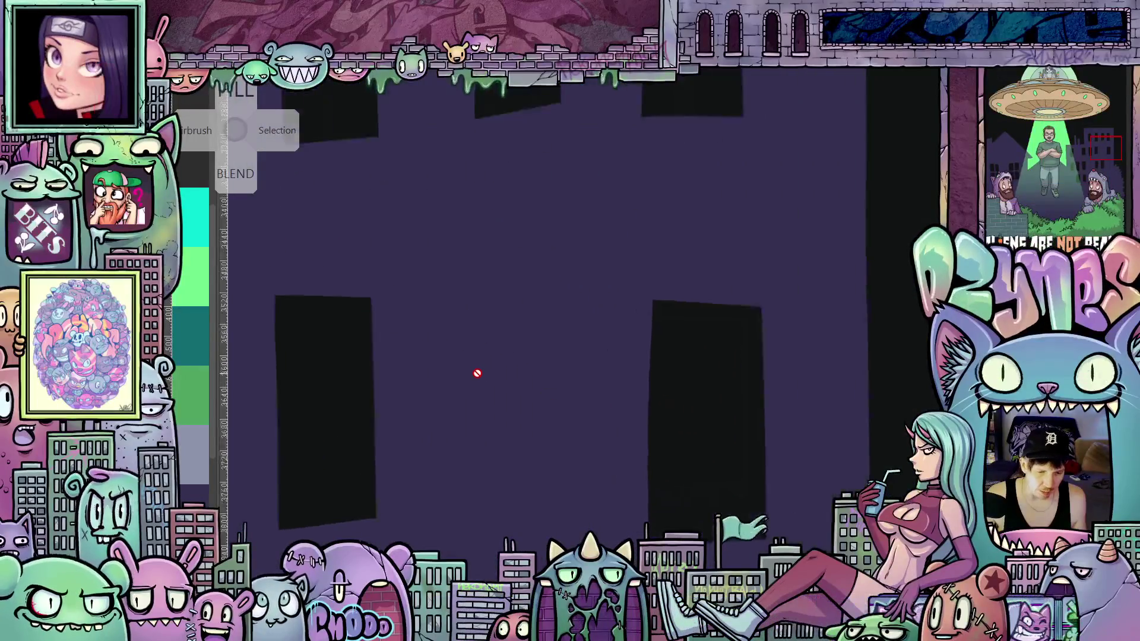
{"action": "scroll", "coordinate": [476, 374], "scroll_direction": "down", "scroll_amount": 6}
{"action": "left_click_drag", "start_coordinate": [460, 388], "coordinate": [796, 372]}
{"action": "scroll", "coordinate": [628, 427], "scroll_direction": "up", "scroll_amount": 1}
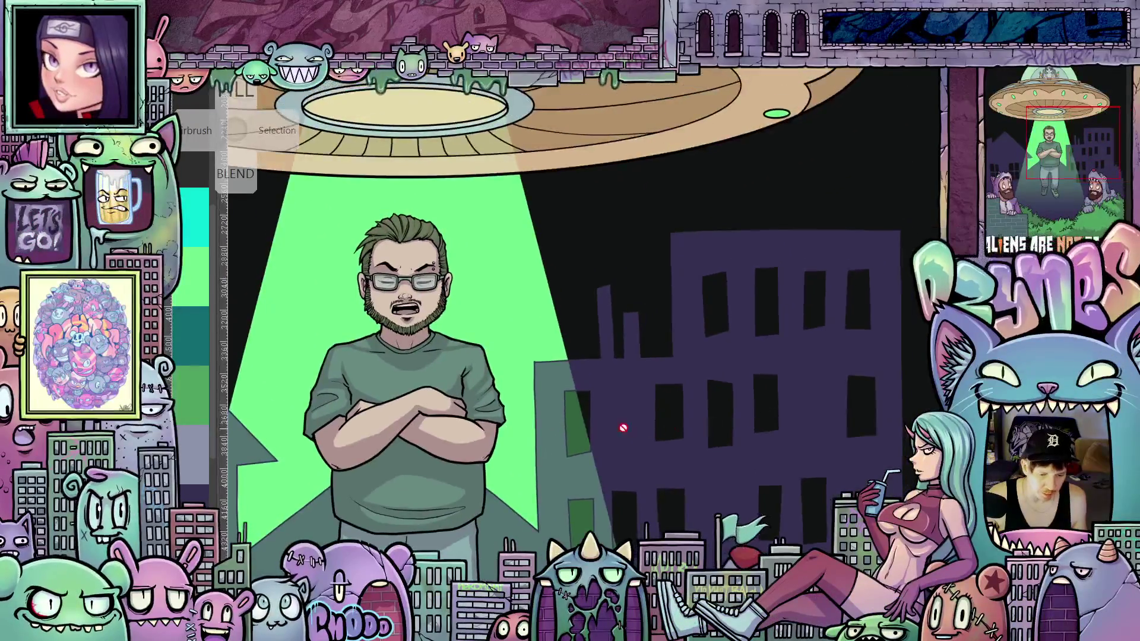
{"action": "scroll", "coordinate": [548, 393], "scroll_direction": "up", "scroll_amount": 2}
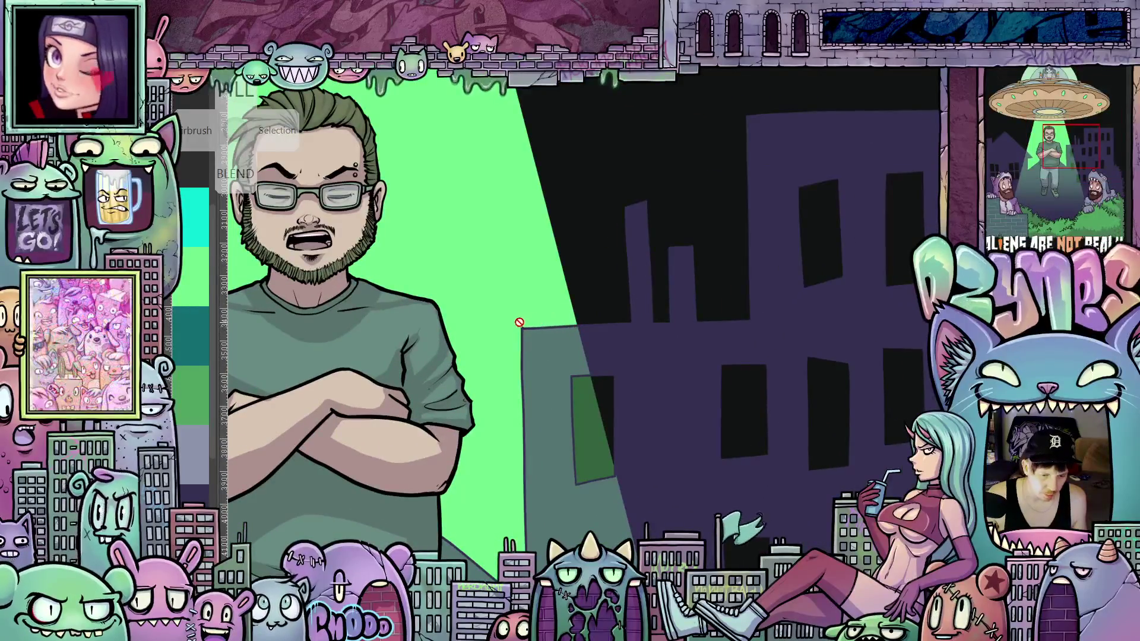
{"action": "scroll", "coordinate": [710, 449], "scroll_direction": "down", "scroll_amount": 3}
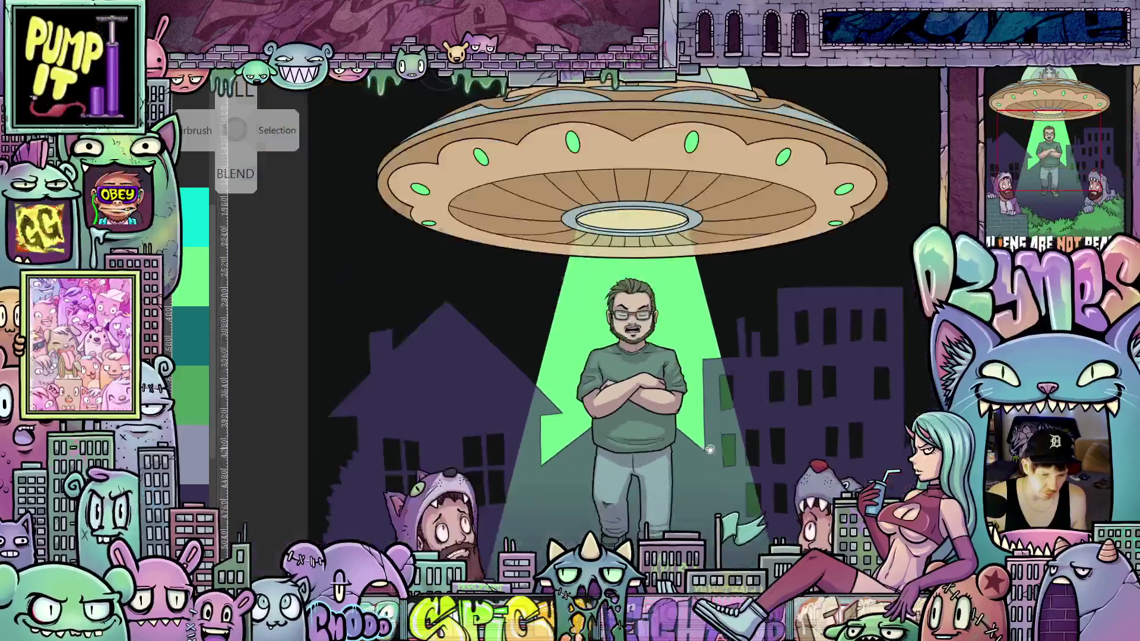
{"action": "left_click_drag", "start_coordinate": [710, 449], "coordinate": [672, 404]}
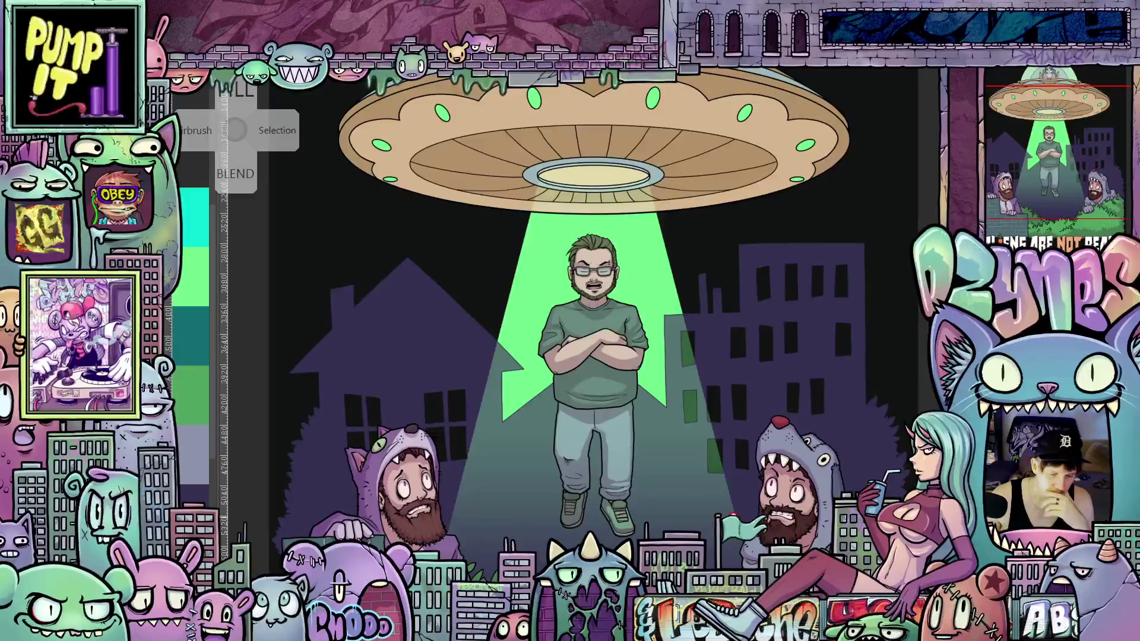
{"action": "scroll", "coordinate": [687, 460], "scroll_direction": "down", "scroll_amount": 1}
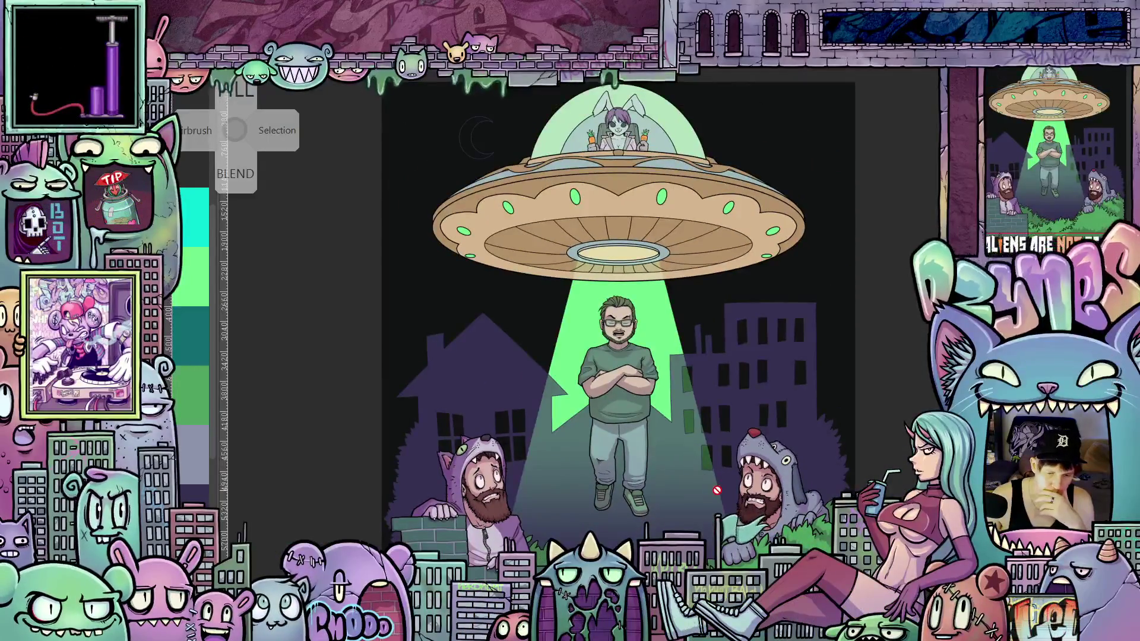
Step: Stamp a cream crescent moon in the sky left of the UFO, then select the area around it
{"action": "scroll", "coordinate": [706, 416], "scroll_direction": "down", "scroll_amount": 1}
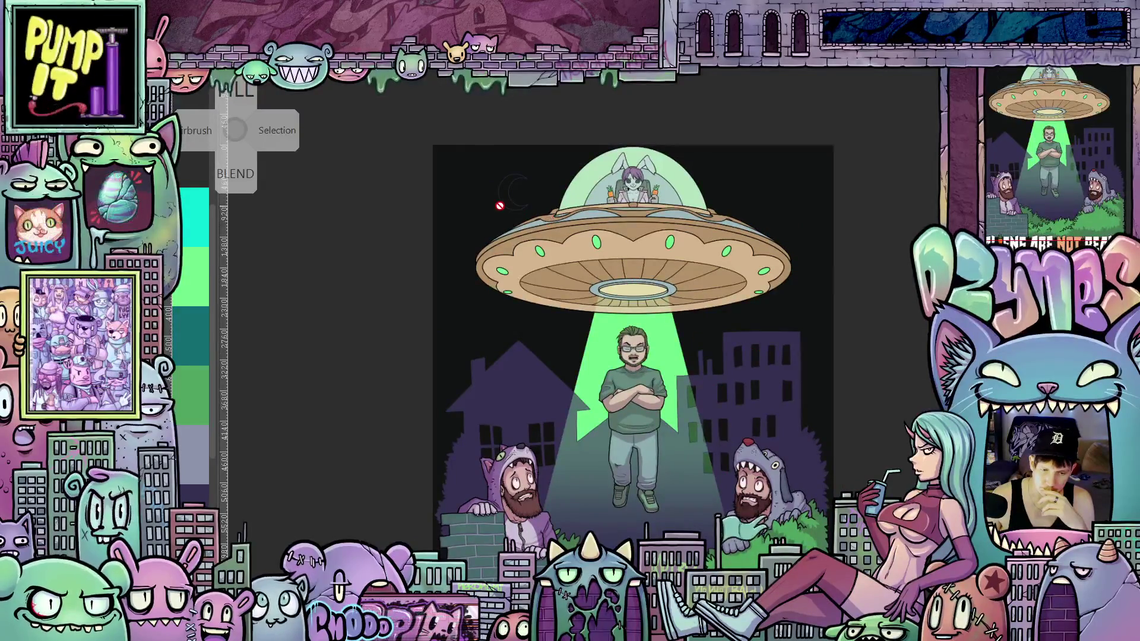
{"action": "scroll", "coordinate": [498, 160], "scroll_direction": "up", "scroll_amount": 2}
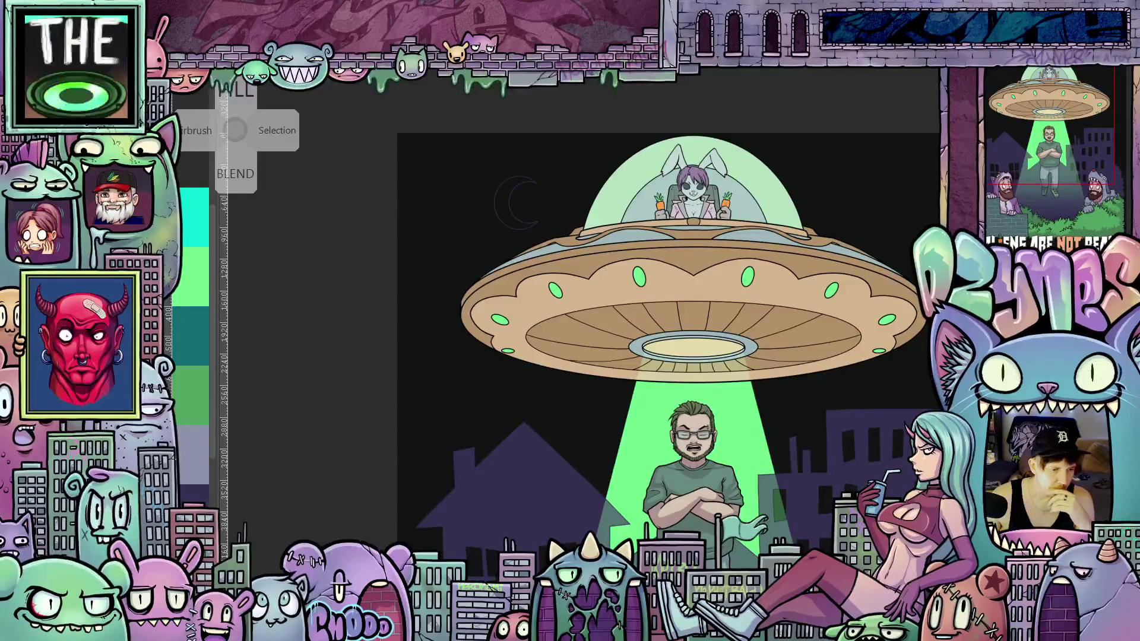
{"action": "left_click", "coordinate": [515, 203]}
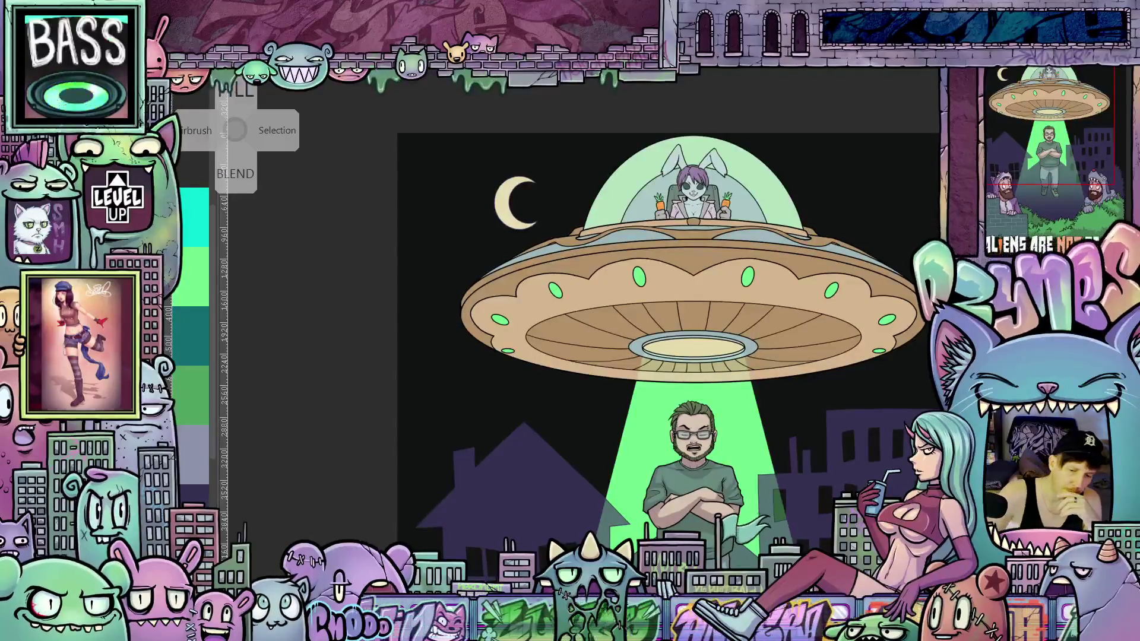
{"action": "mouse_move", "coordinate": [553, 219]}
{"action": "left_mouse_down"}
{"action": "mouse_move", "coordinate": [525, 151]}
{"action": "mouse_move", "coordinate": [517, 241]}
{"action": "left_mouse_up"}
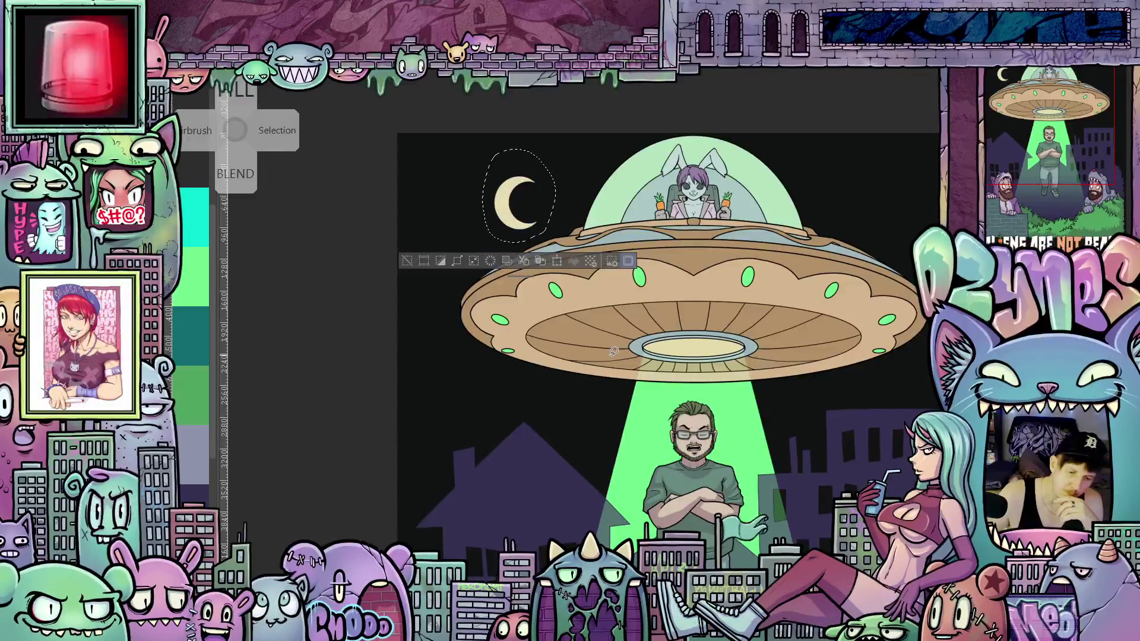
{"action": "key", "text": "ctrl+d"}
{"action": "scroll", "coordinate": [649, 419], "scroll_direction": "down", "scroll_amount": 3}
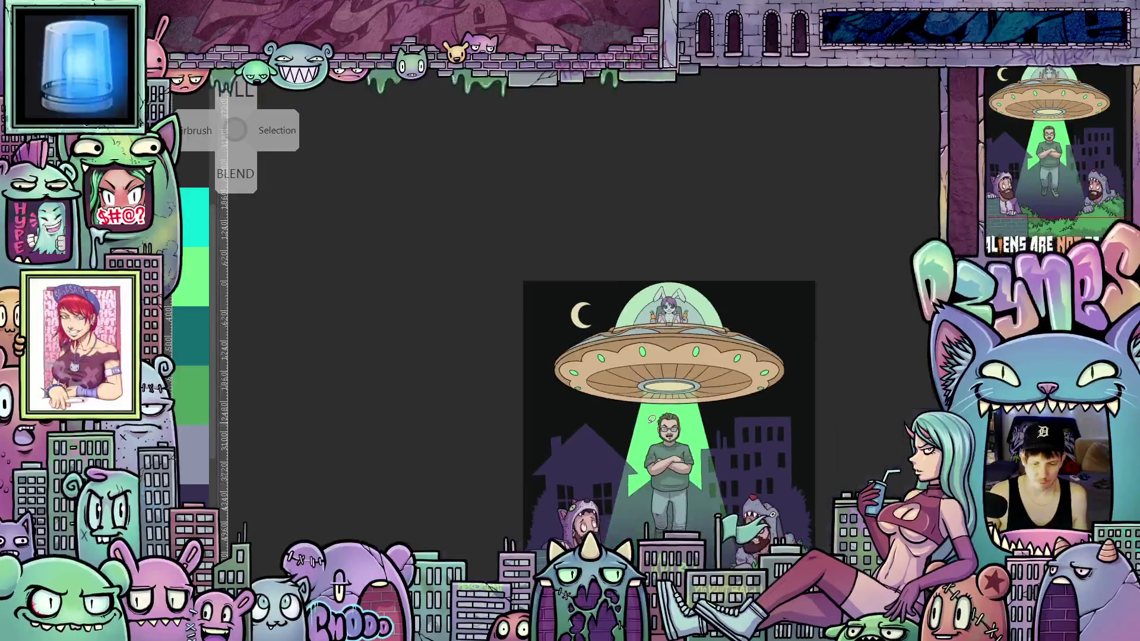
{"action": "mouse_move", "coordinate": [676, 480]}
{"action": "left_mouse_down"}
{"action": "mouse_move", "coordinate": [659, 376]}
{"action": "mouse_move", "coordinate": [657, 404]}
{"action": "left_mouse_up"}
{"action": "scroll", "coordinate": [603, 328], "scroll_direction": "up", "scroll_amount": 1}
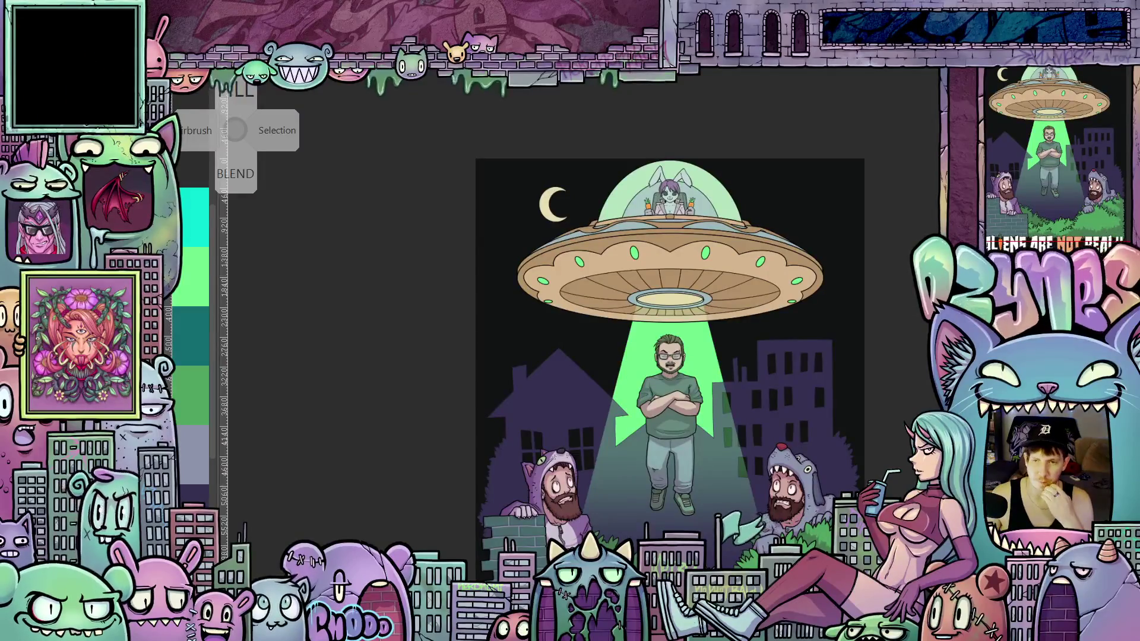
{"action": "key", "text": "ctrl+z"}
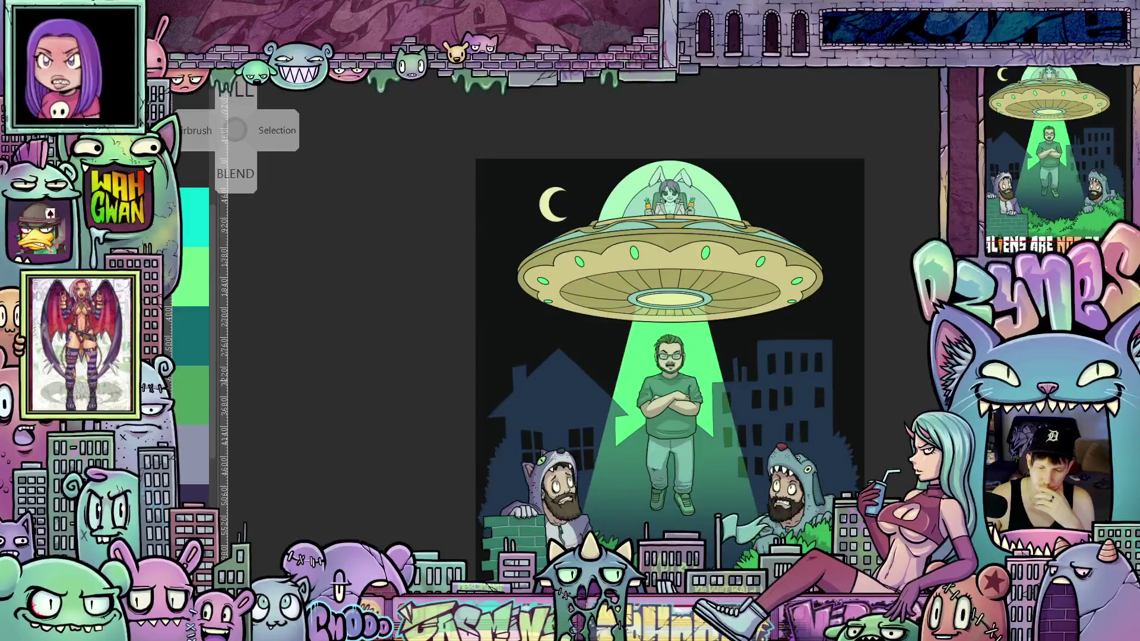
{"action": "scroll", "coordinate": [670, 332], "scroll_direction": "down", "scroll_amount": 3}
{"action": "key", "text": "ctrl+shift+z"}
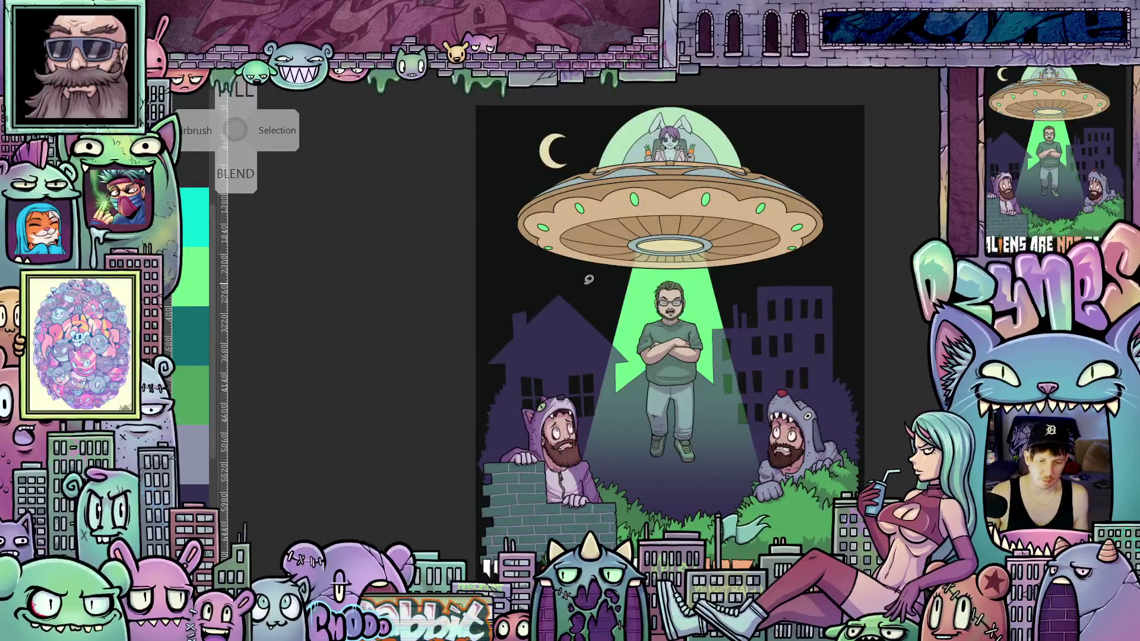
{"action": "key", "text": "ctrl+plus"}
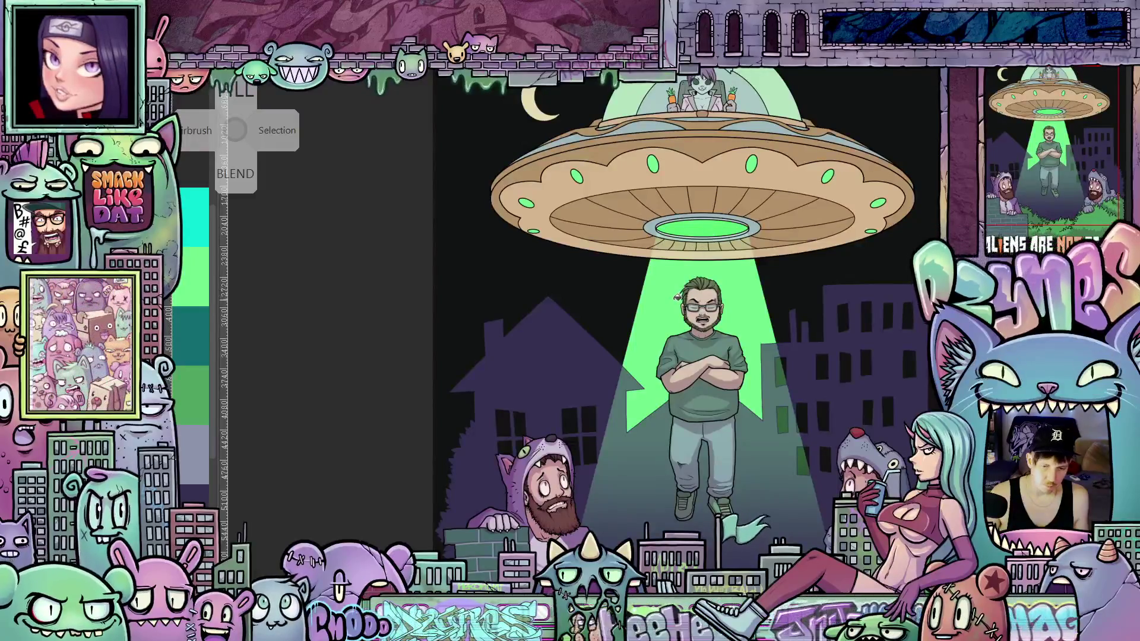
{"action": "scroll", "coordinate": [657, 315], "scroll_direction": "down", "scroll_amount": 2}
{"action": "mouse_move", "coordinate": [657, 315]}
{"action": "left_mouse_down"}
{"action": "mouse_move", "coordinate": [651, 416]}
{"action": "mouse_move", "coordinate": [645, 401]}
{"action": "left_mouse_up"}
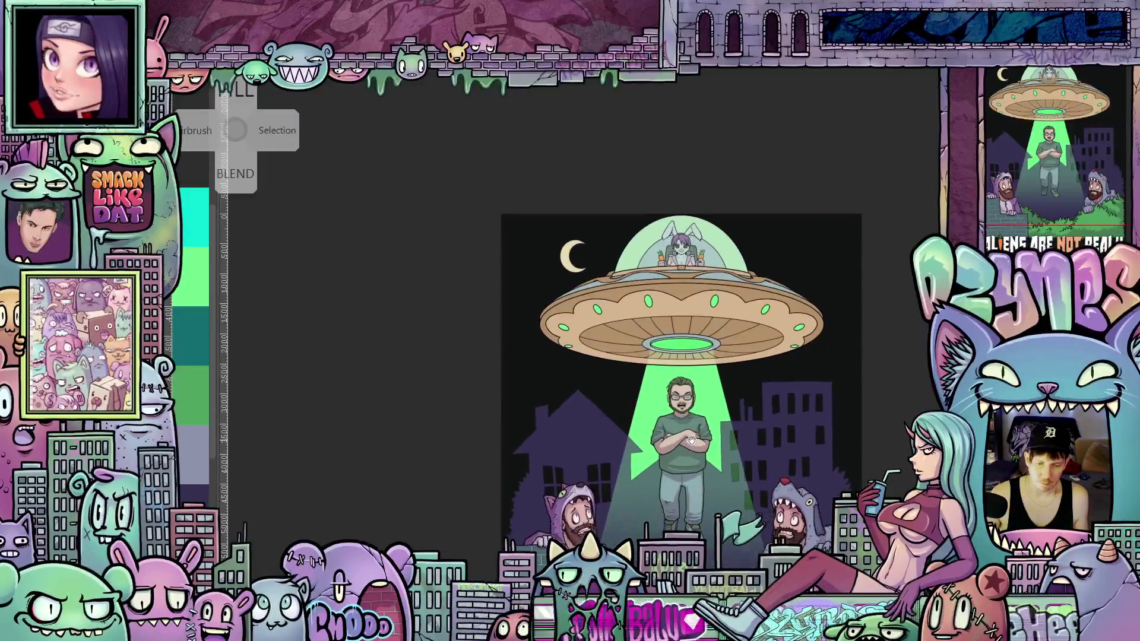
{"action": "left_click_drag", "start_coordinate": [700, 445], "coordinate": [705, 463]}
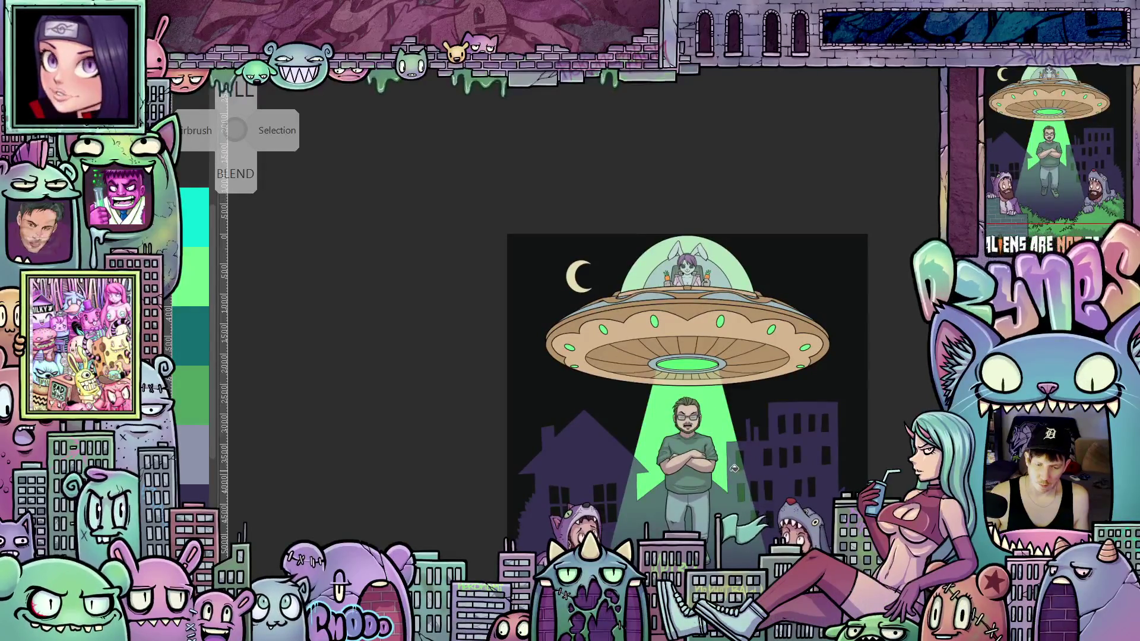
{"action": "left_click_drag", "start_coordinate": [732, 460], "coordinate": [718, 474]}
{"action": "mouse_move", "coordinate": [704, 539]}
{"action": "left_mouse_down"}
{"action": "mouse_move", "coordinate": [704, 419]}
{"action": "mouse_move", "coordinate": [686, 406]}
{"action": "left_mouse_up"}
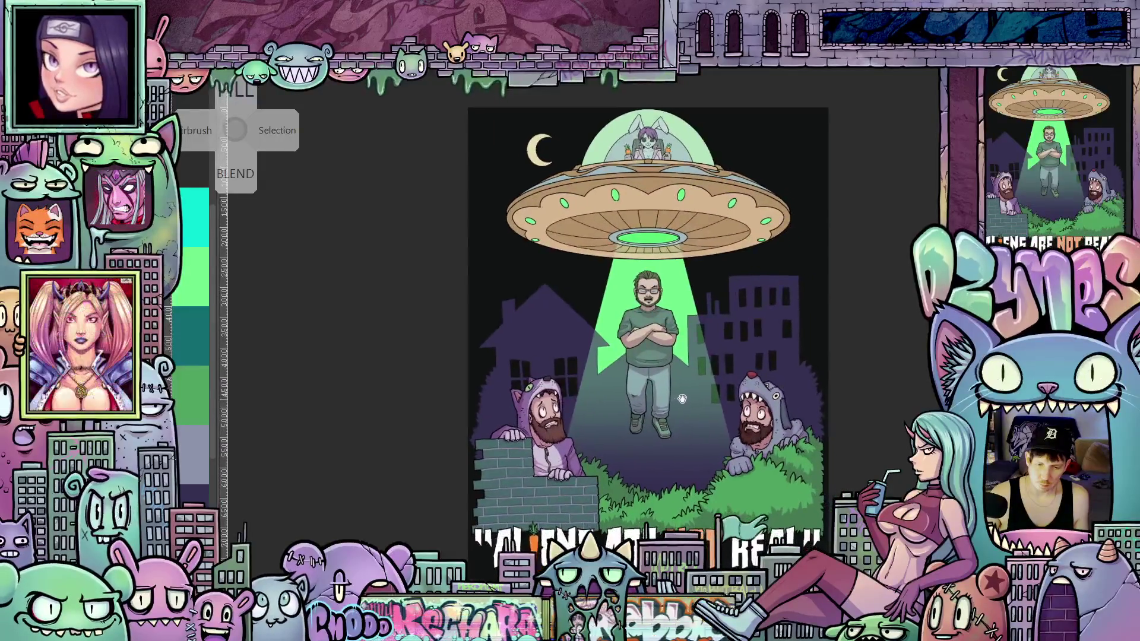
{"action": "scroll", "coordinate": [686, 405], "scroll_direction": "up", "scroll_amount": 3}
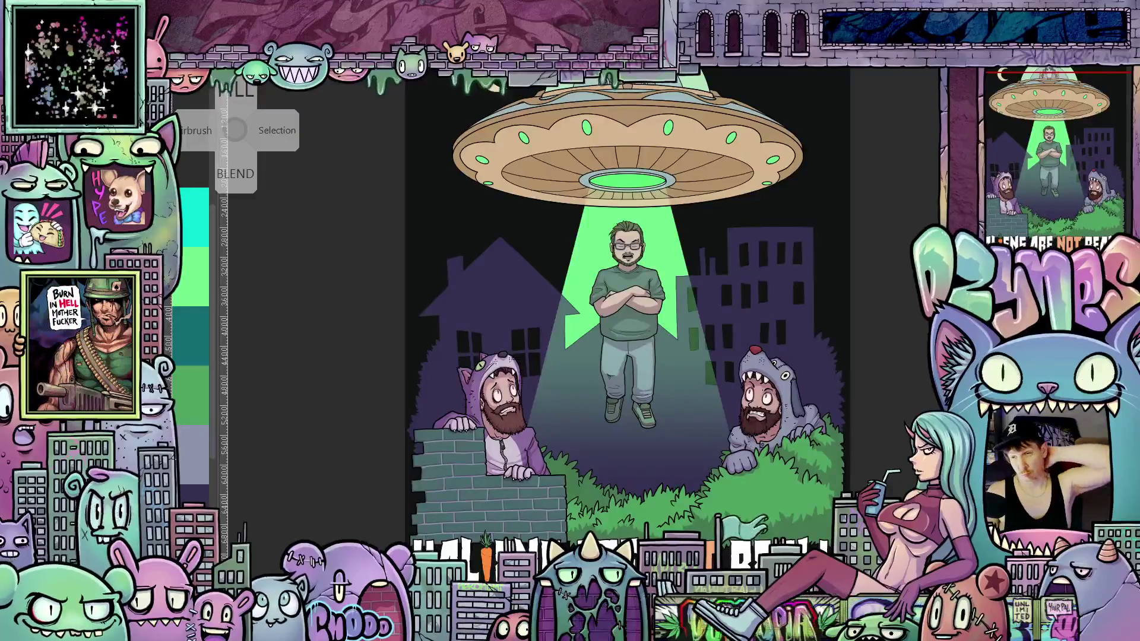
{"action": "key", "text": "Escape"}
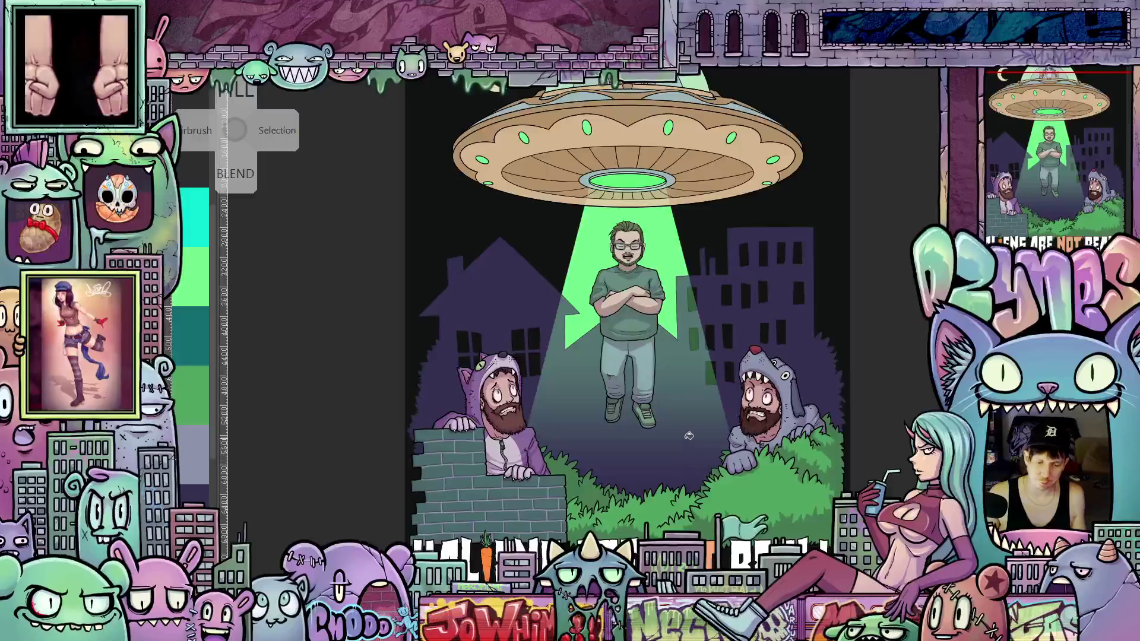
{"action": "left_click_drag", "start_coordinate": [679, 383], "coordinate": [706, 445]}
{"action": "scroll", "coordinate": [690, 420], "scroll_direction": "up", "scroll_amount": 2}
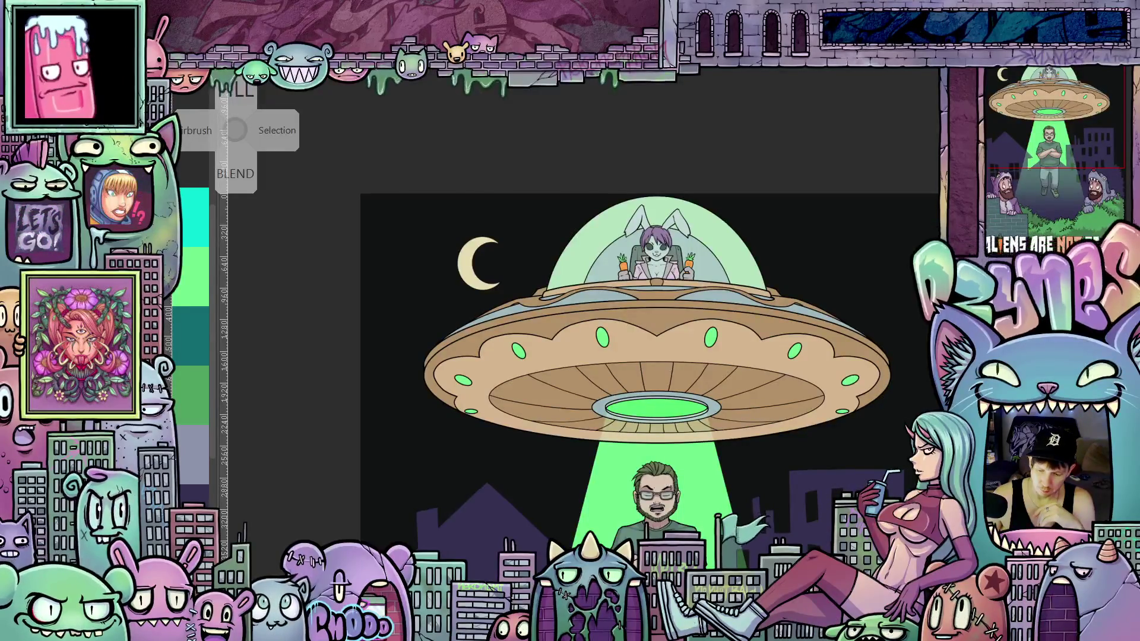
{"action": "scroll", "coordinate": [707, 361], "scroll_direction": "up", "scroll_amount": 1}
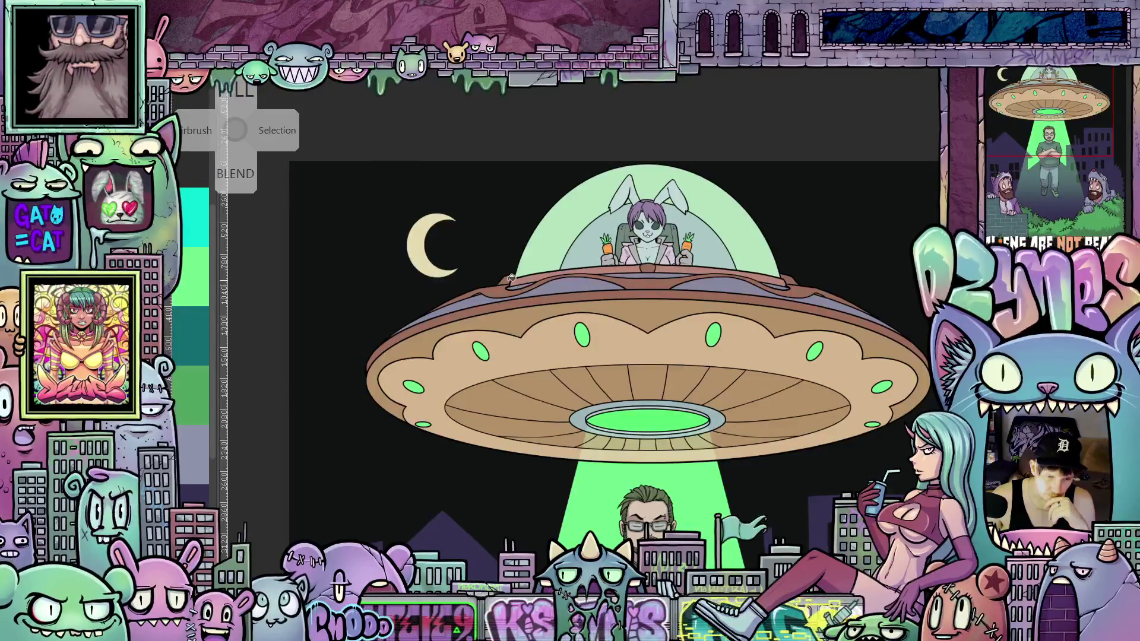
{"action": "mouse_move", "coordinate": [684, 317]}
{"action": "left_mouse_down"}
{"action": "mouse_move", "coordinate": [723, 255]}
{"action": "mouse_move", "coordinate": [708, 412]}
{"action": "left_mouse_up"}
{"action": "left_click_drag", "start_coordinate": [665, 292], "coordinate": [645, 255]}
{"action": "scroll", "coordinate": [645, 255], "scroll_direction": "down", "scroll_amount": 3}
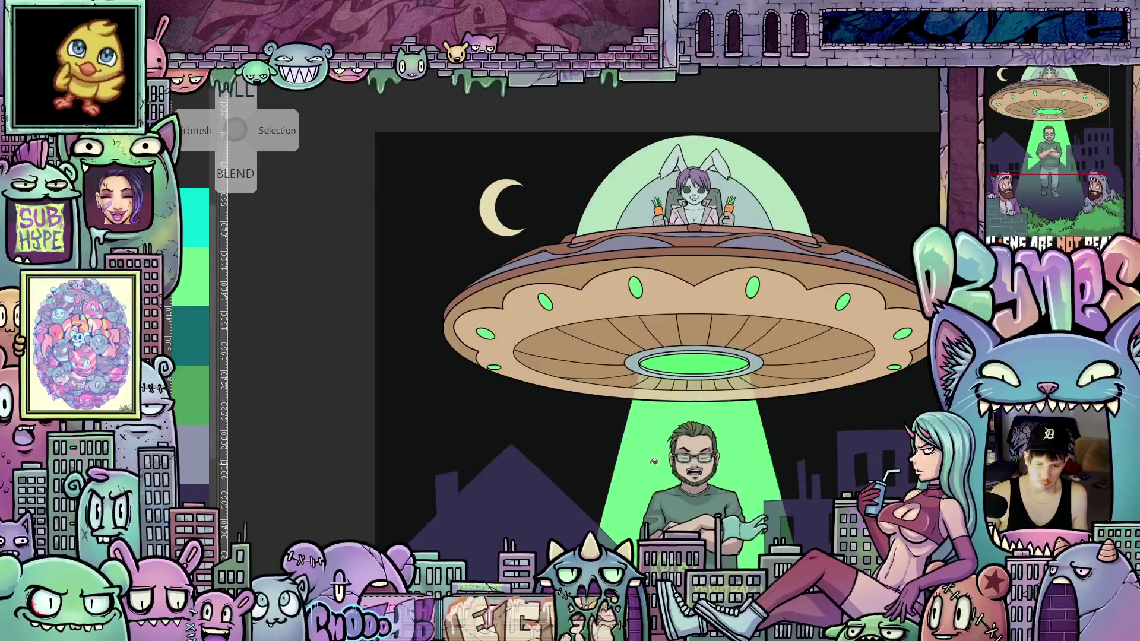
{"action": "mouse_move", "coordinate": [743, 443]}
{"action": "left_mouse_down"}
{"action": "mouse_move", "coordinate": [741, 487]}
{"action": "mouse_move", "coordinate": [750, 478]}
{"action": "left_mouse_up"}
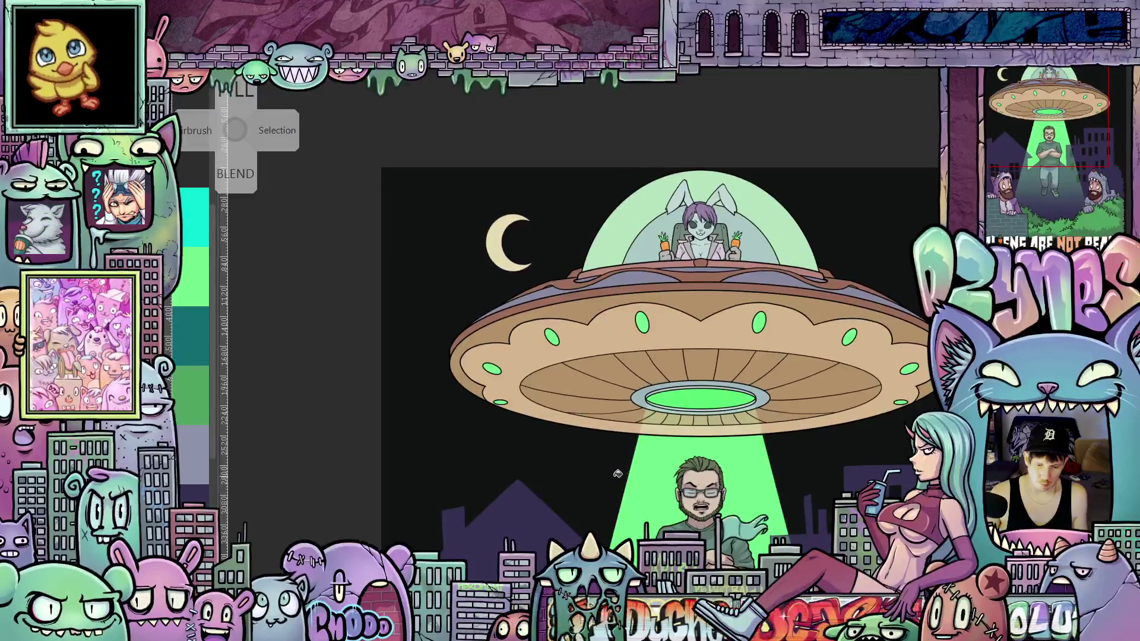
{"action": "scroll", "coordinate": [534, 368], "scroll_direction": "down", "scroll_amount": 1}
{"action": "scroll", "coordinate": [510, 355], "scroll_direction": "up", "scroll_amount": 3}
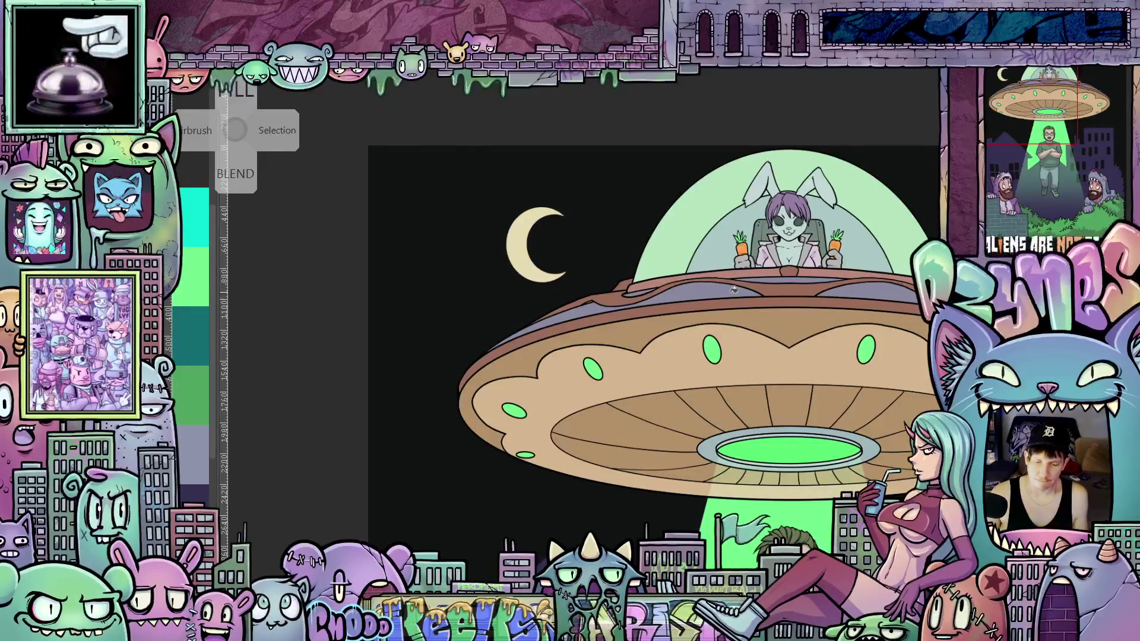
{"action": "scroll", "coordinate": [723, 352], "scroll_direction": "down", "scroll_amount": 3}
{"action": "scroll", "coordinate": [723, 352], "scroll_direction": "right", "scroll_amount": 2}
{"action": "scroll", "coordinate": [722, 352], "scroll_direction": "down", "scroll_amount": 2}
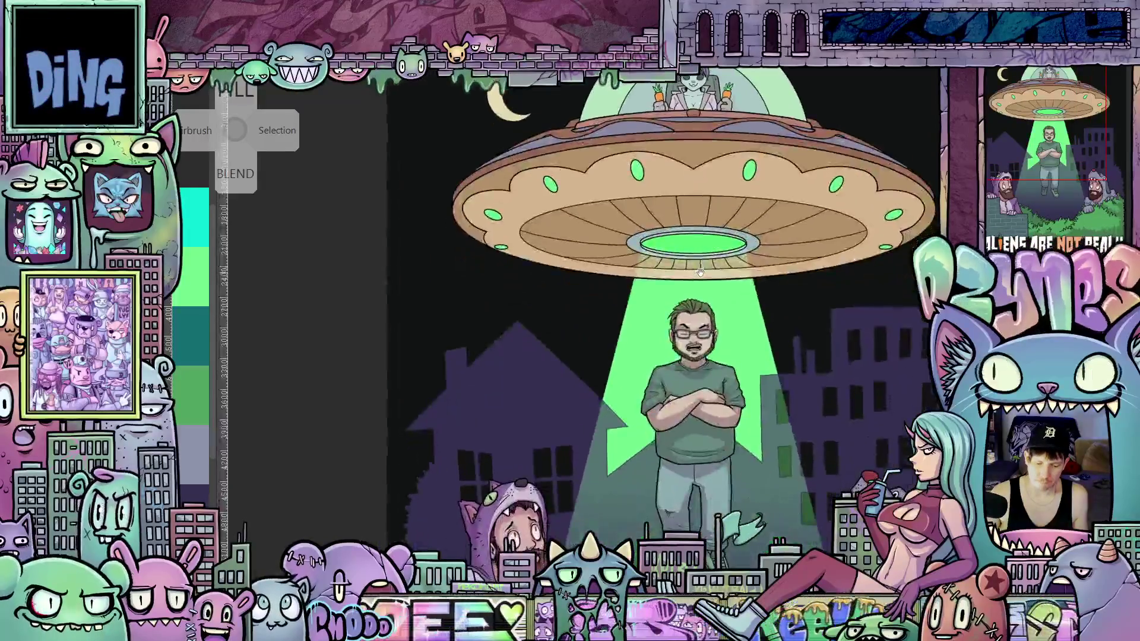
{"action": "scroll", "coordinate": [716, 313], "scroll_direction": "up", "scroll_amount": 5}
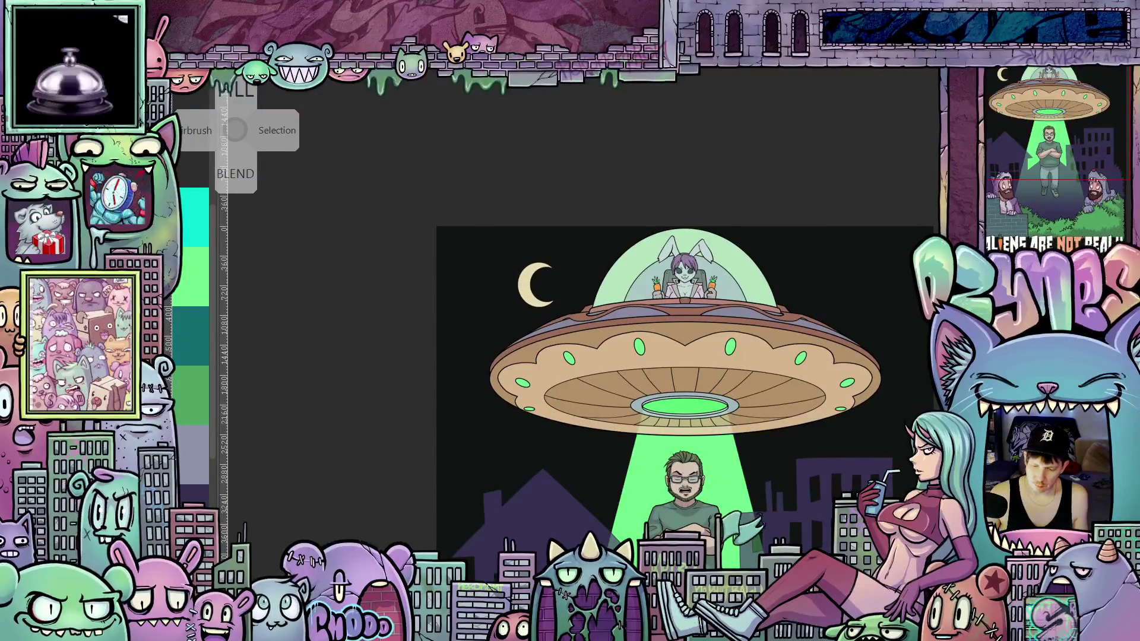
{"action": "scroll", "coordinate": [538, 289], "scroll_direction": "up", "scroll_amount": 2}
{"action": "scroll", "coordinate": [537, 288], "scroll_direction": "up", "scroll_amount": 1}
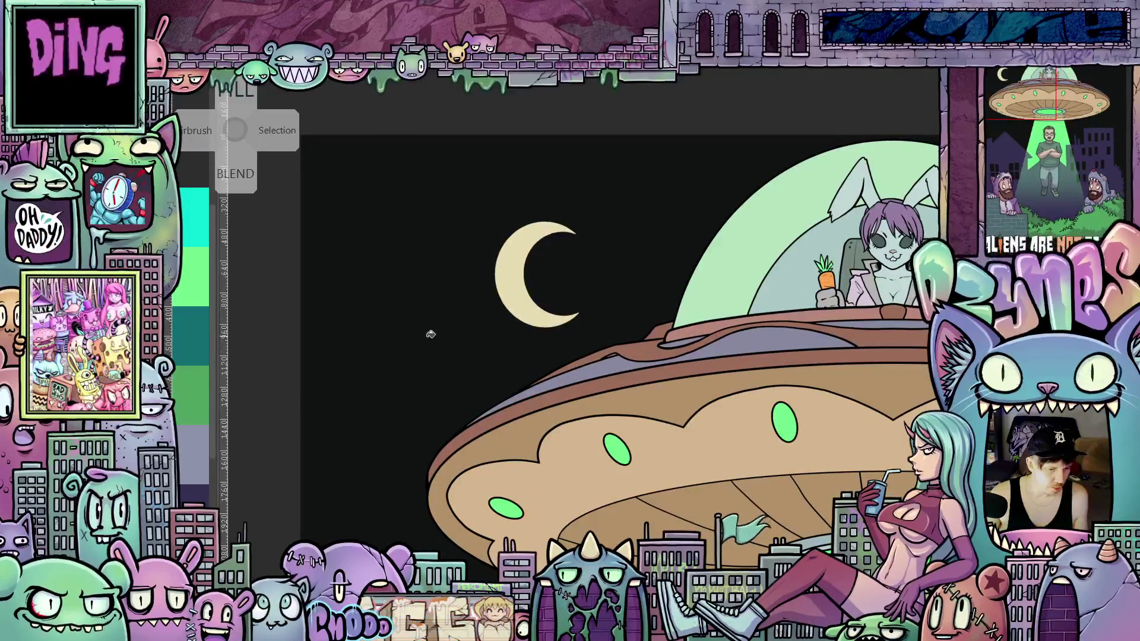
{"action": "scroll", "coordinate": [436, 338], "scroll_direction": "up", "scroll_amount": 2}
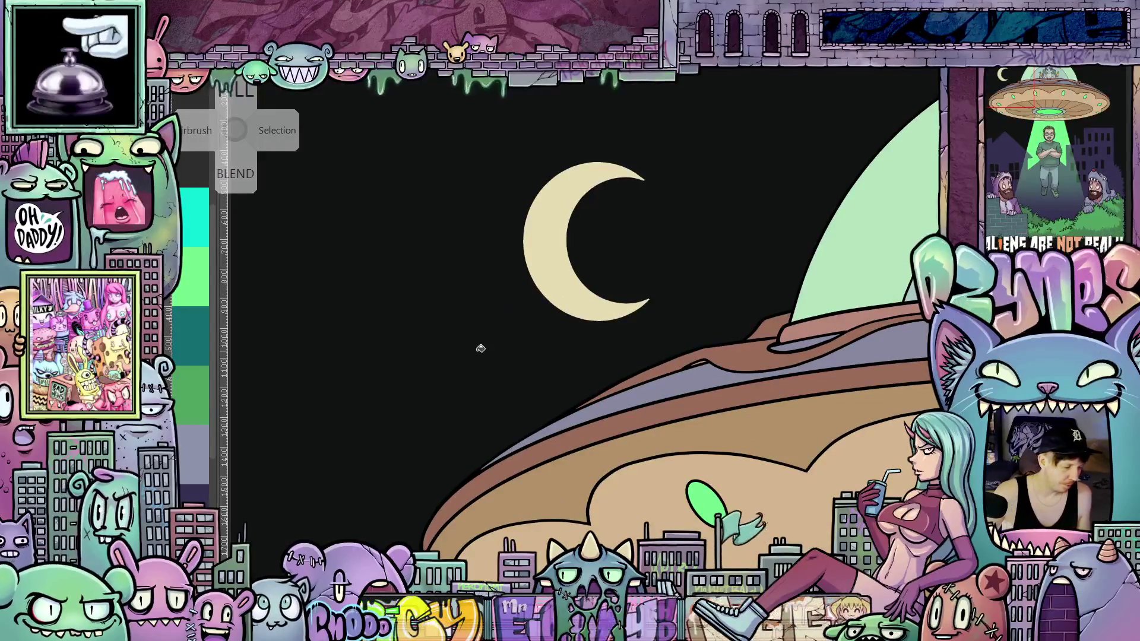
{"action": "left_click_drag", "start_coordinate": [626, 401], "coordinate": [654, 449]}
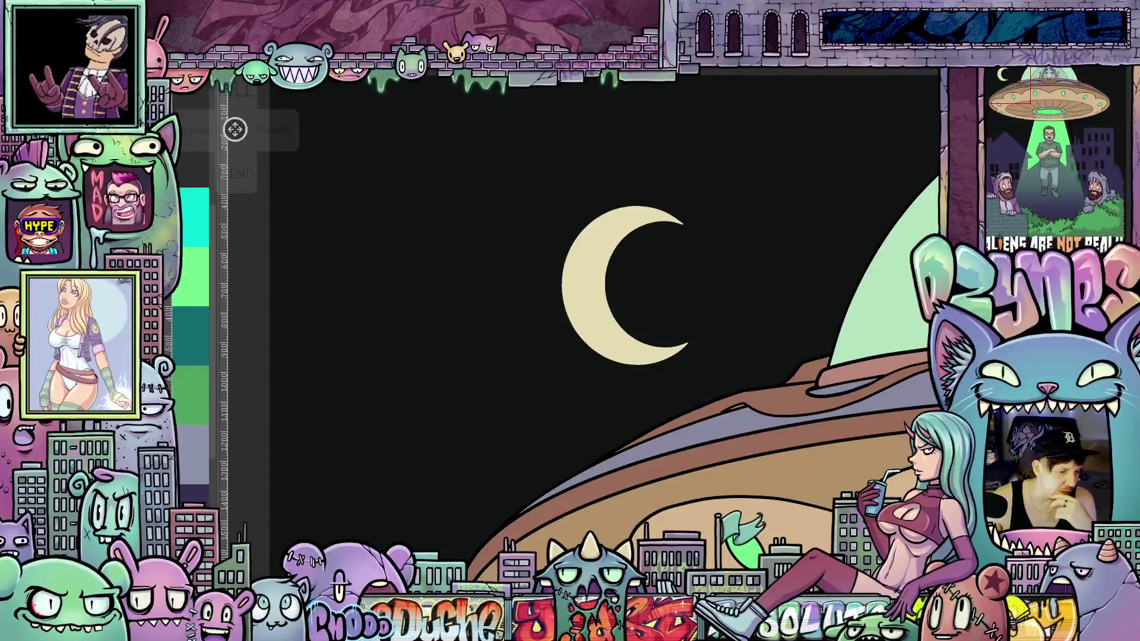
{"action": "left_click", "coordinate": [235, 129]}
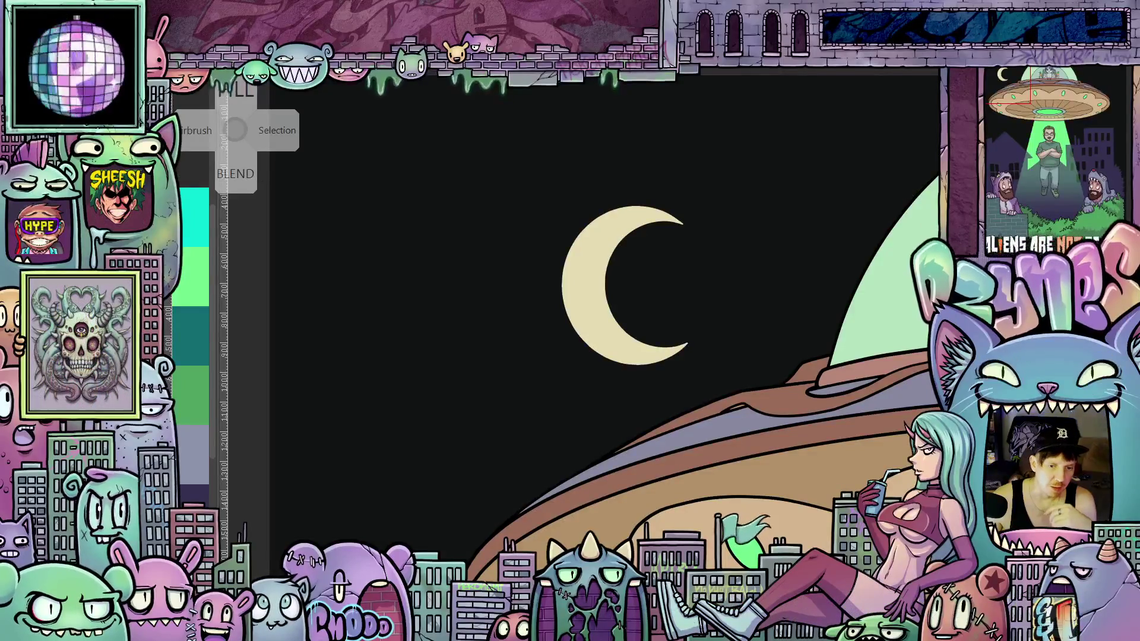
{"action": "left_click", "coordinate": [235, 129]}
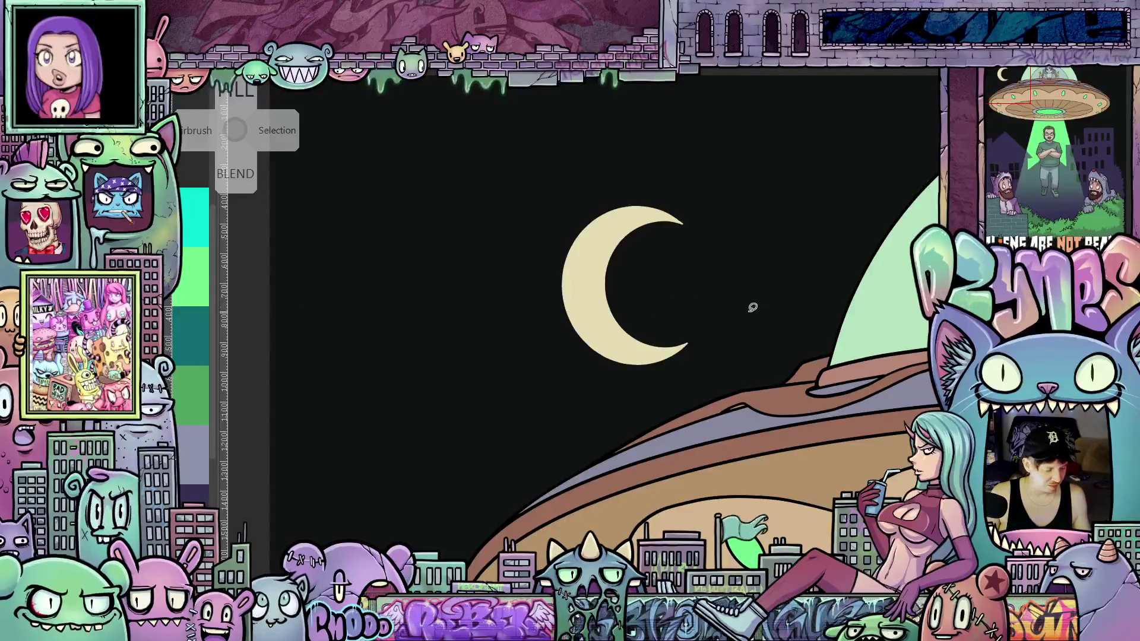
Step: Sketch a small star stroke just beside the crescent moon
{"action": "scroll", "coordinate": [751, 305], "scroll_direction": "down", "scroll_amount": 2}
{"action": "left_click_drag", "start_coordinate": [751, 306], "coordinate": [624, 356]}
{"action": "scroll", "coordinate": [638, 318], "scroll_direction": "up", "scroll_amount": 5}
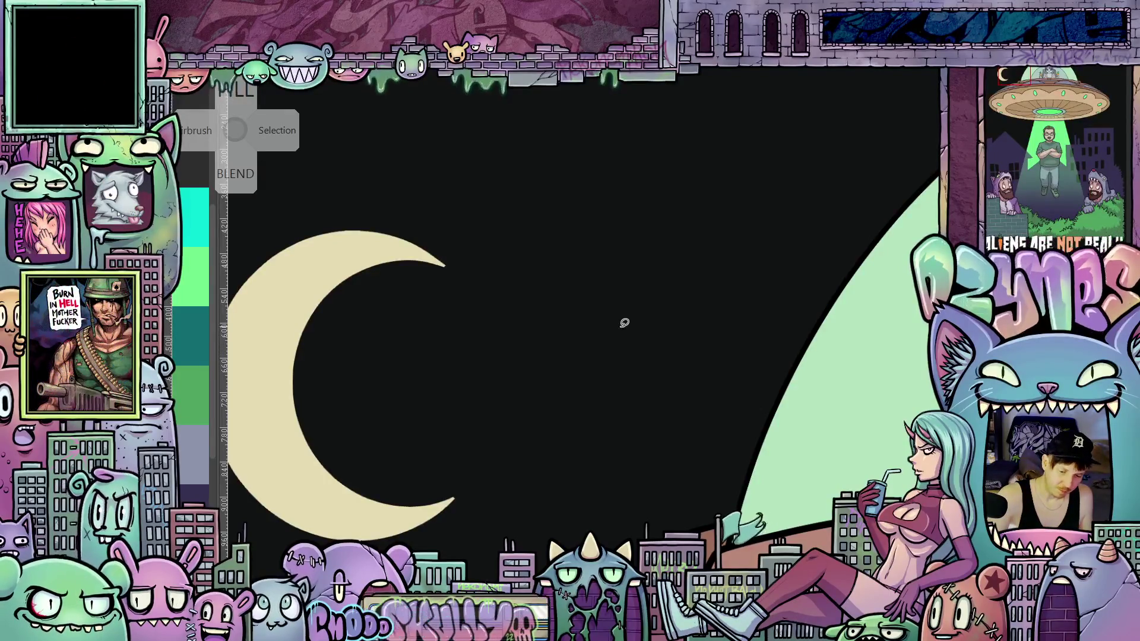
{"action": "mouse_move", "coordinate": [617, 364]}
{"action": "left_mouse_down"}
{"action": "mouse_move", "coordinate": [628, 347]}
{"action": "mouse_move", "coordinate": [649, 360]}
{"action": "mouse_move", "coordinate": [622, 327]}
{"action": "mouse_move", "coordinate": [622, 340]}
{"action": "left_mouse_up"}
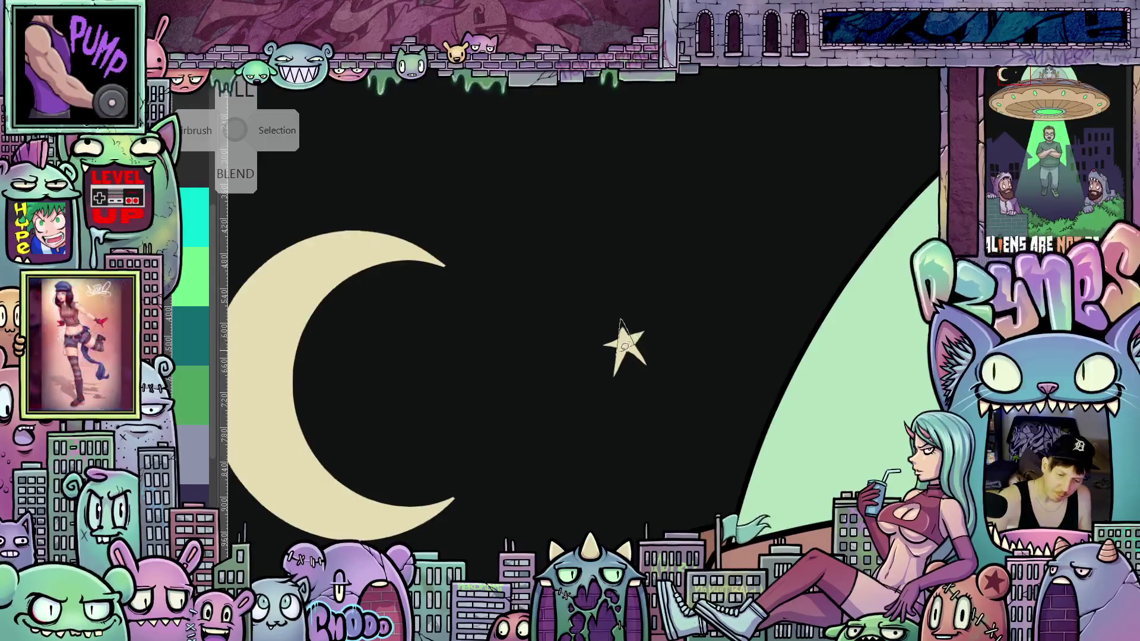
Step: Zoom and pan across the illustration to review the whole UFO scene
{"action": "scroll", "coordinate": [715, 373], "scroll_direction": "down", "scroll_amount": 5}
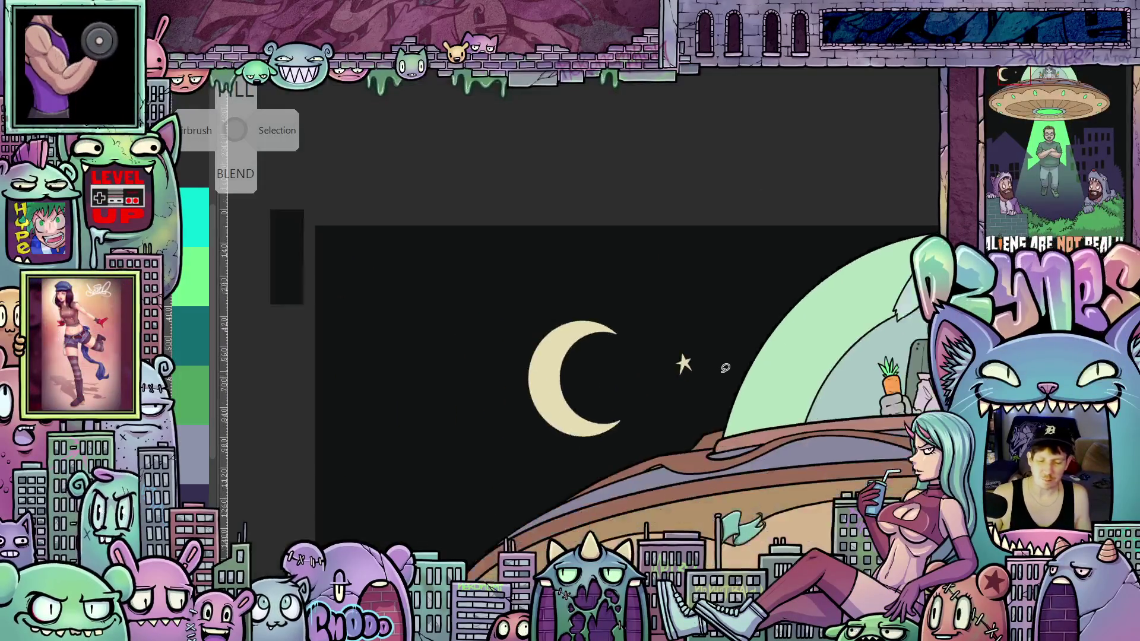
{"action": "mouse_move", "coordinate": [697, 376]}
{"action": "left_mouse_down"}
{"action": "mouse_move", "coordinate": [575, 315]}
{"action": "mouse_move", "coordinate": [625, 352]}
{"action": "left_mouse_up"}
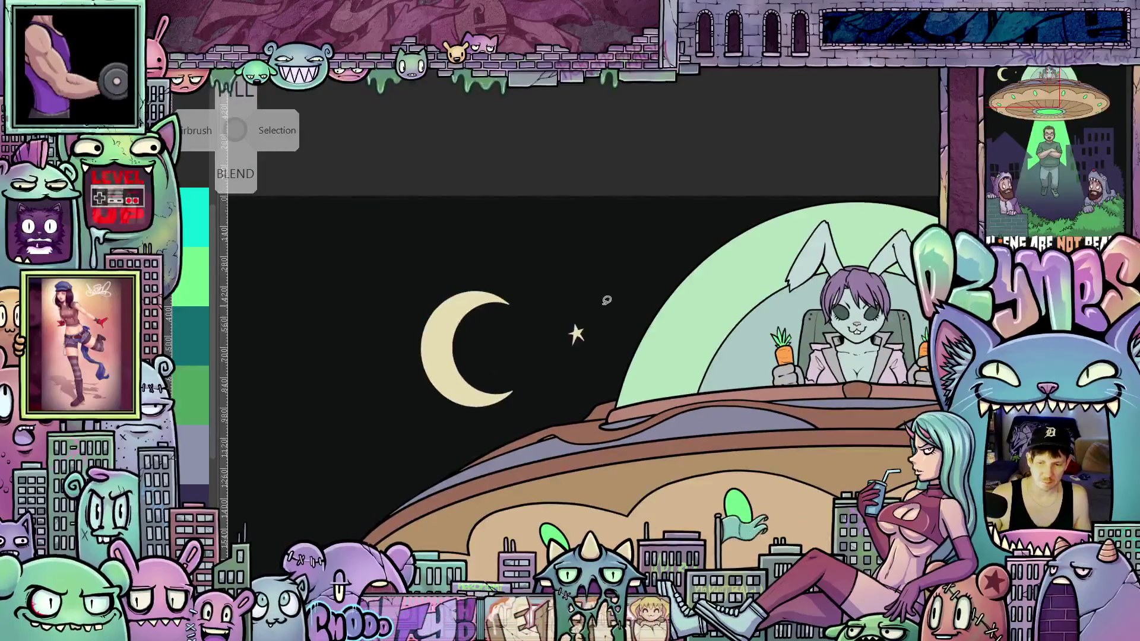
{"action": "scroll", "coordinate": [606, 300], "scroll_direction": "down", "scroll_amount": 3}
{"action": "left_click_drag", "start_coordinate": [725, 385], "coordinate": [692, 320]}
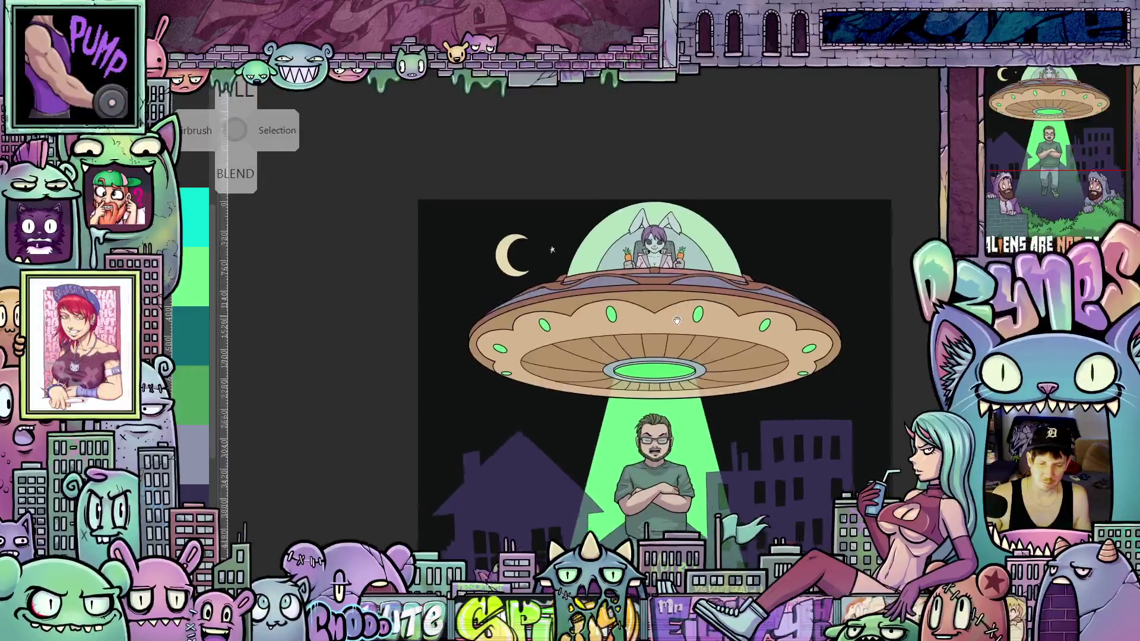
{"action": "scroll", "coordinate": [579, 292], "scroll_direction": "up", "scroll_amount": 5}
{"action": "scroll", "coordinate": [579, 292], "scroll_direction": "up", "scroll_amount": 4}
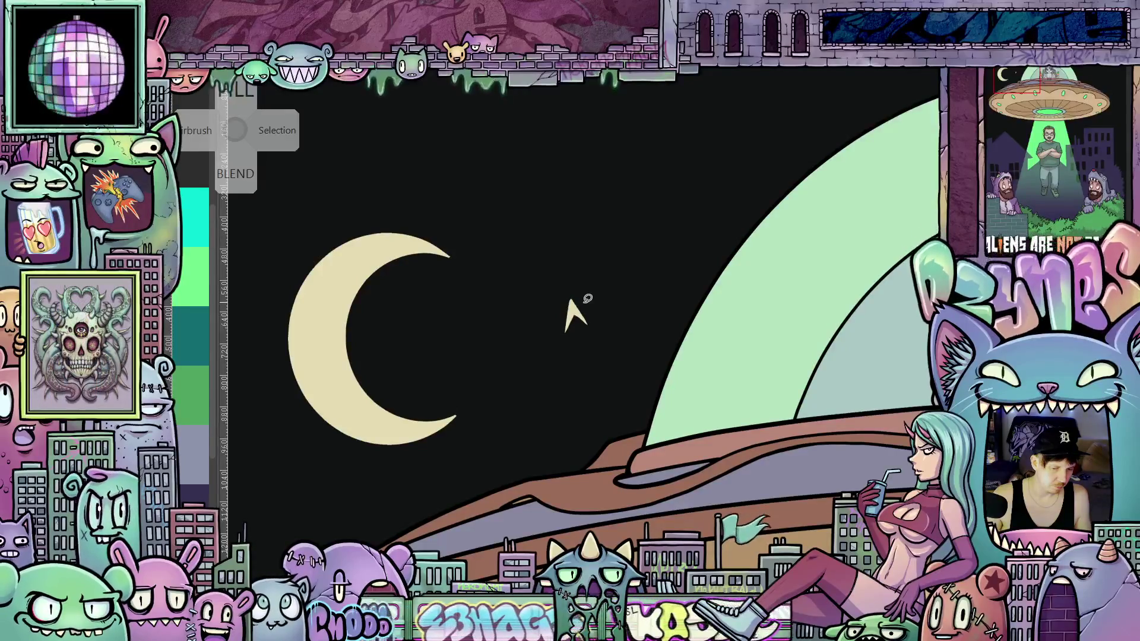
{"action": "scroll", "coordinate": [585, 309], "scroll_direction": "up", "scroll_amount": 3}
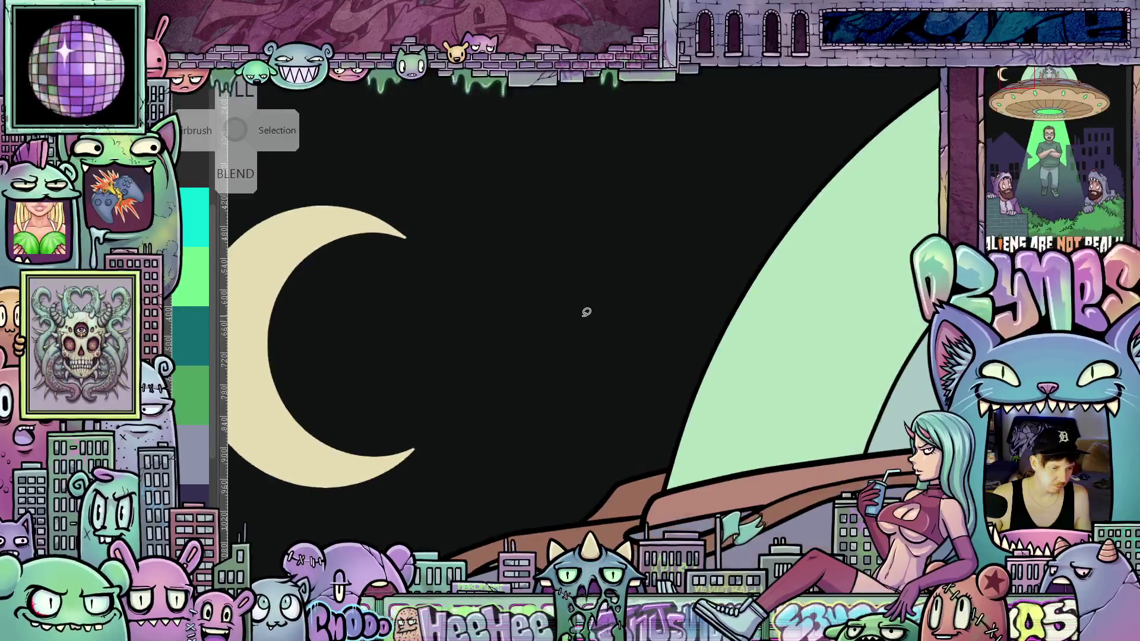
{"action": "scroll", "coordinate": [586, 312], "scroll_direction": "up", "scroll_amount": 1}
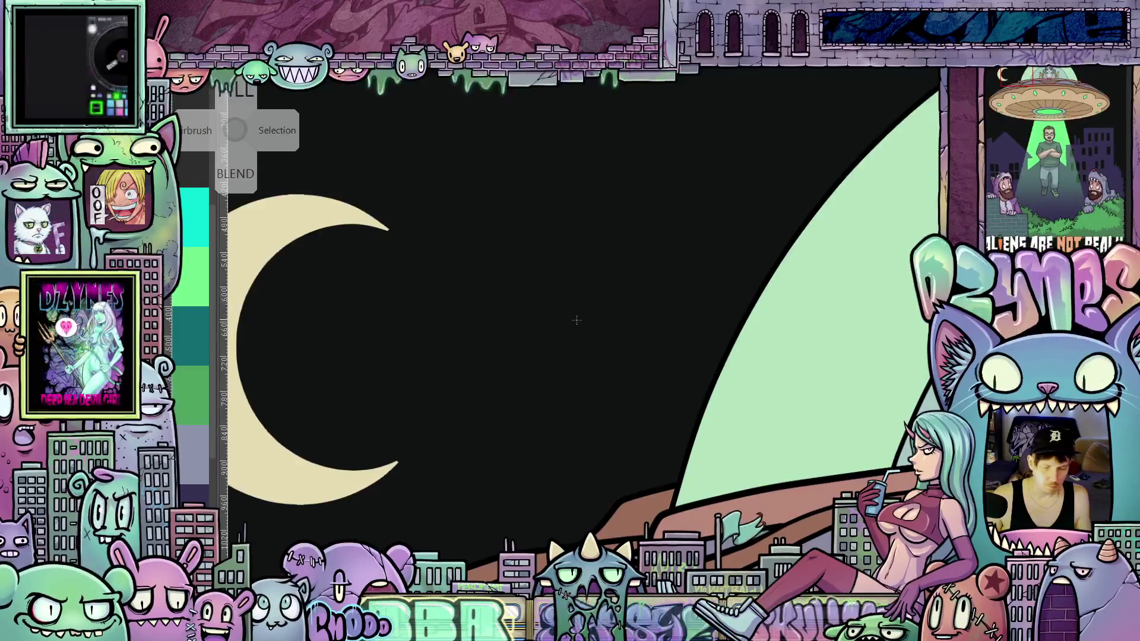
Step: Draw a cream pentagon guide and five straight lines between its corners forming a pentagram
{"action": "scroll", "coordinate": [578, 323], "scroll_direction": "up", "scroll_amount": 2}
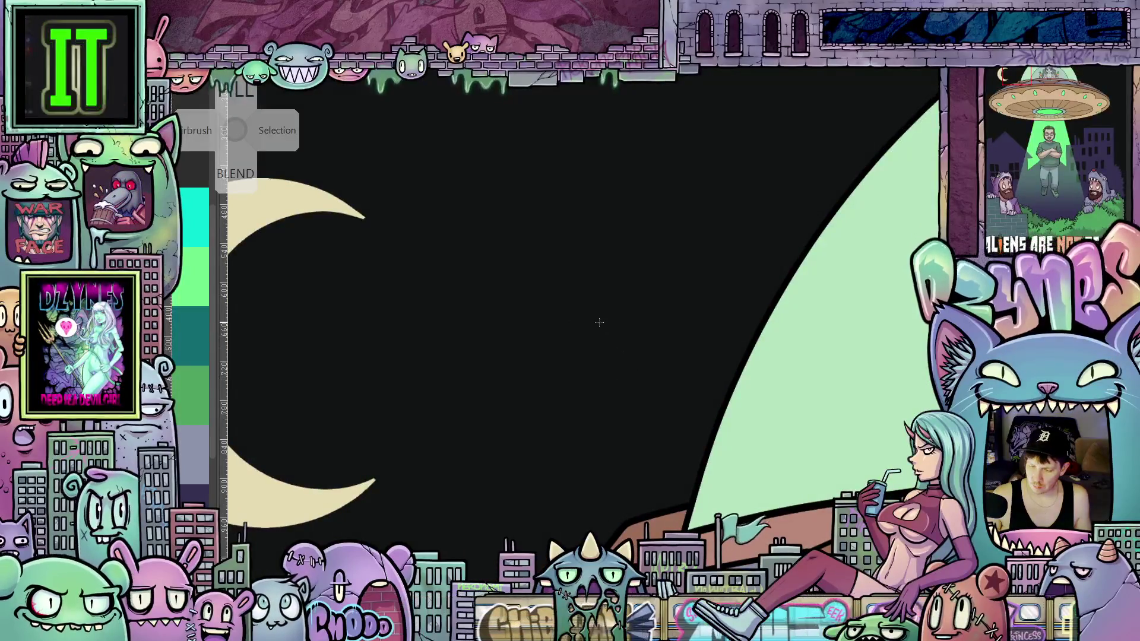
{"action": "left_click_drag", "start_coordinate": [540, 258], "coordinate": [581, 297]}
{"action": "scroll", "coordinate": [555, 267], "scroll_direction": "up", "scroll_amount": 5}
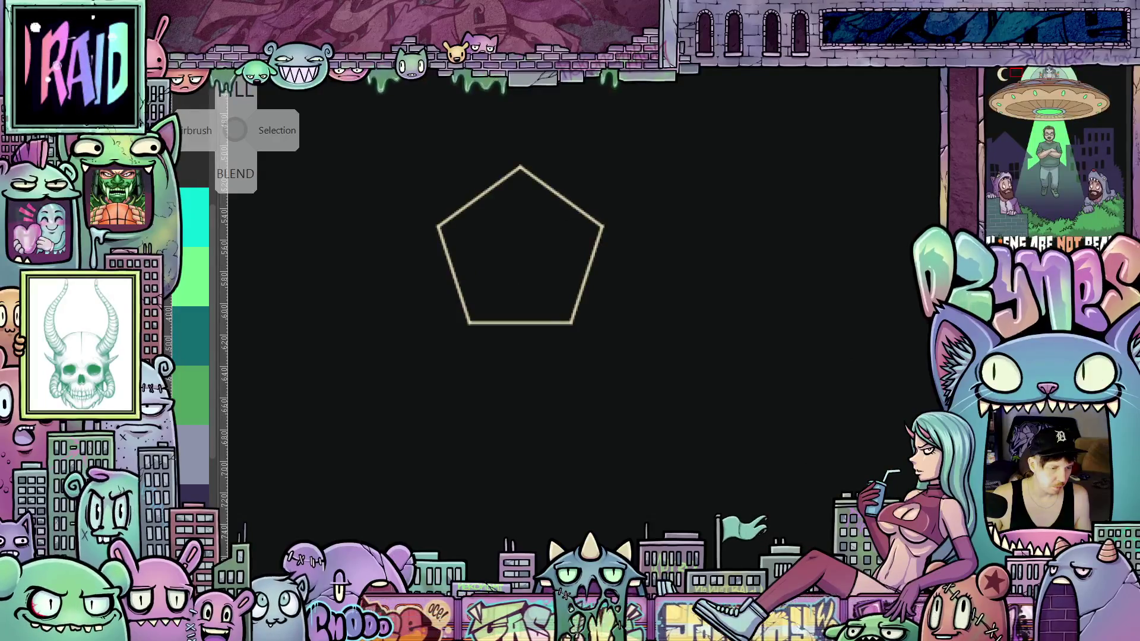
{"action": "left_click_drag", "start_coordinate": [522, 156], "coordinate": [458, 344]}
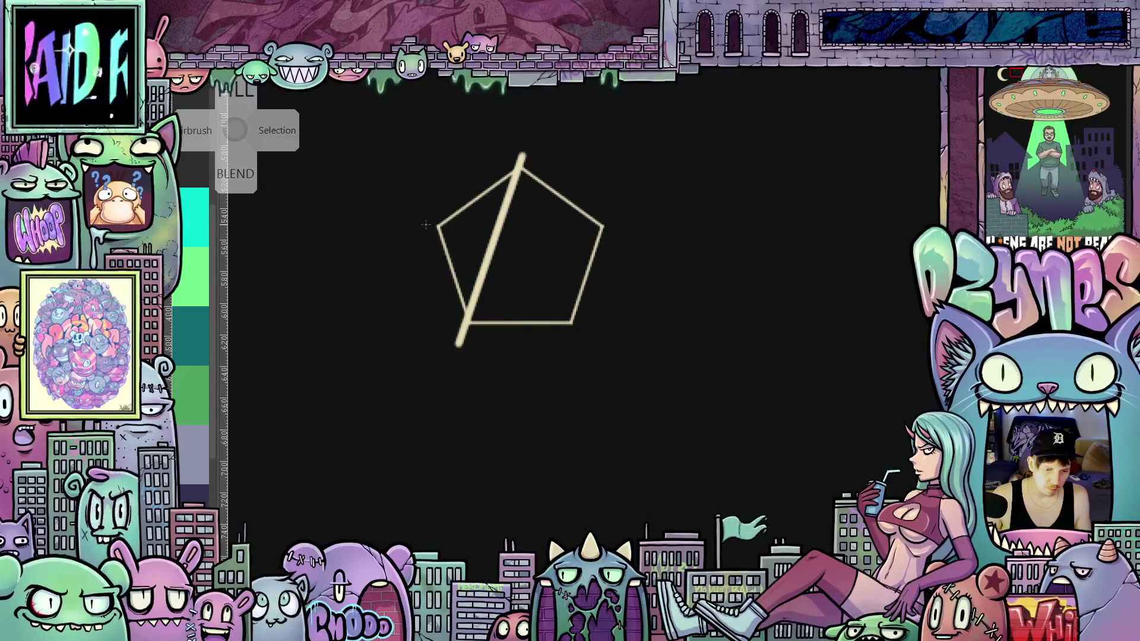
{"action": "left_click_drag", "start_coordinate": [426, 225], "coordinate": [617, 225]}
{"action": "left_click_drag", "start_coordinate": [518, 164], "coordinate": [584, 347]}
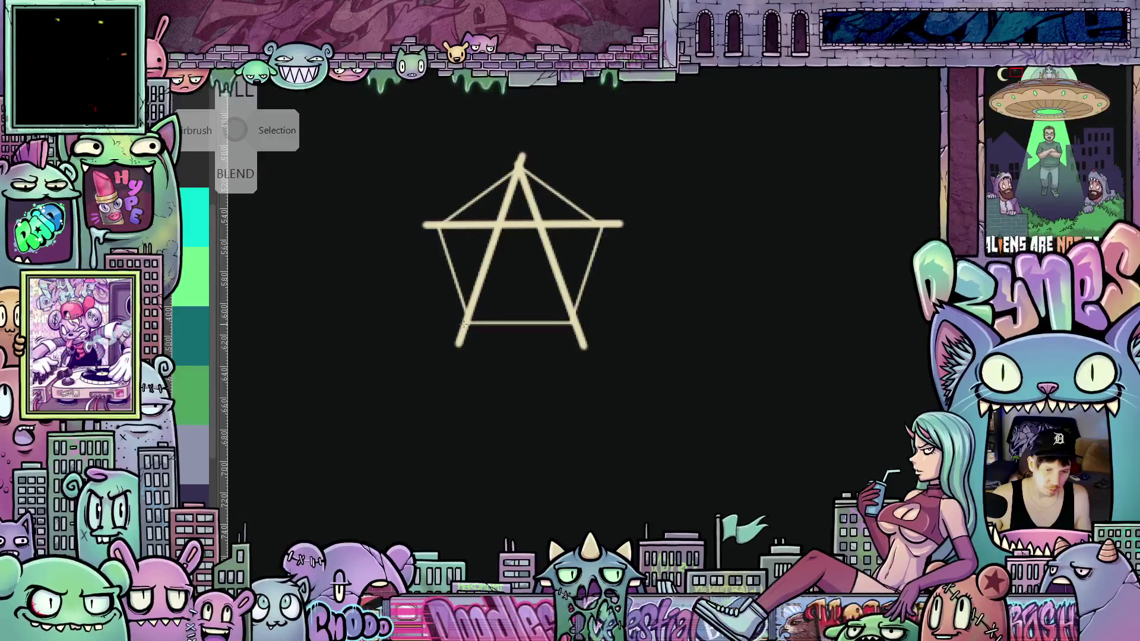
{"action": "left_click_drag", "start_coordinate": [463, 324], "coordinate": [600, 232]}
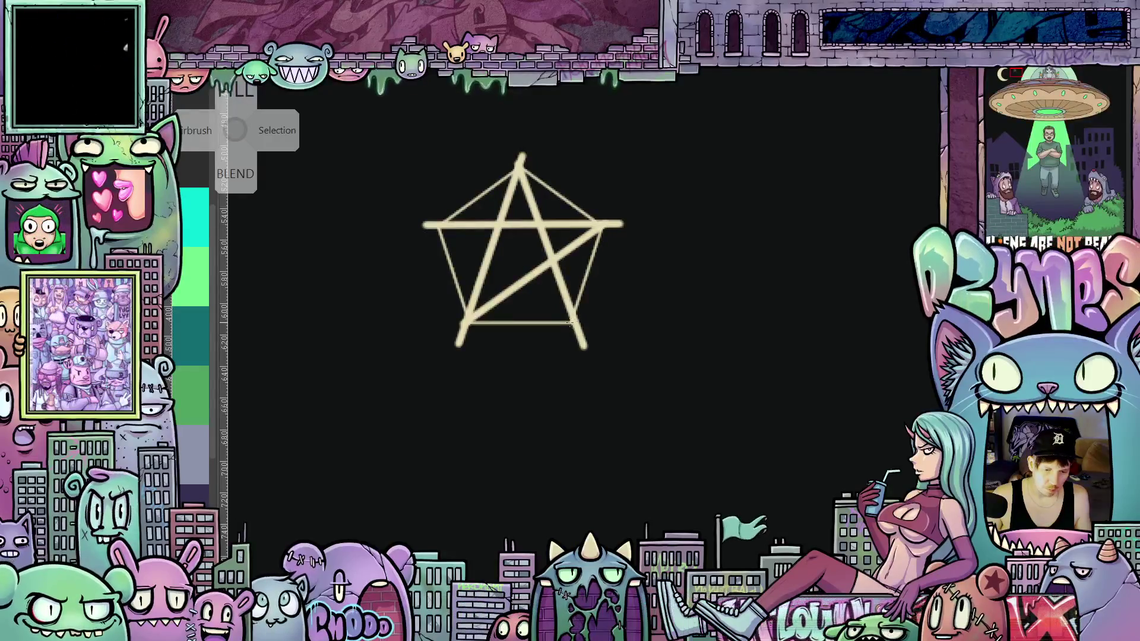
{"action": "left_click_drag", "start_coordinate": [571, 323], "coordinate": [437, 226]}
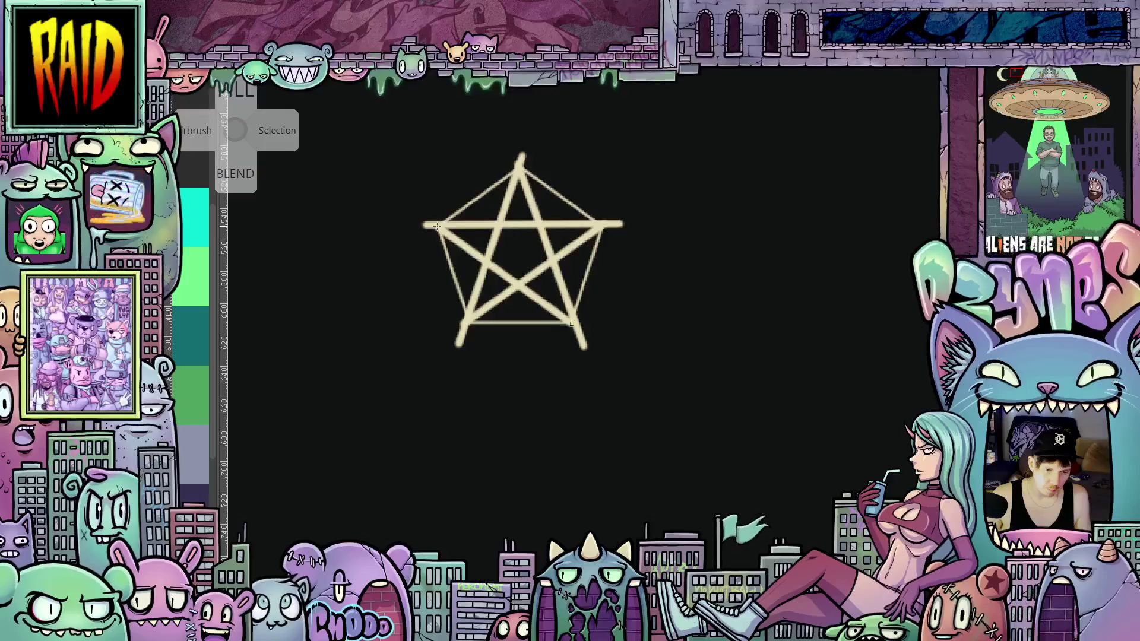
{"action": "scroll", "coordinate": [605, 341], "scroll_direction": "up", "scroll_amount": 2}
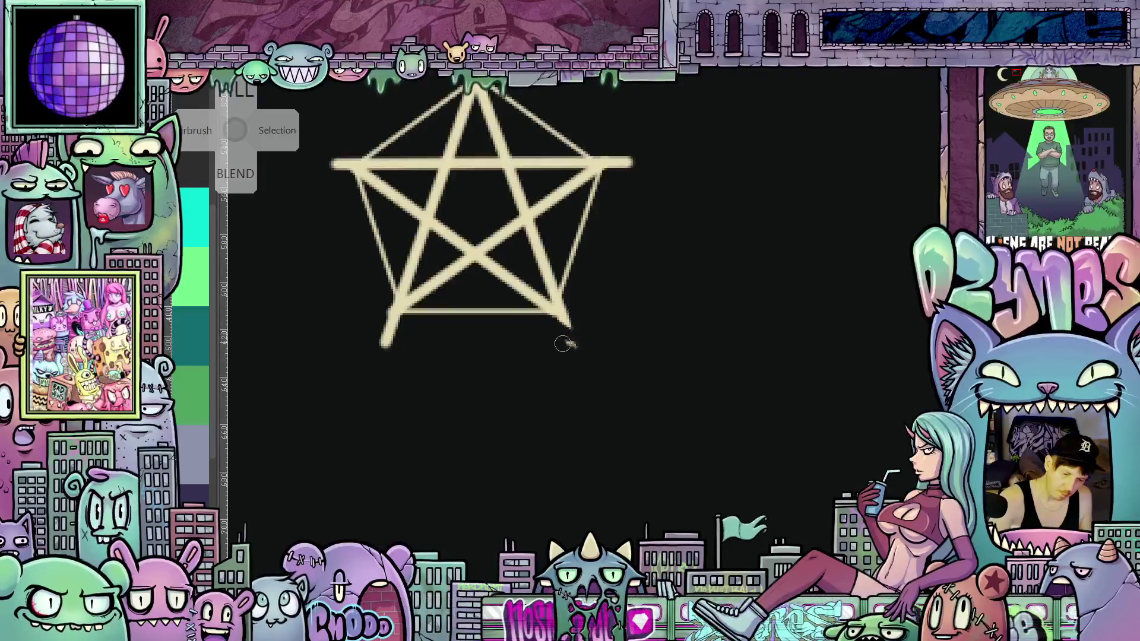
Step: Erase the overshooting horizontal bar end, the upper-right stray line and the thin stroke off the right tip
{"action": "mouse_move", "coordinate": [613, 178]}
{"action": "left_mouse_down"}
{"action": "mouse_move", "coordinate": [626, 160]}
{"action": "mouse_move", "coordinate": [603, 196]}
{"action": "mouse_move", "coordinate": [664, 325]}
{"action": "left_mouse_up"}
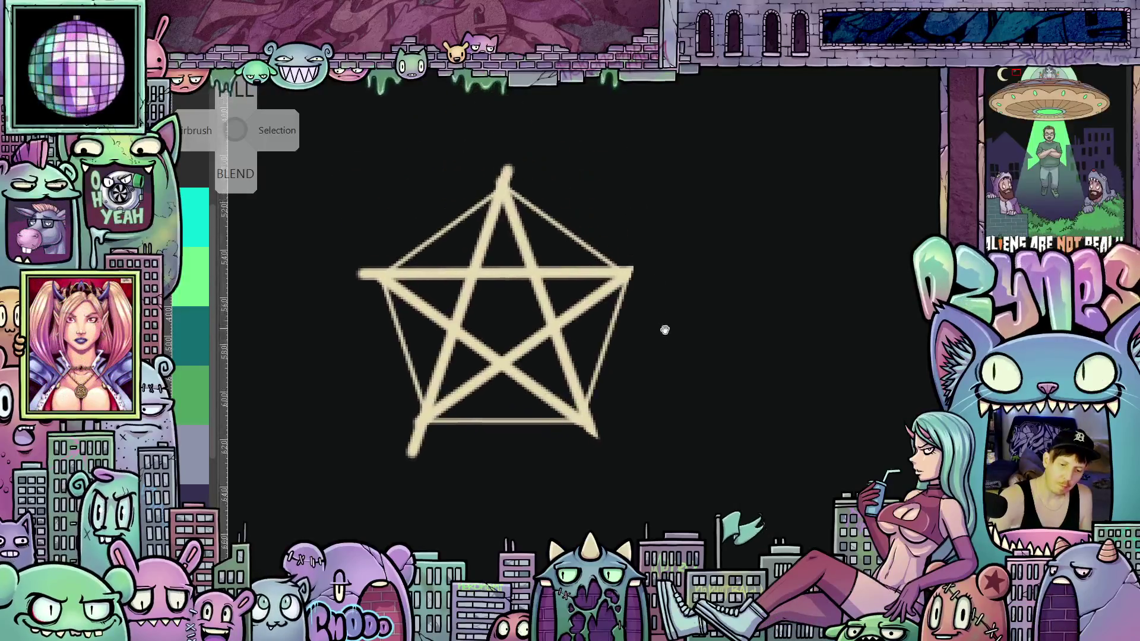
{"action": "mouse_move", "coordinate": [760, 275]}
{"action": "left_mouse_down"}
{"action": "mouse_move", "coordinate": [652, 375]}
{"action": "mouse_move", "coordinate": [673, 388]}
{"action": "mouse_move", "coordinate": [687, 323]}
{"action": "mouse_move", "coordinate": [707, 305]}
{"action": "mouse_move", "coordinate": [729, 178]}
{"action": "left_mouse_up"}
{"action": "mouse_move", "coordinate": [658, 240]}
{"action": "left_mouse_down"}
{"action": "mouse_move", "coordinate": [656, 205]}
{"action": "mouse_move", "coordinate": [674, 171]}
{"action": "left_mouse_up"}
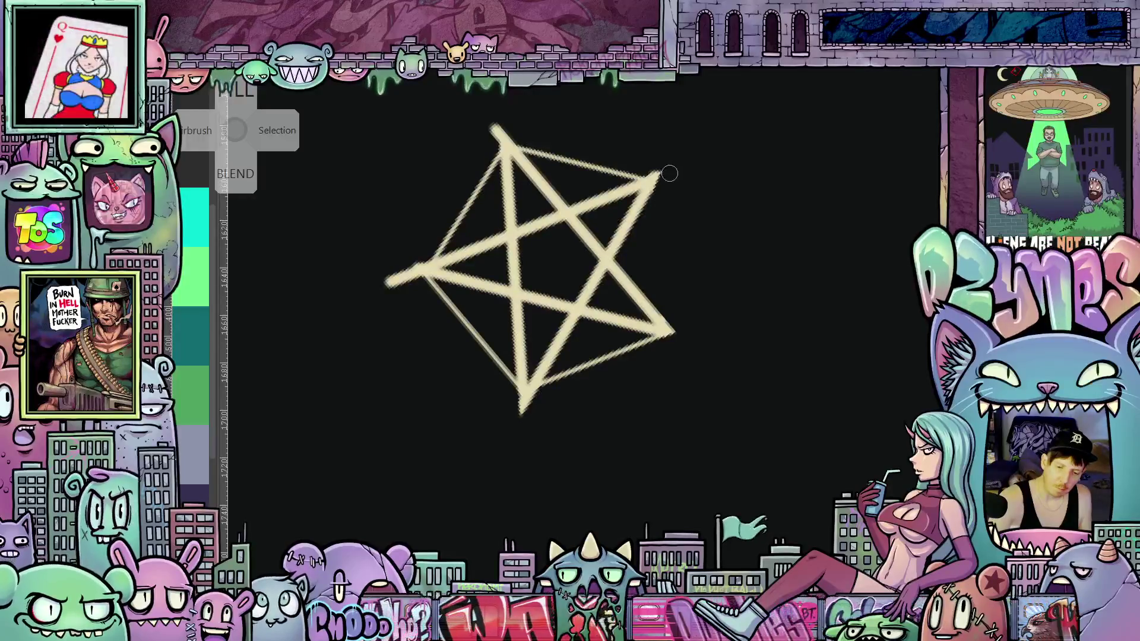
{"action": "mouse_move", "coordinate": [692, 171]}
{"action": "left_mouse_down"}
{"action": "mouse_move", "coordinate": [754, 407]}
{"action": "mouse_move", "coordinate": [771, 377]}
{"action": "mouse_move", "coordinate": [773, 400]}
{"action": "left_mouse_up"}
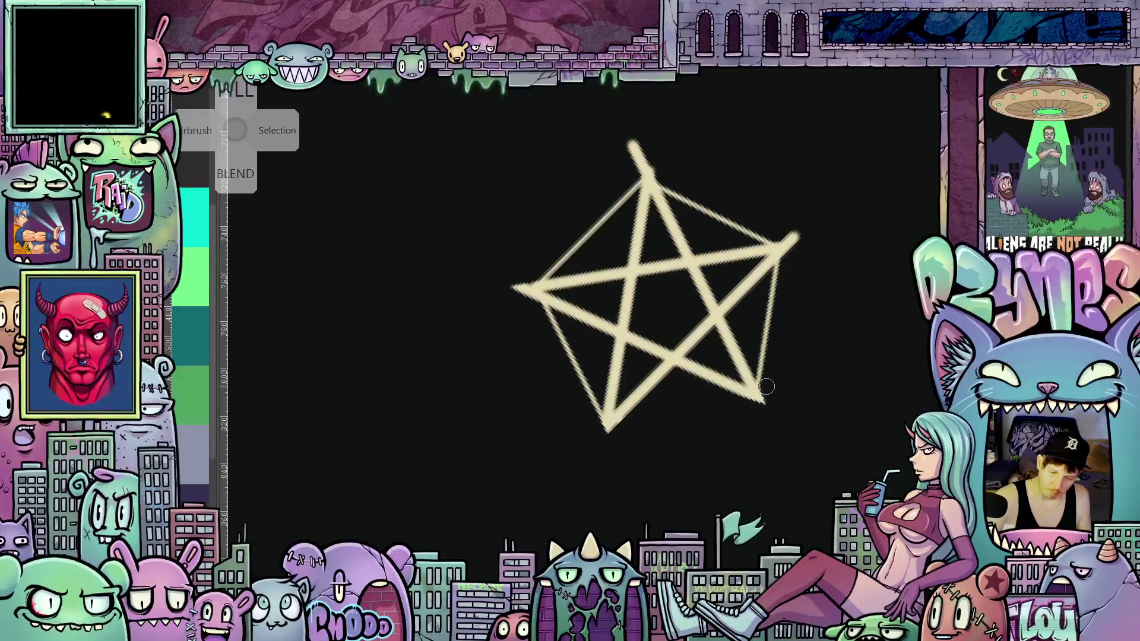
{"action": "mouse_move", "coordinate": [760, 371]}
{"action": "left_mouse_down"}
{"action": "mouse_move", "coordinate": [770, 300]}
{"action": "mouse_move", "coordinate": [799, 254]}
{"action": "mouse_move", "coordinate": [837, 387]}
{"action": "mouse_move", "coordinate": [793, 461]}
{"action": "mouse_move", "coordinate": [778, 451]}
{"action": "mouse_move", "coordinate": [779, 463]}
{"action": "mouse_move", "coordinate": [768, 428]}
{"action": "mouse_move", "coordinate": [773, 452]}
{"action": "left_mouse_up"}
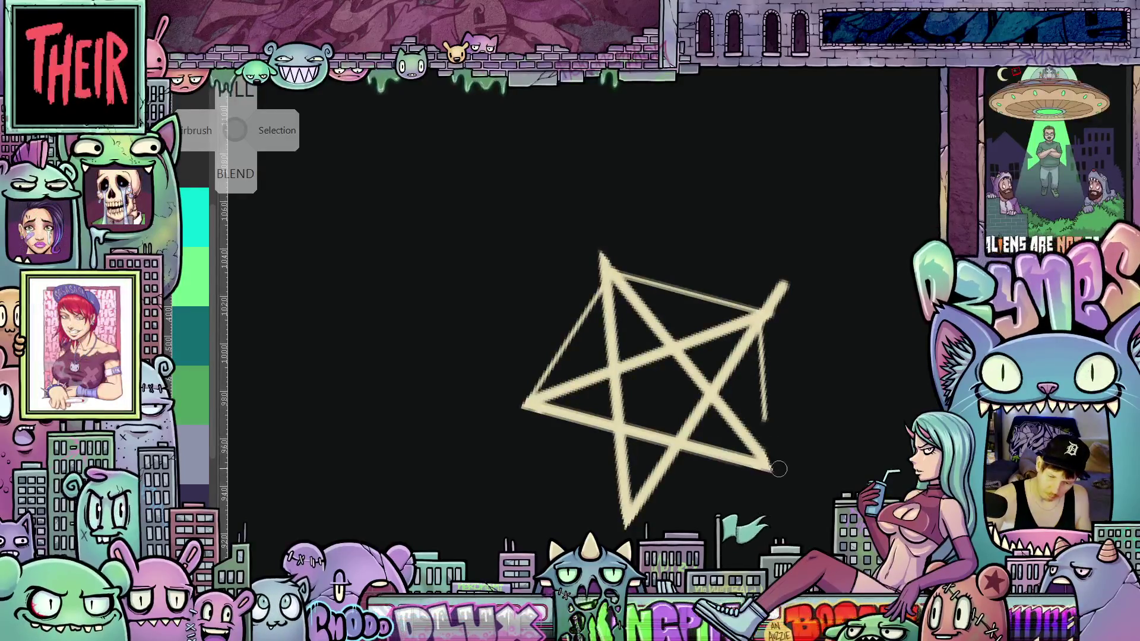
Step: Erase the leftover guide line along the star's right stroke, rotating the view with keys 5 and 4
{"action": "mouse_move", "coordinate": [765, 375]}
{"action": "left_mouse_down"}
{"action": "mouse_move", "coordinate": [776, 326]}
{"action": "mouse_move", "coordinate": [758, 357]}
{"action": "mouse_move", "coordinate": [795, 285]}
{"action": "mouse_move", "coordinate": [839, 361]}
{"action": "mouse_move", "coordinate": [718, 510]}
{"action": "mouse_move", "coordinate": [703, 481]}
{"action": "mouse_move", "coordinate": [665, 512]}
{"action": "mouse_move", "coordinate": [593, 506]}
{"action": "mouse_move", "coordinate": [649, 407]}
{"action": "mouse_move", "coordinate": [628, 427]}
{"action": "mouse_move", "coordinate": [674, 386]}
{"action": "left_mouse_up"}
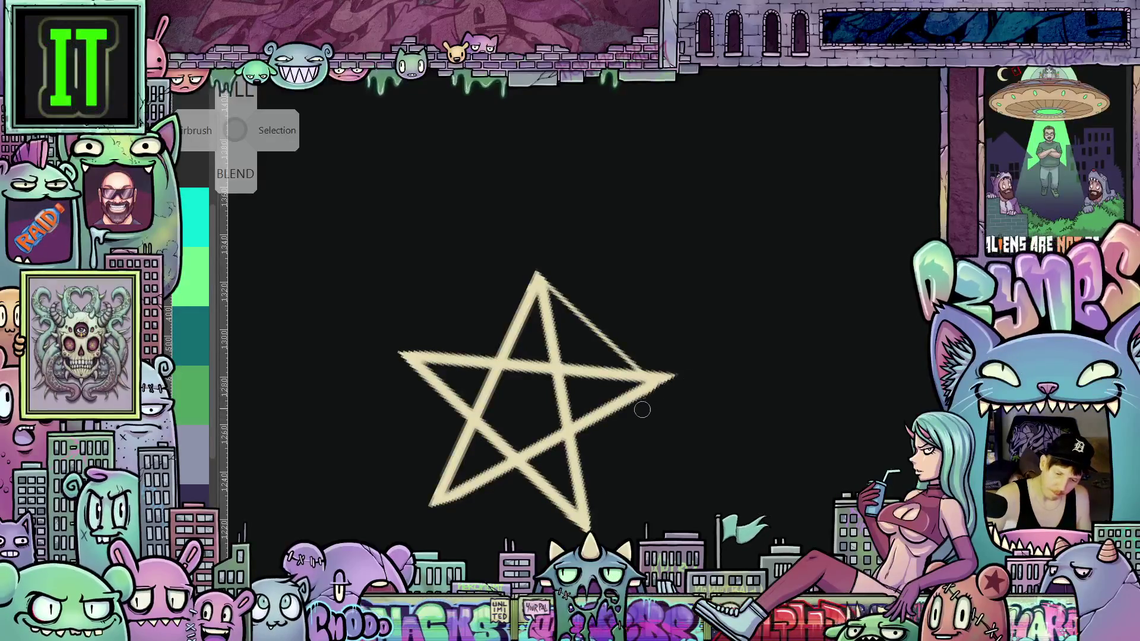
{"action": "key", "text": "5"}
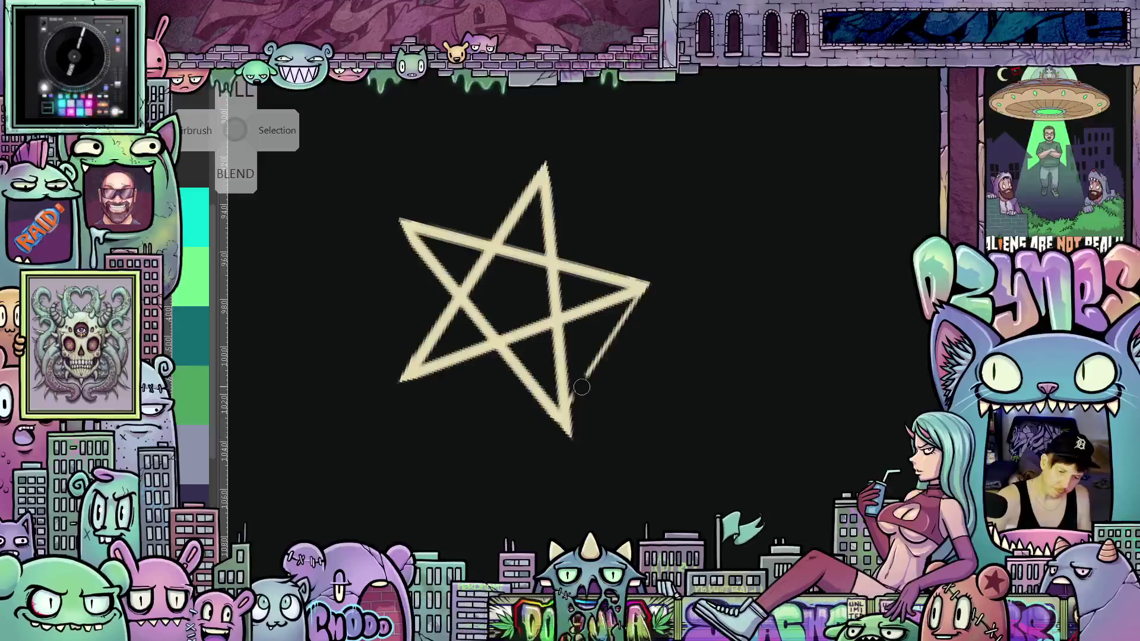
{"action": "mouse_move", "coordinate": [578, 386]}
{"action": "left_mouse_down"}
{"action": "mouse_move", "coordinate": [576, 422]}
{"action": "mouse_move", "coordinate": [600, 356]}
{"action": "mouse_move", "coordinate": [663, 296]}
{"action": "left_mouse_up"}
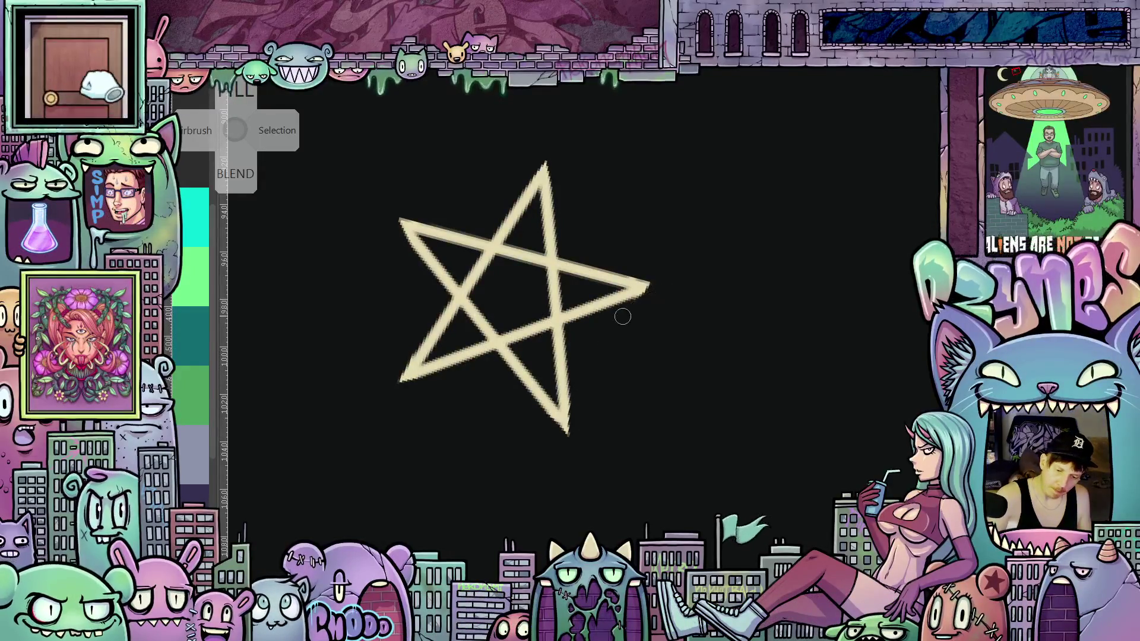
{"action": "key", "text": "4"}
{"action": "key", "text": "4"}
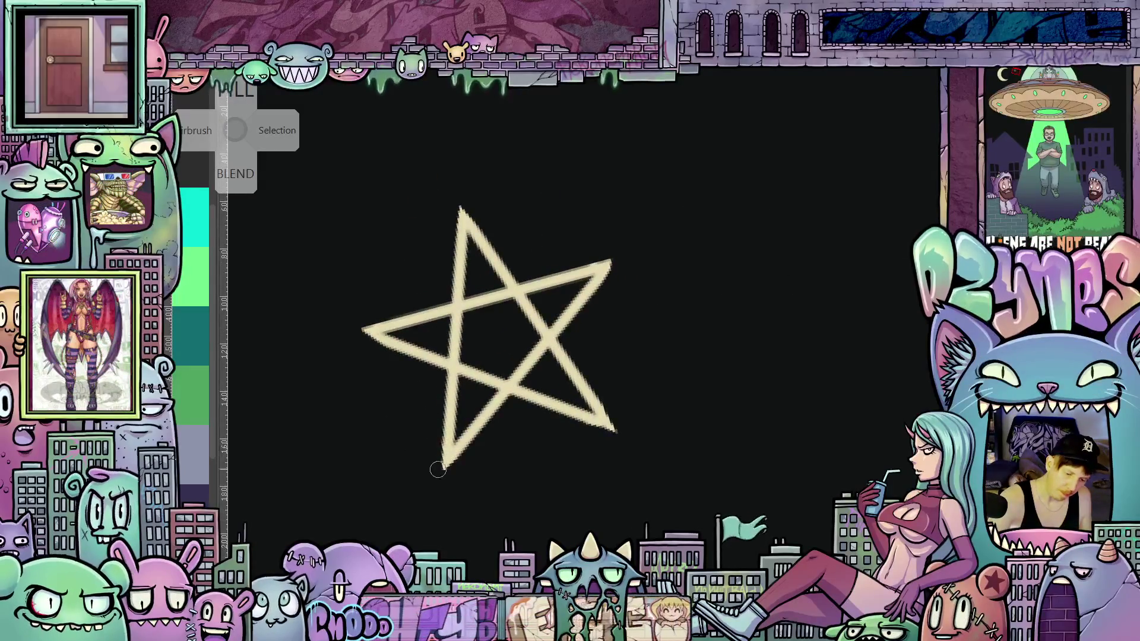
Step: Fill the star's bottom arm, central pentagon, top-right arm and left arm with beige
{"action": "left_click_drag", "start_coordinate": [740, 434], "coordinate": [600, 475]}
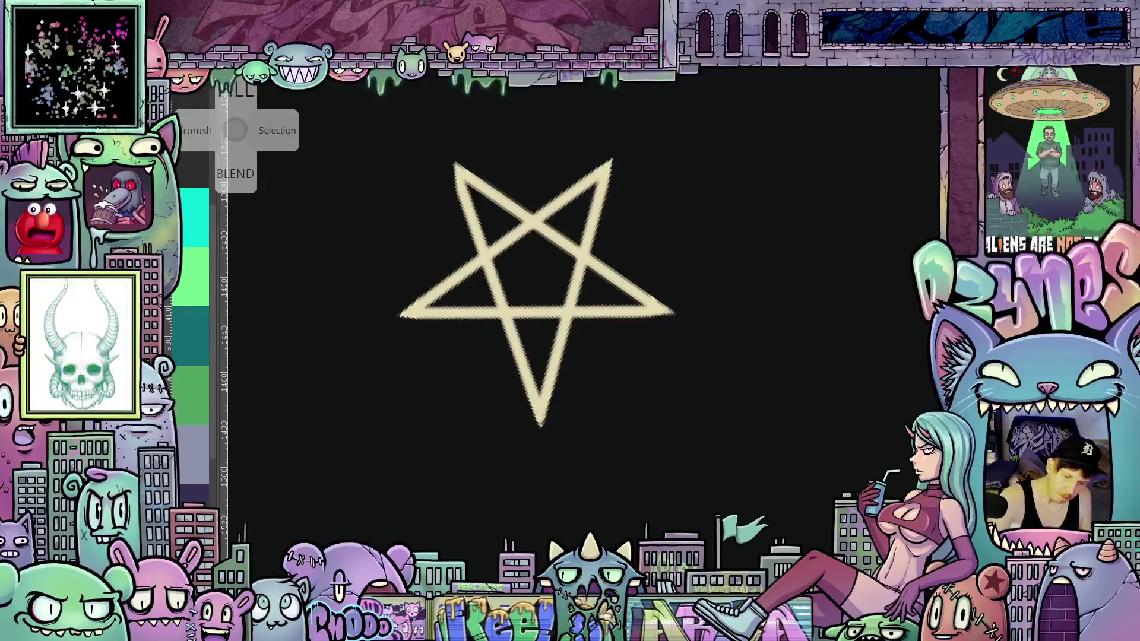
{"action": "left_click_drag", "start_coordinate": [596, 371], "coordinate": [626, 409]}
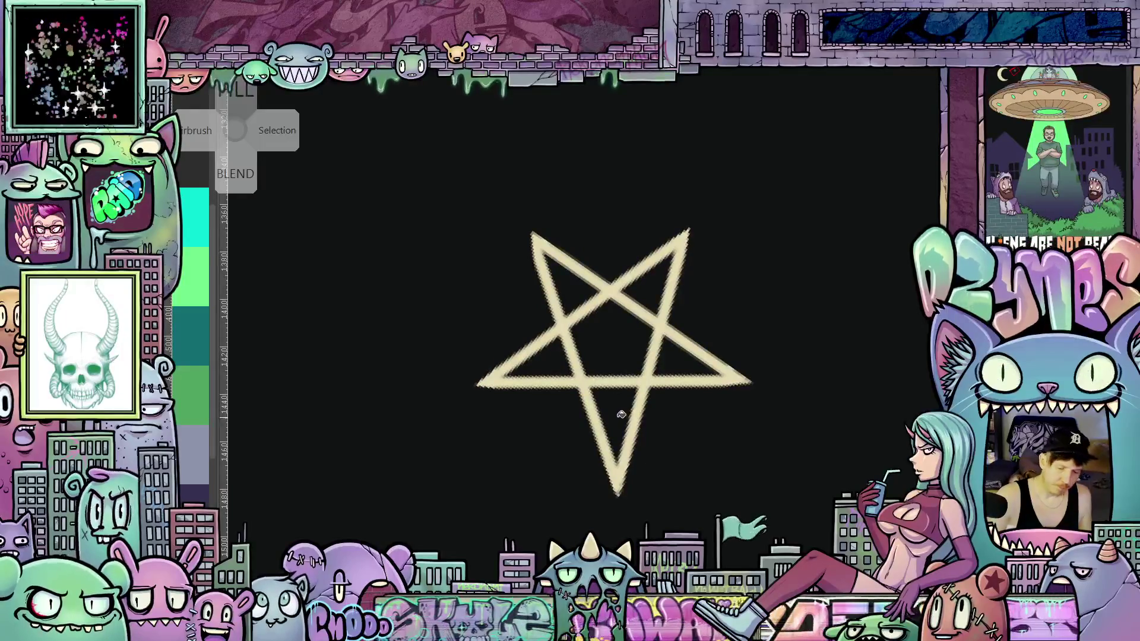
{"action": "left_click", "coordinate": [622, 414]}
{"action": "left_click", "coordinate": [620, 350]}
{"action": "left_click", "coordinate": [657, 292]}
{"action": "left_click", "coordinate": [555, 359]}
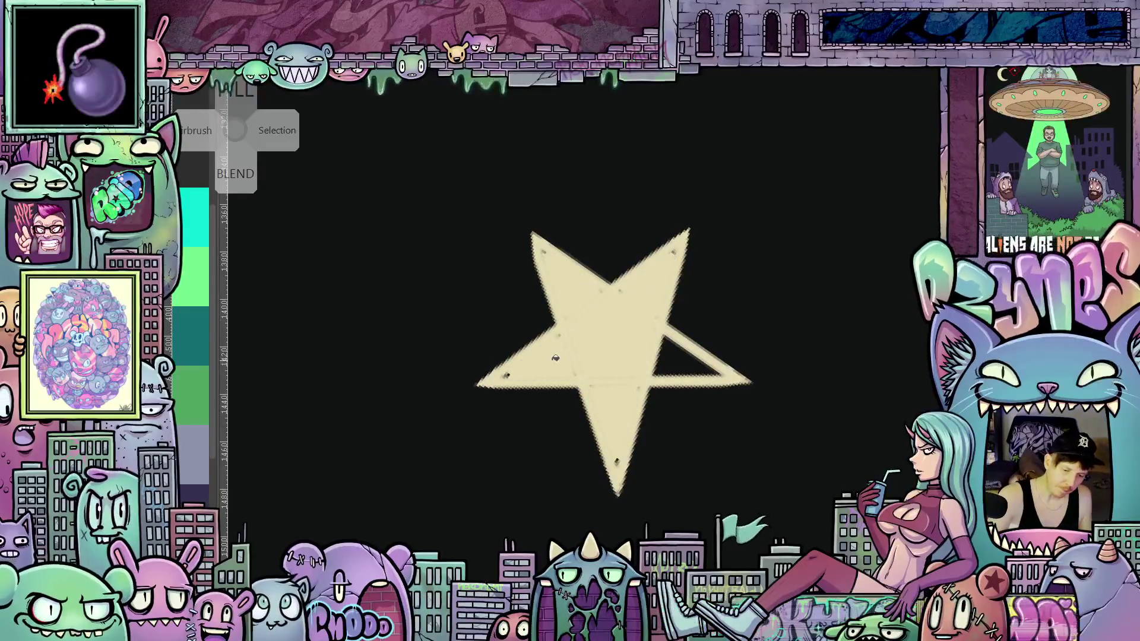
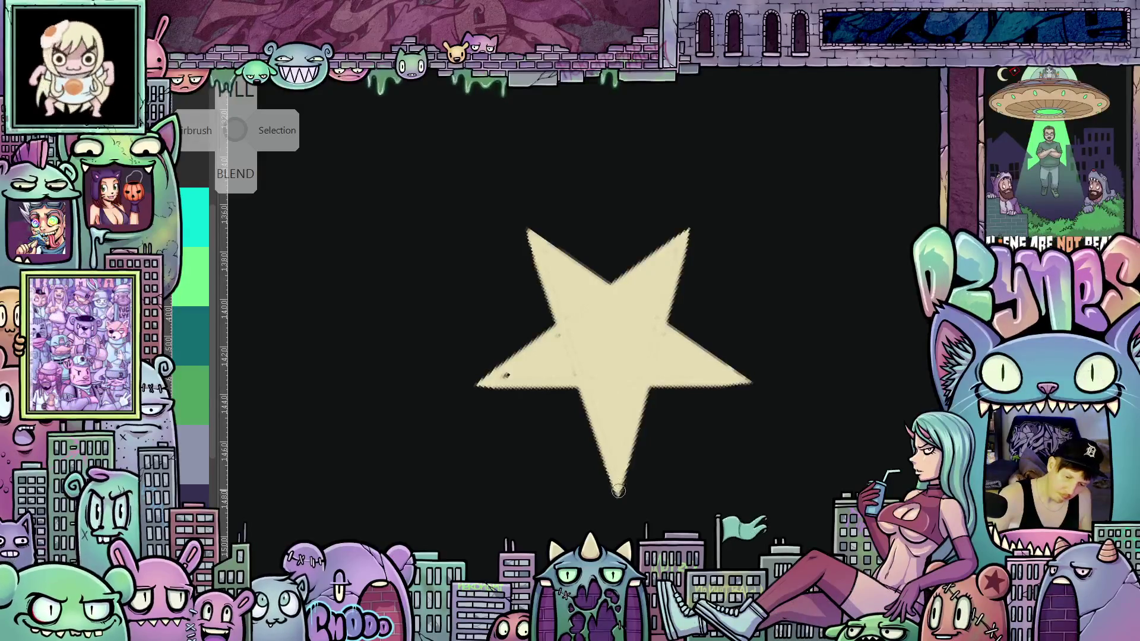
Step: Paint beige over the dark speck on the star's left arm and tidy its bottom tip edge
{"action": "left_click", "coordinate": [506, 375]}
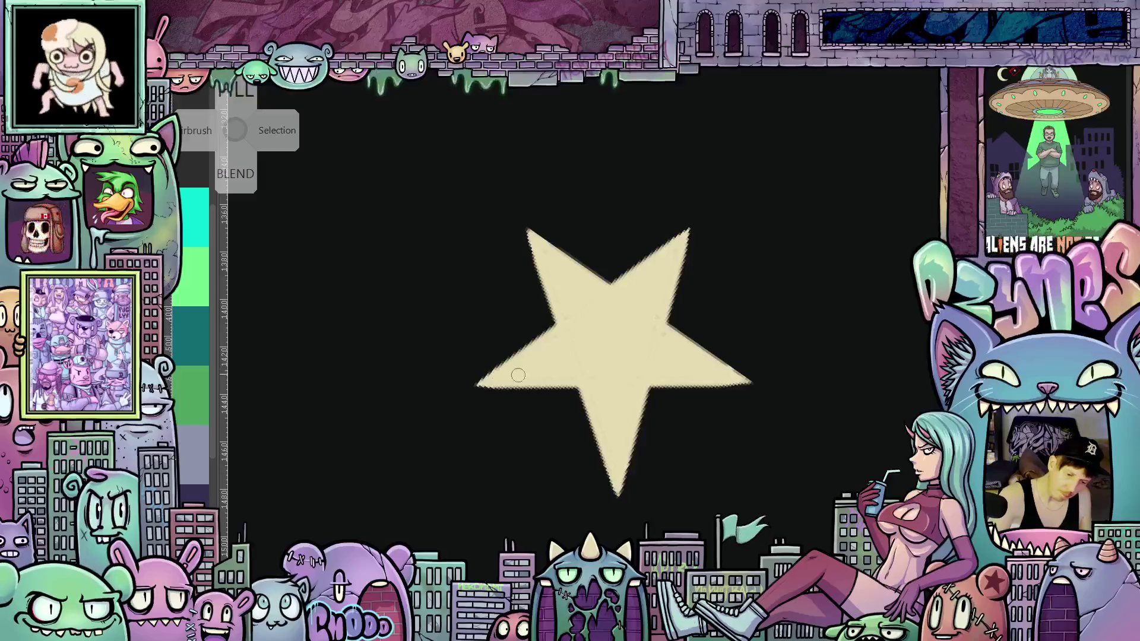
{"action": "mouse_move", "coordinate": [749, 414]}
{"action": "left_mouse_down"}
{"action": "mouse_move", "coordinate": [827, 400]}
{"action": "mouse_move", "coordinate": [616, 158]}
{"action": "mouse_move", "coordinate": [592, 473]}
{"action": "left_mouse_up"}
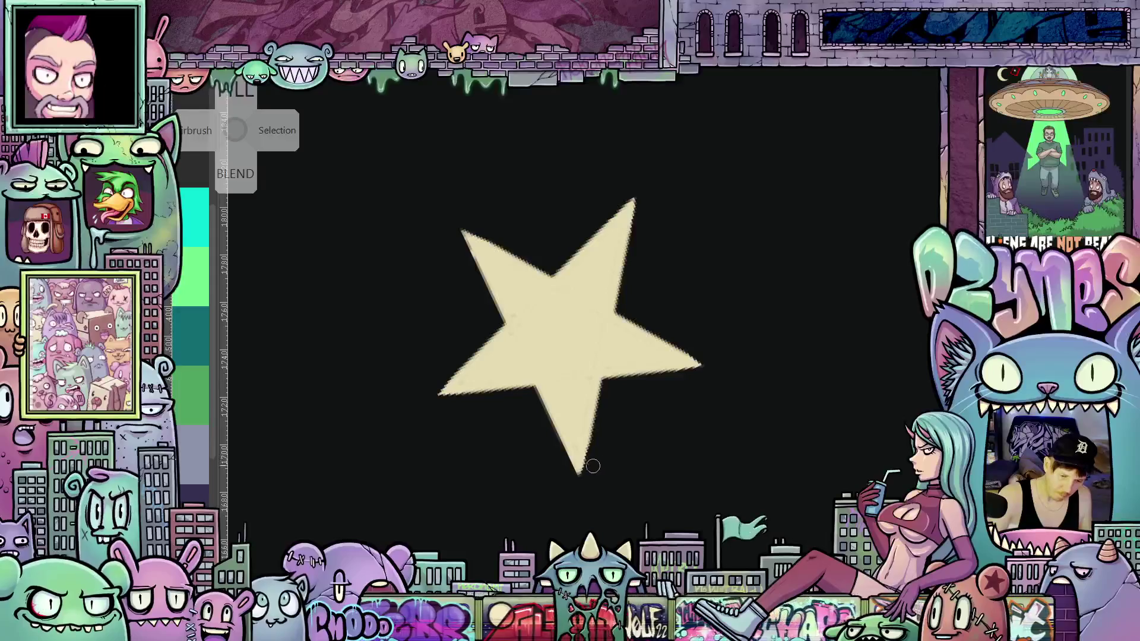
{"action": "left_click_drag", "start_coordinate": [590, 458], "coordinate": [595, 456]}
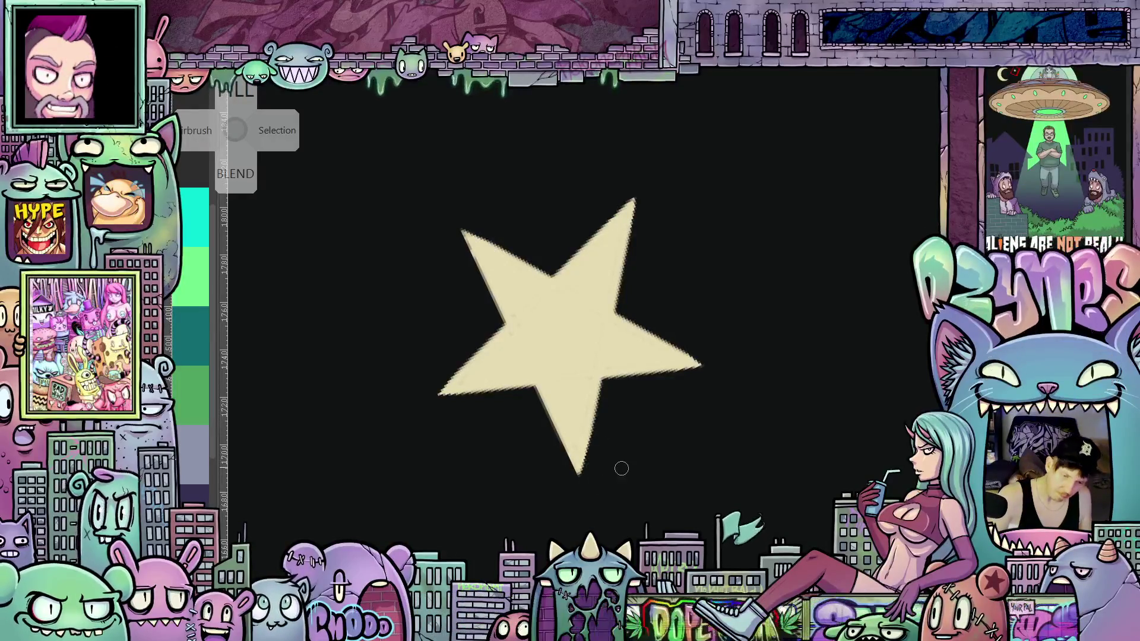
{"action": "scroll", "coordinate": [623, 468], "scroll_direction": "down", "scroll_amount": 10}
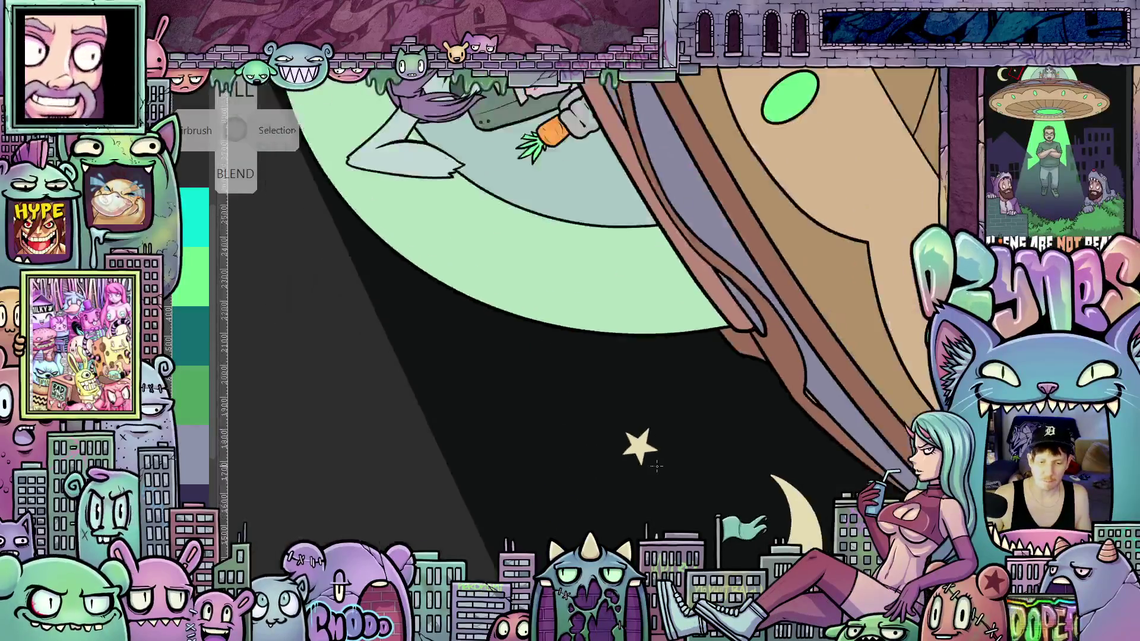
Step: Lasso the star, scale it down in two passes, and nudge it into position
{"action": "mouse_move", "coordinate": [690, 528]}
{"action": "left_mouse_down"}
{"action": "mouse_move", "coordinate": [730, 240]}
{"action": "mouse_move", "coordinate": [501, 234]}
{"action": "mouse_move", "coordinate": [433, 339]}
{"action": "mouse_move", "coordinate": [435, 360]}
{"action": "left_mouse_up"}
{"action": "scroll", "coordinate": [431, 408], "scroll_direction": "up", "scroll_amount": 2}
{"action": "scroll", "coordinate": [556, 406], "scroll_direction": "up", "scroll_amount": 1}
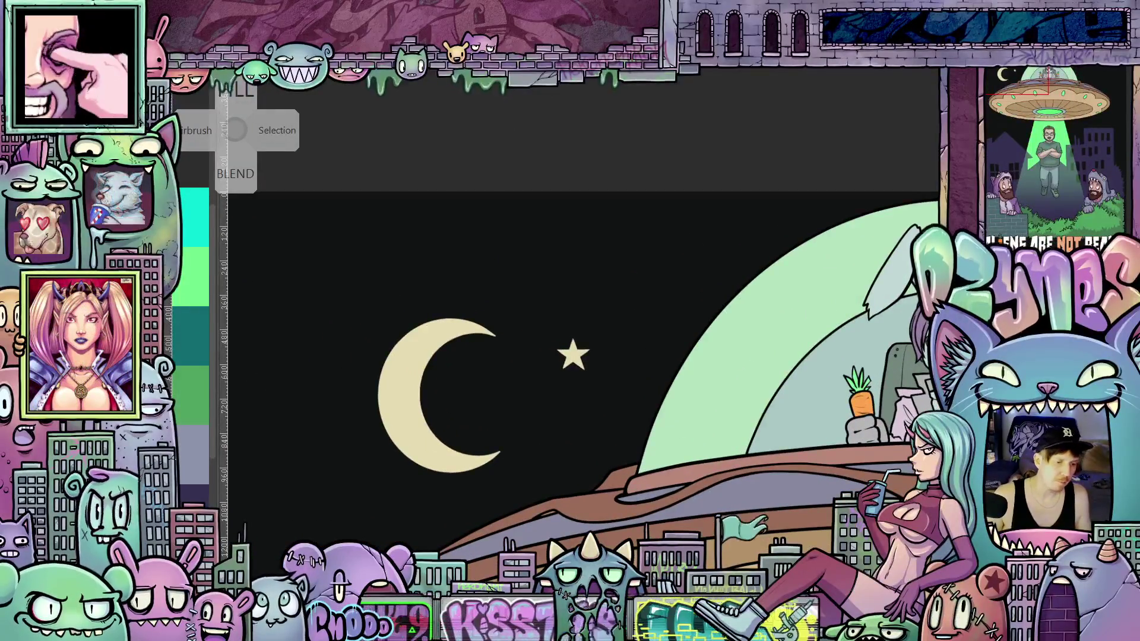
{"action": "left_click_drag", "start_coordinate": [616, 328], "coordinate": [543, 341]}
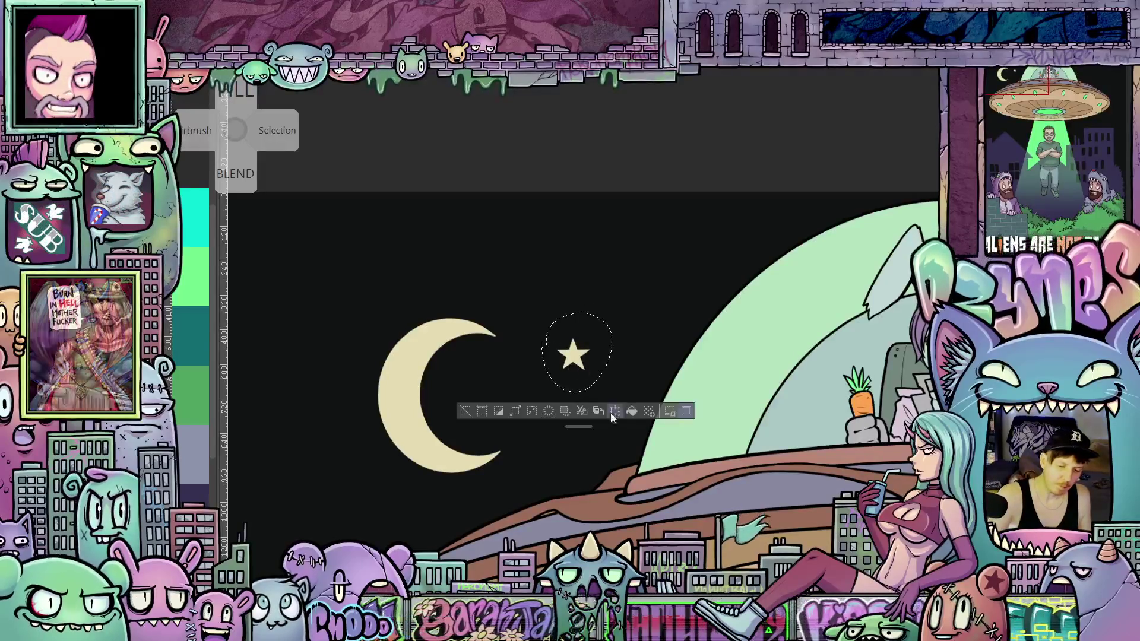
{"action": "left_click", "coordinate": [619, 412]}
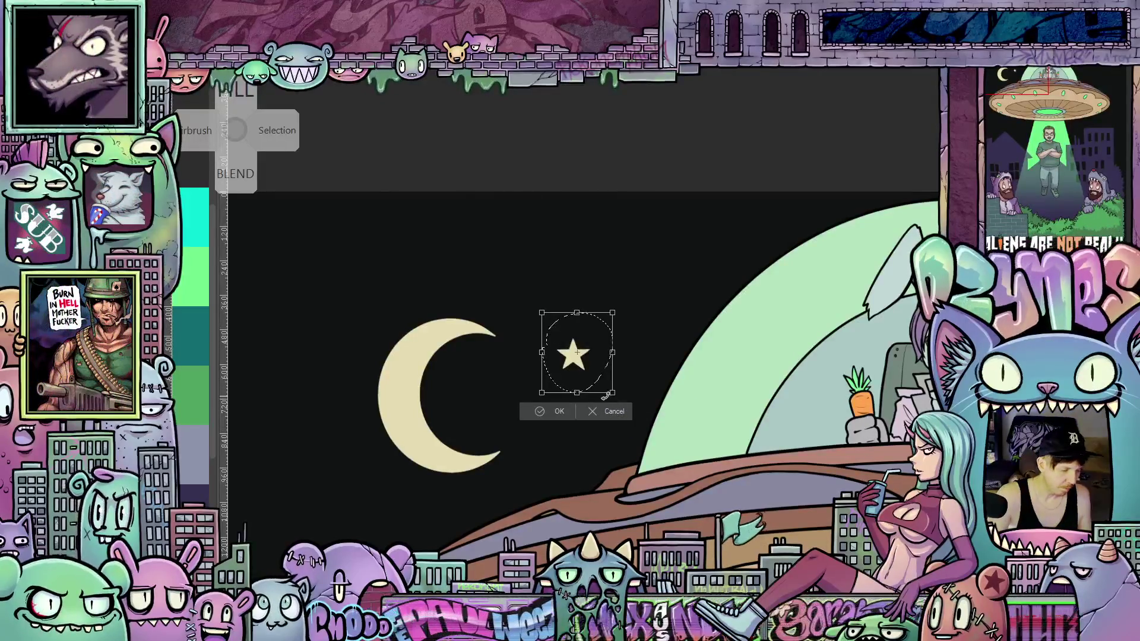
{"action": "left_click_drag", "start_coordinate": [613, 392], "coordinate": [601, 380]}
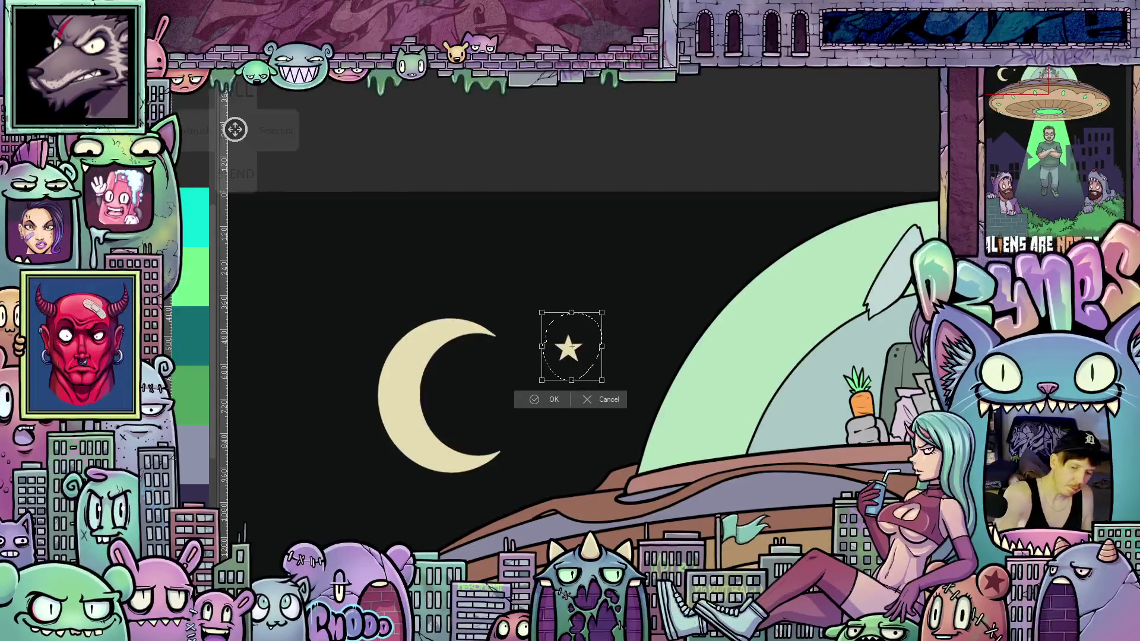
{"action": "mouse_move", "coordinate": [602, 380]}
{"action": "left_mouse_down"}
{"action": "mouse_move", "coordinate": [604, 297]}
{"action": "mouse_move", "coordinate": [544, 290]}
{"action": "left_mouse_up"}
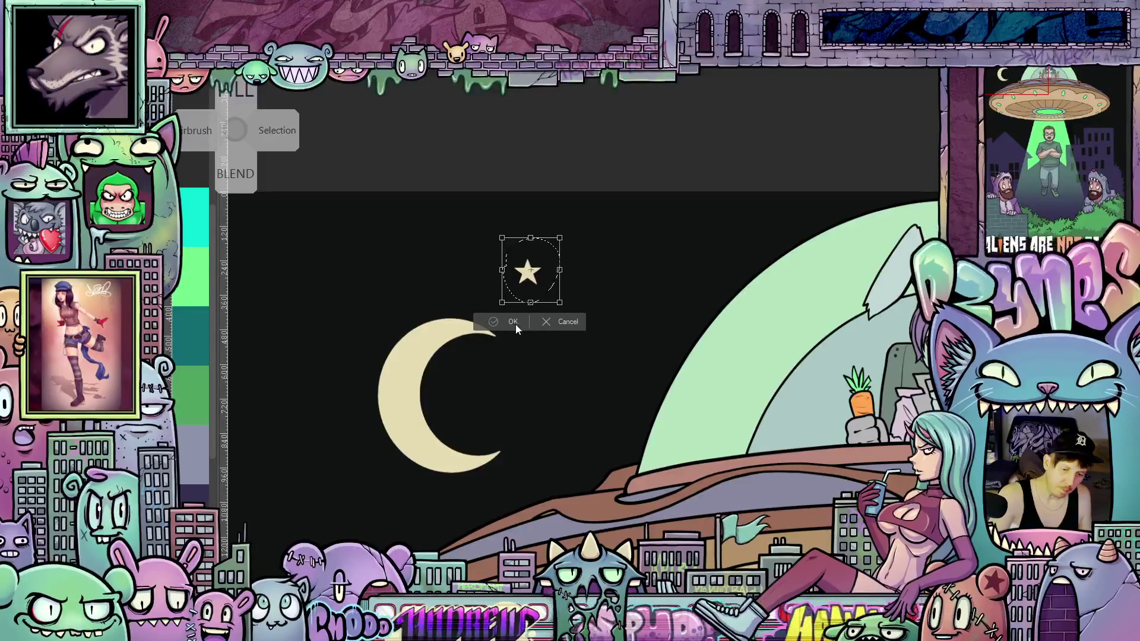
{"action": "left_click", "coordinate": [514, 323]}
{"action": "left_click", "coordinate": [567, 319]}
{"action": "mouse_move", "coordinate": [519, 291]}
{"action": "left_mouse_down"}
{"action": "mouse_move", "coordinate": [550, 325]}
{"action": "mouse_move", "coordinate": [518, 290]}
{"action": "mouse_move", "coordinate": [599, 347]}
{"action": "mouse_move", "coordinate": [565, 338]}
{"action": "mouse_move", "coordinate": [593, 332]}
{"action": "left_mouse_up"}
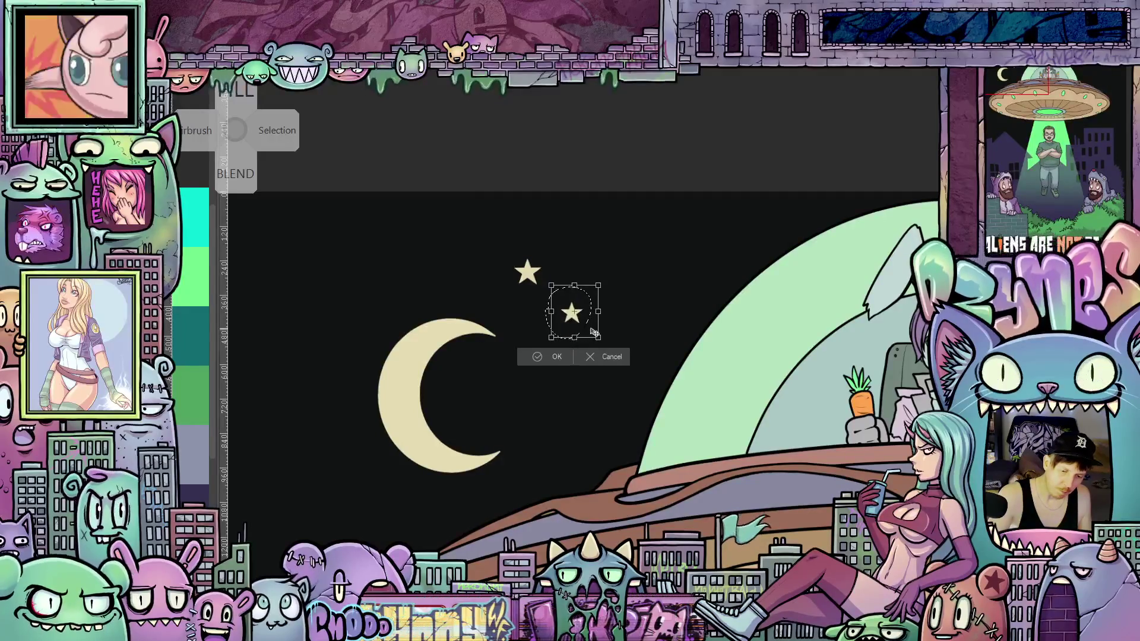
{"action": "left_click", "coordinate": [557, 359]}
Step: Duplicate the upper-left and lower stars, placing two new star copies in the sky
{"action": "mouse_move", "coordinate": [549, 242]}
{"action": "left_mouse_down"}
{"action": "mouse_move", "coordinate": [539, 287]}
{"action": "mouse_move", "coordinate": [653, 284]}
{"action": "mouse_move", "coordinate": [660, 309]}
{"action": "mouse_move", "coordinate": [650, 297]}
{"action": "left_mouse_up"}
{"action": "left_click", "coordinate": [543, 320]}
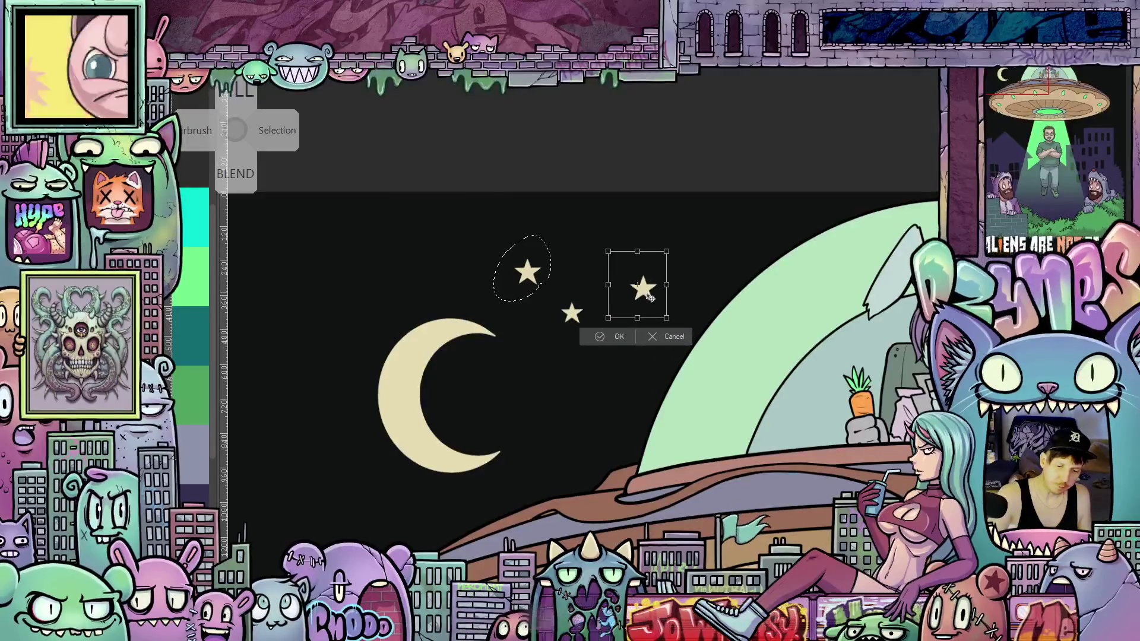
{"action": "left_click", "coordinate": [619, 337]}
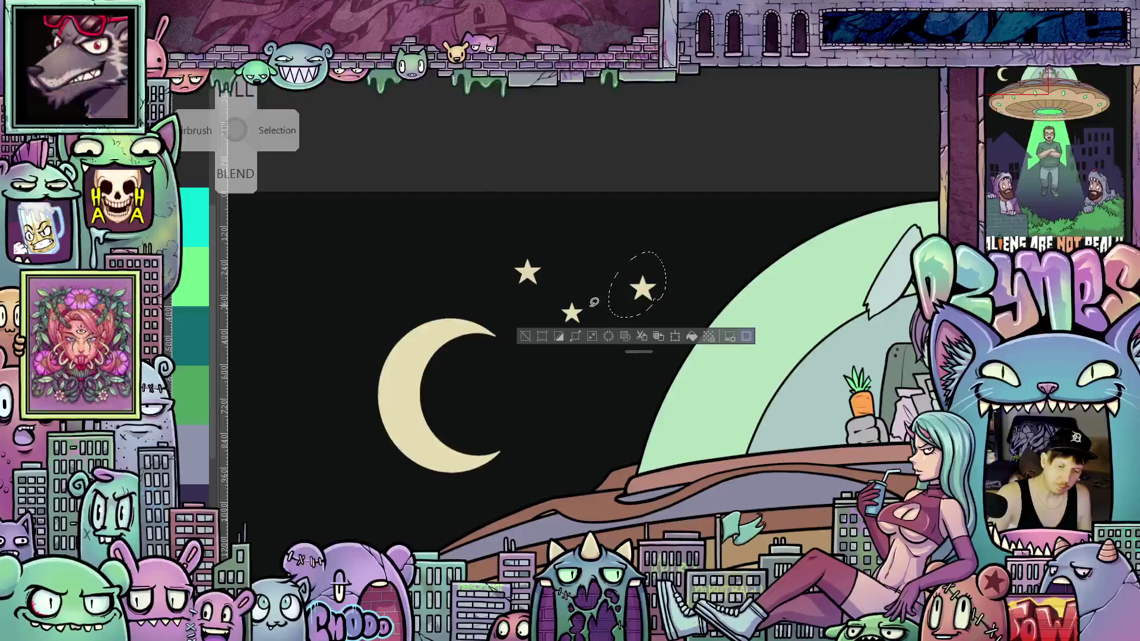
{"action": "mouse_move", "coordinate": [555, 322]}
{"action": "left_mouse_down"}
{"action": "mouse_move", "coordinate": [587, 300]}
{"action": "mouse_move", "coordinate": [683, 279]}
{"action": "left_mouse_up"}
{"action": "left_click", "coordinate": [607, 352]}
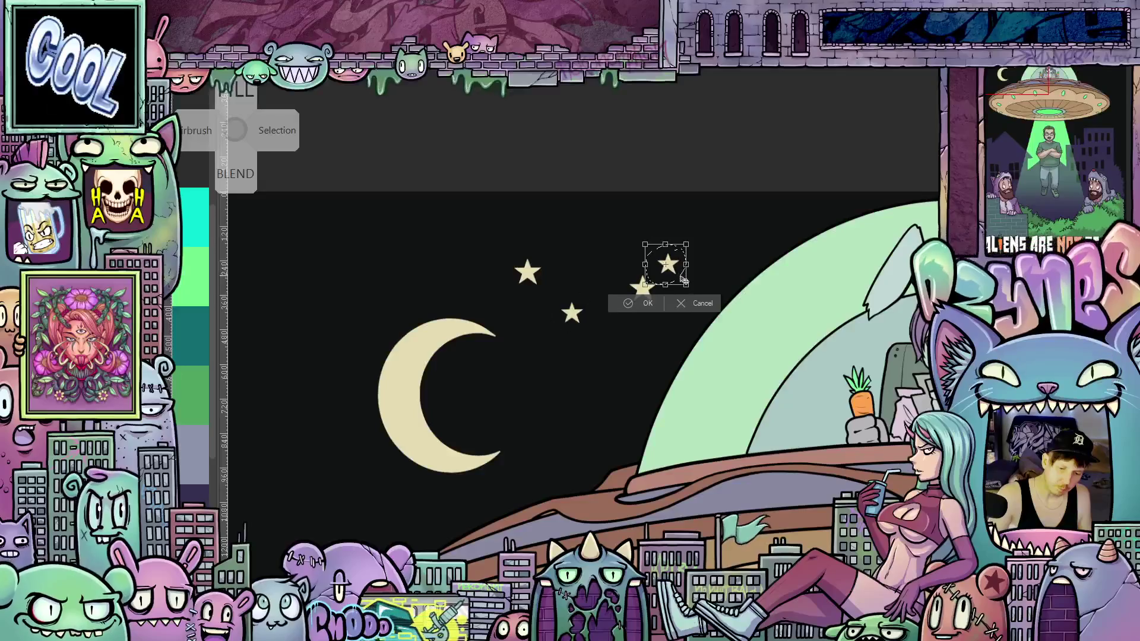
{"action": "key", "text": "Return"}
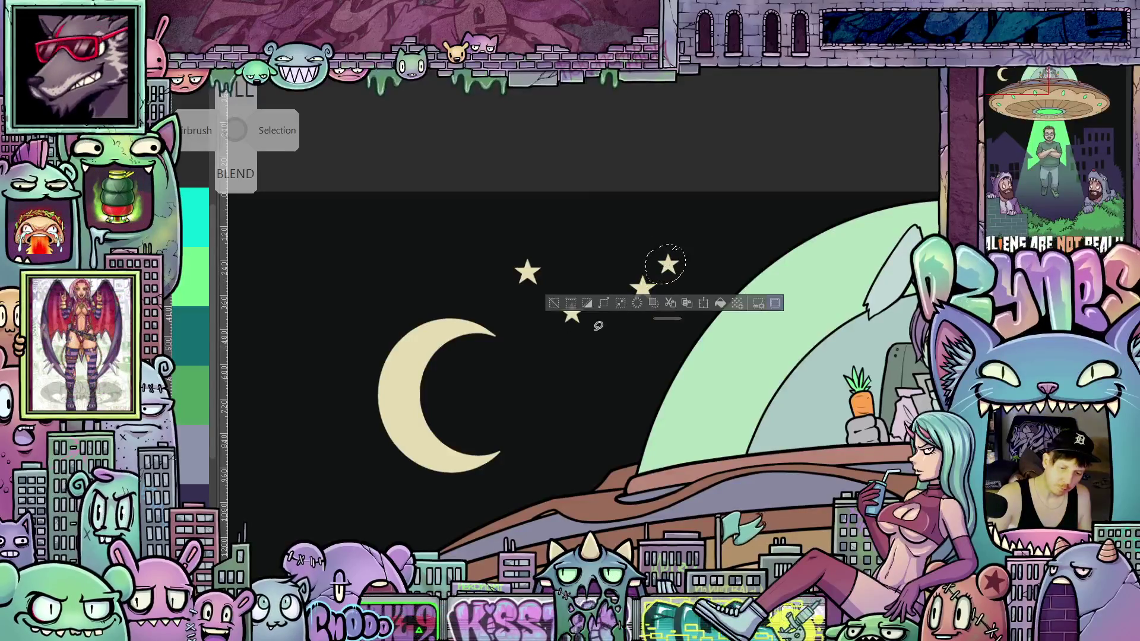
Step: Add two more star copies, one below the others and one low near the UFO rim
{"action": "left_click_drag", "start_coordinate": [547, 239], "coordinate": [515, 245]}
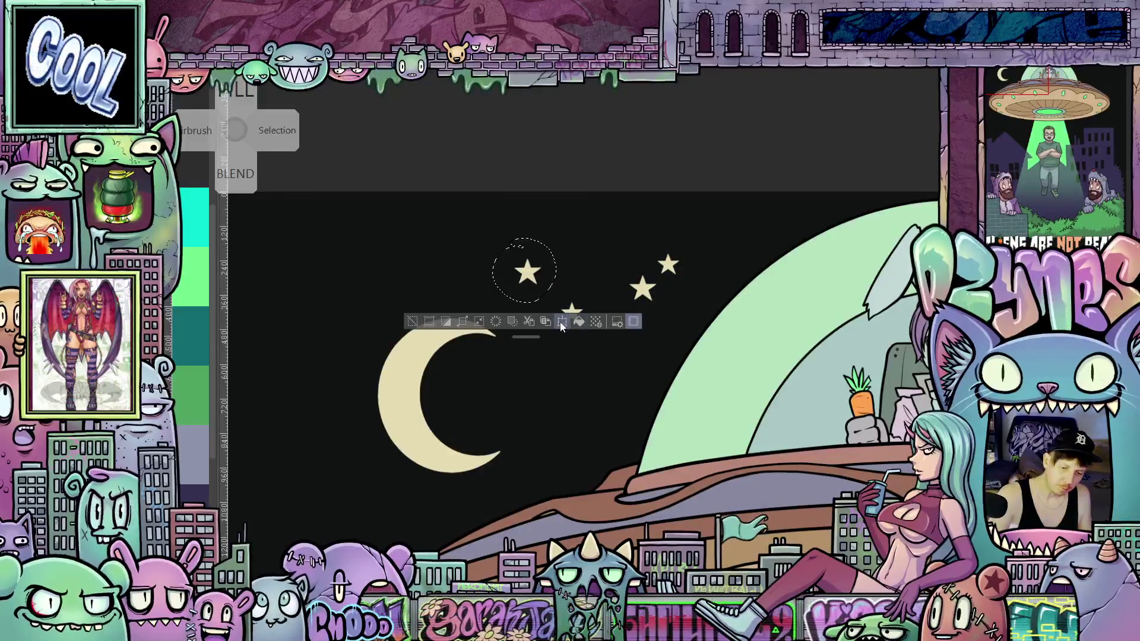
{"action": "left_click", "coordinate": [561, 321]}
{"action": "mouse_move", "coordinate": [536, 289]}
{"action": "left_mouse_down"}
{"action": "mouse_move", "coordinate": [579, 371]}
{"action": "mouse_move", "coordinate": [627, 376]}
{"action": "left_mouse_up"}
{"action": "left_click", "coordinate": [593, 413]}
{"action": "left_click", "coordinate": [652, 416]}
{"action": "left_click_drag", "start_coordinate": [630, 379], "coordinate": [573, 478]}
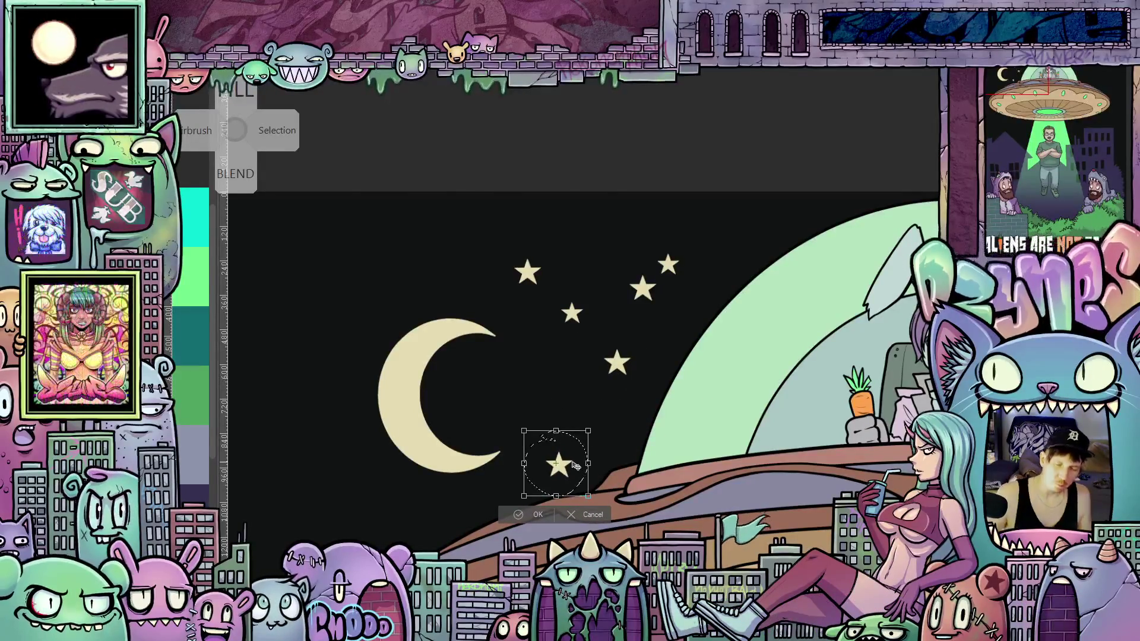
{"action": "left_click", "coordinate": [525, 514]}
{"action": "scroll", "coordinate": [701, 468], "scroll_direction": "down", "scroll_amount": 3}
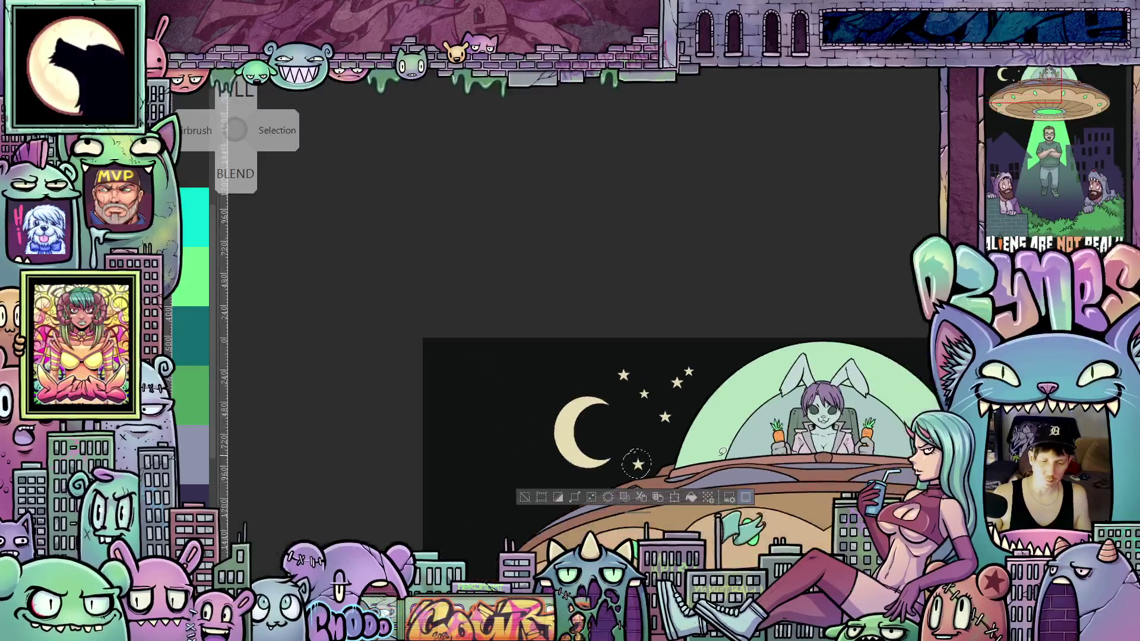
{"action": "key", "text": "ctrl+d"}
{"action": "scroll", "coordinate": [721, 453], "scroll_direction": "down", "scroll_amount": 5}
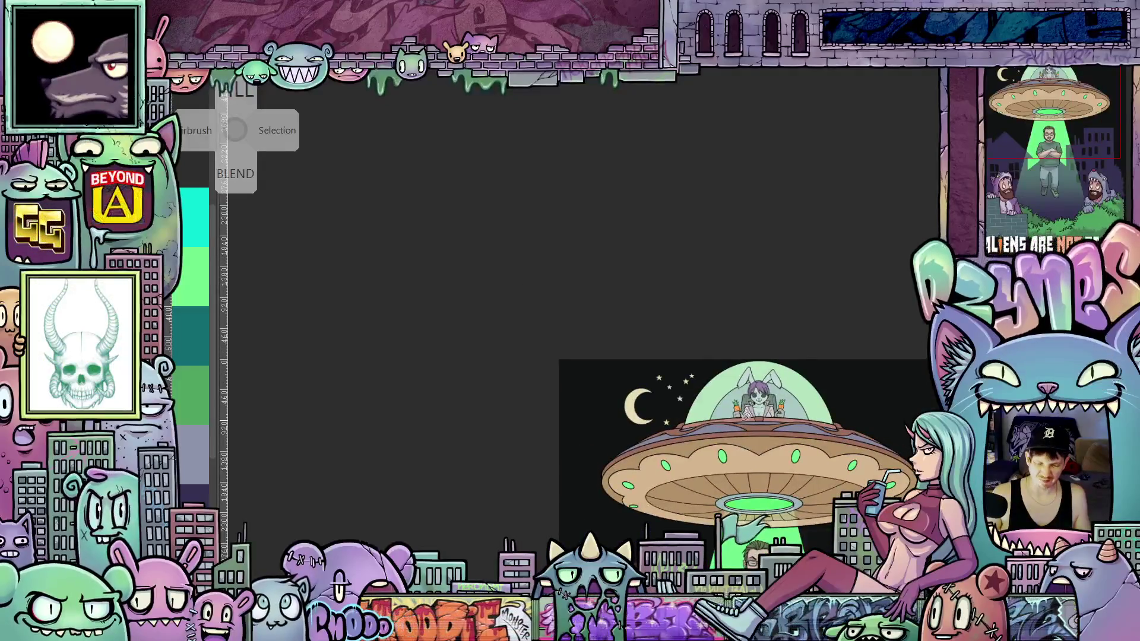
{"action": "scroll", "coordinate": [699, 410], "scroll_direction": "up", "scroll_amount": 3}
{"action": "scroll", "coordinate": [712, 415], "scroll_direction": "down", "scroll_amount": 4}
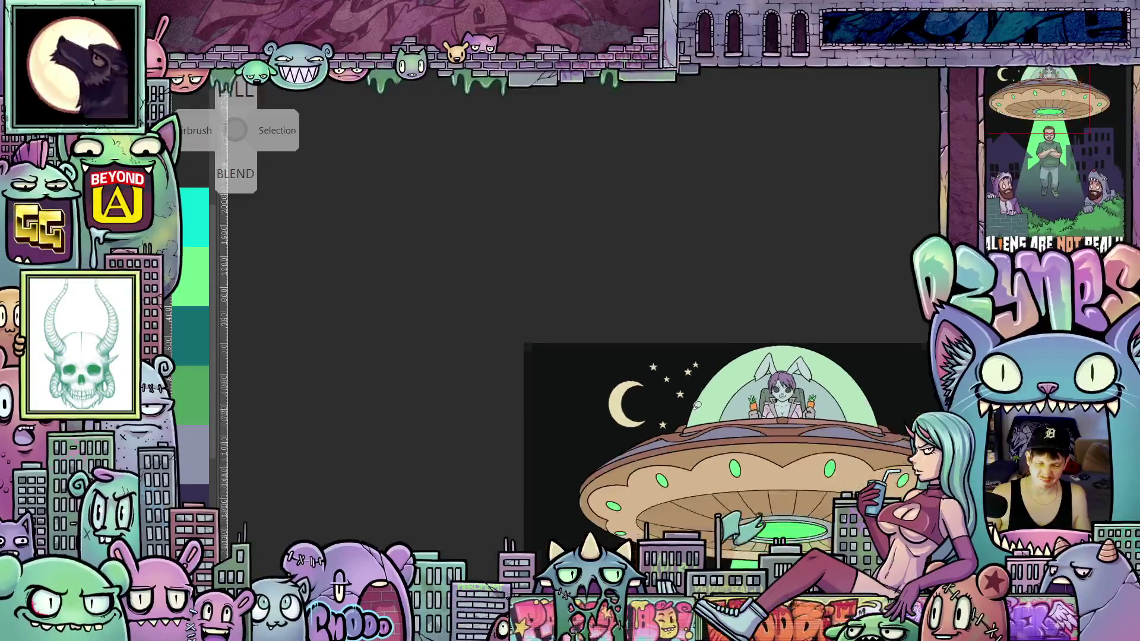
{"action": "scroll", "coordinate": [652, 327], "scroll_direction": "up", "scroll_amount": 5}
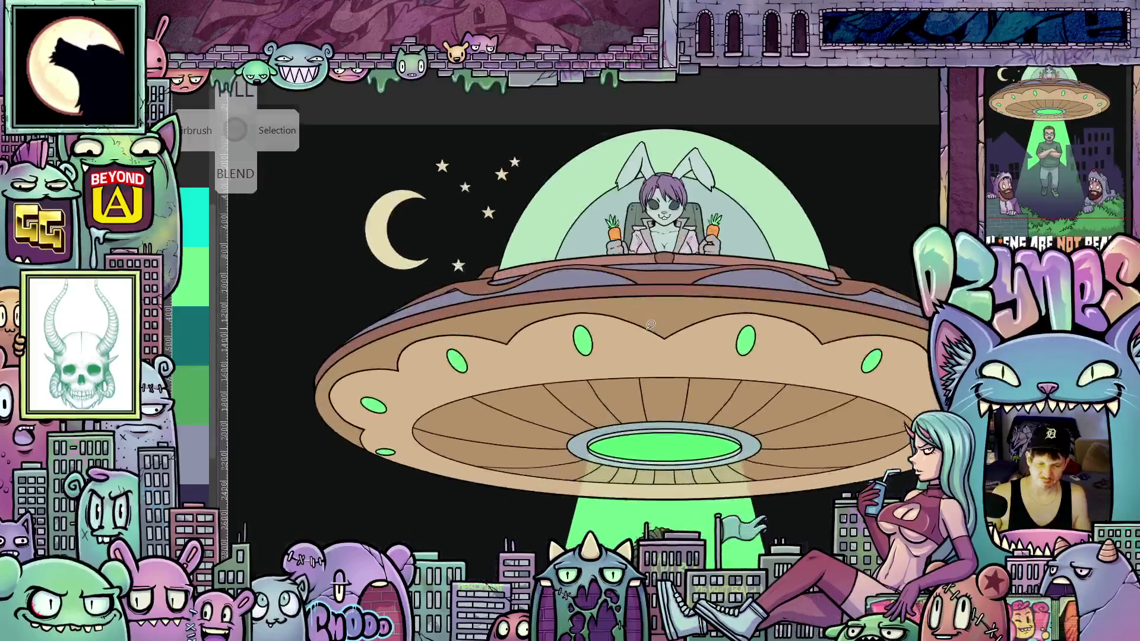
{"action": "left_click_drag", "start_coordinate": [545, 263], "coordinate": [695, 435]}
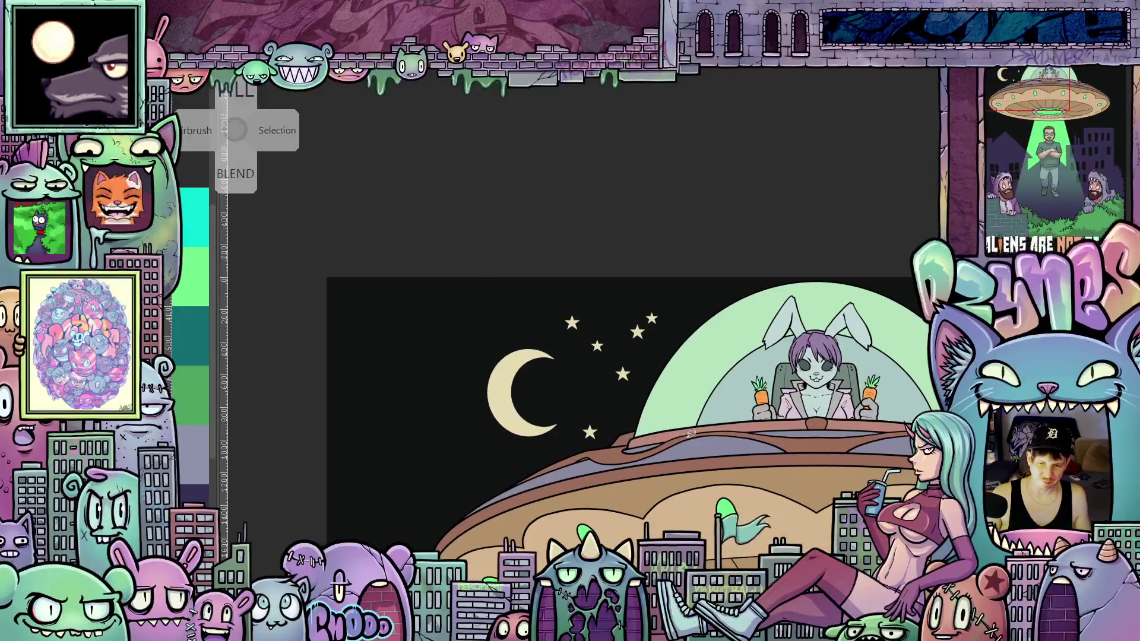
{"action": "scroll", "coordinate": [664, 418], "scroll_direction": "up", "scroll_amount": 3}
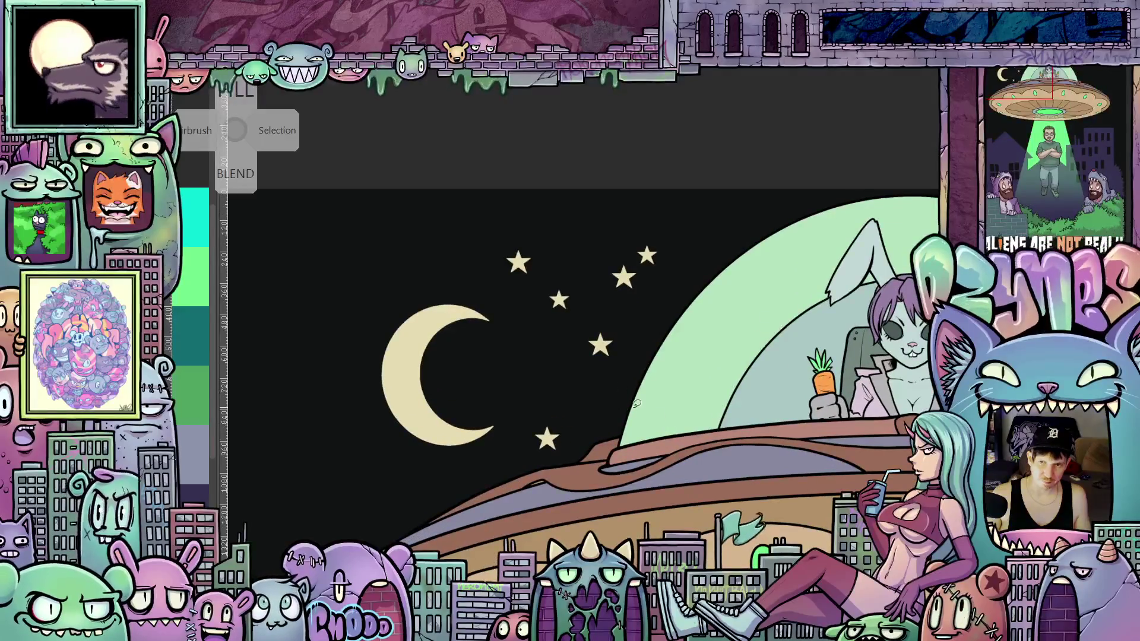
Step: Lasso all six stars, scale the group down, and select the right-hand stars for moving
{"action": "mouse_move", "coordinate": [492, 244]}
{"action": "left_mouse_down"}
{"action": "mouse_move", "coordinate": [537, 454]}
{"action": "mouse_move", "coordinate": [615, 382]}
{"action": "left_mouse_up"}
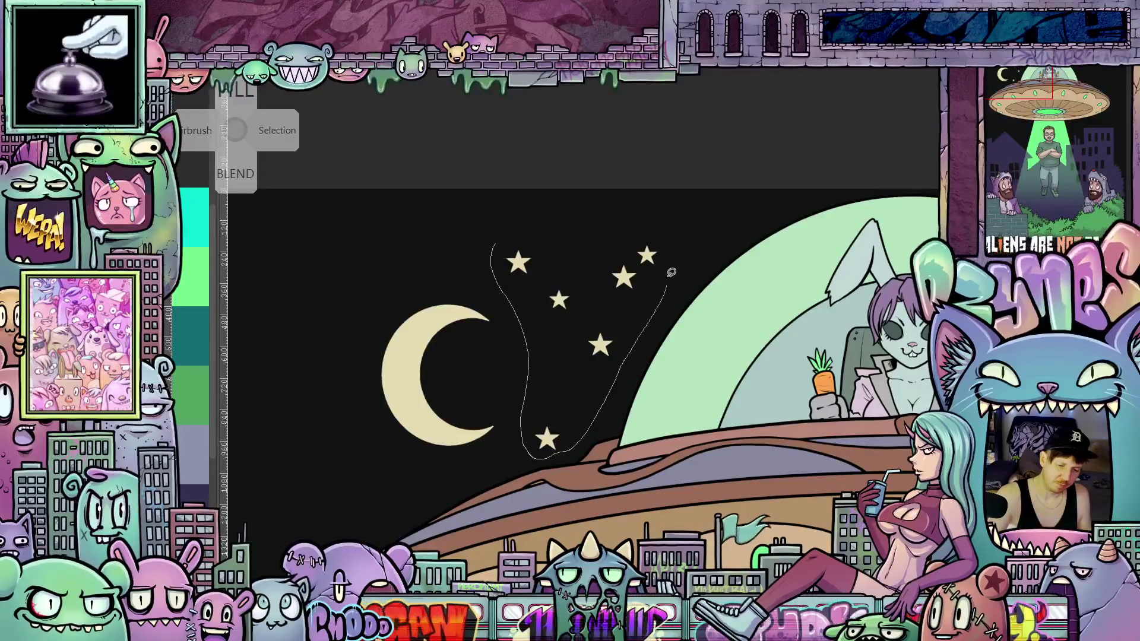
{"action": "left_click_drag", "start_coordinate": [583, 216], "coordinate": [493, 242]}
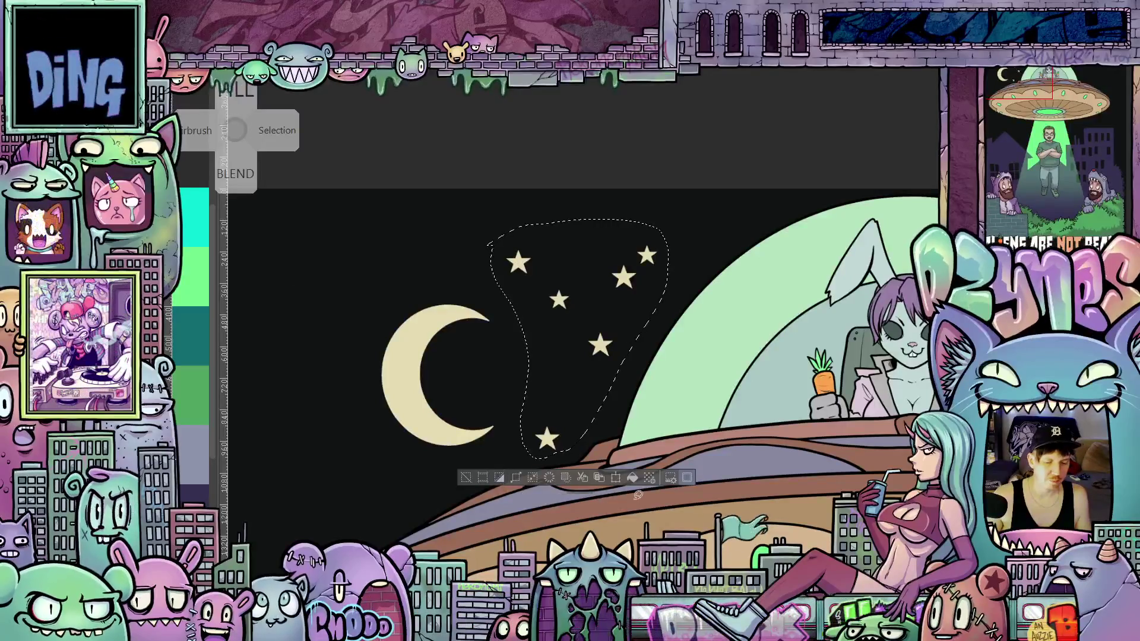
{"action": "left_click", "coordinate": [615, 478]}
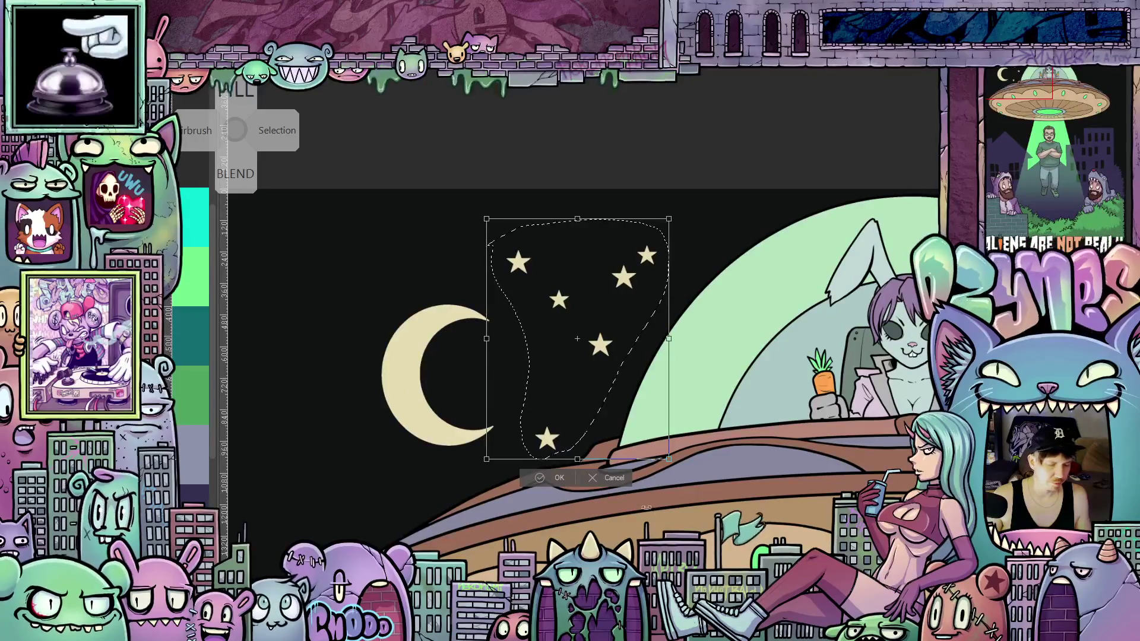
{"action": "mouse_move", "coordinate": [669, 460]}
{"action": "left_mouse_down"}
{"action": "mouse_move", "coordinate": [635, 433]}
{"action": "mouse_move", "coordinate": [601, 373]}
{"action": "mouse_move", "coordinate": [627, 387]}
{"action": "mouse_move", "coordinate": [651, 354]}
{"action": "mouse_move", "coordinate": [665, 343]}
{"action": "mouse_move", "coordinate": [669, 352]}
{"action": "left_mouse_up"}
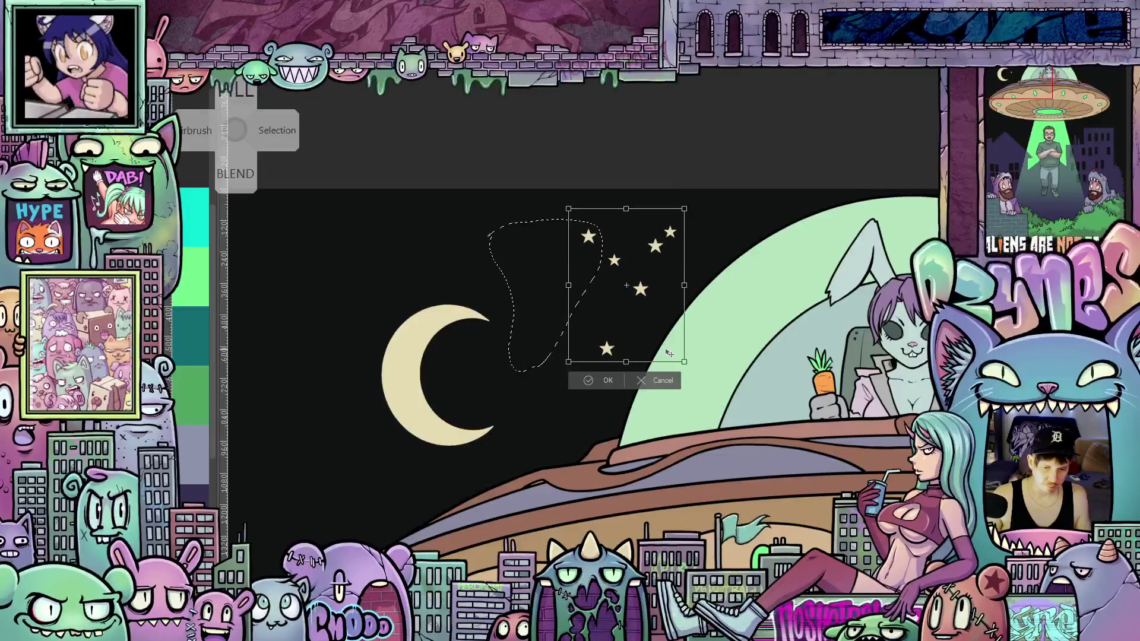
{"action": "left_click", "coordinate": [604, 381]}
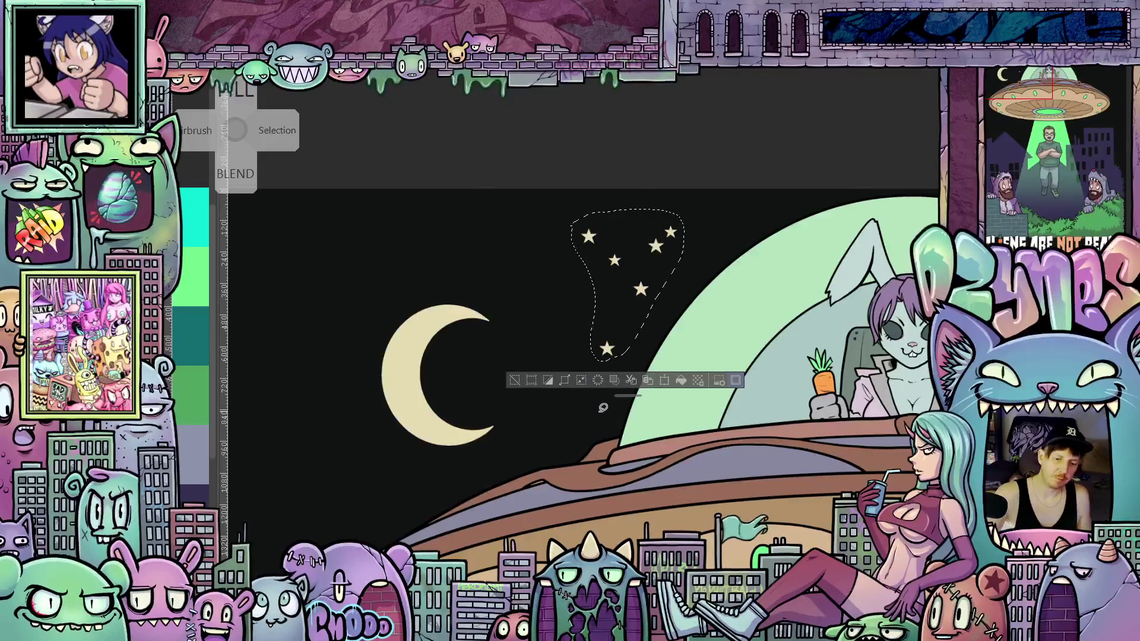
{"action": "mouse_move", "coordinate": [673, 194]}
{"action": "left_mouse_down"}
{"action": "mouse_move", "coordinate": [635, 262]}
{"action": "mouse_move", "coordinate": [682, 264]}
{"action": "mouse_move", "coordinate": [683, 199]}
{"action": "left_mouse_up"}
{"action": "left_click", "coordinate": [698, 340]}
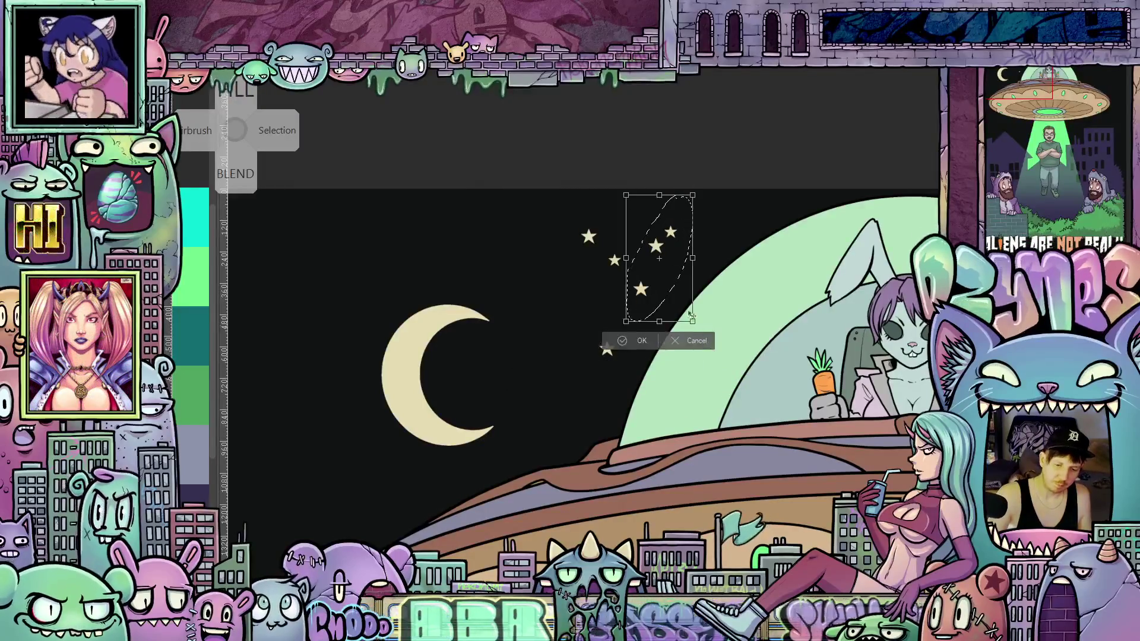
Step: Move the right-hand stars down-left toward the crescent moon
{"action": "mouse_move", "coordinate": [682, 299]}
{"action": "left_mouse_down"}
{"action": "mouse_move", "coordinate": [480, 427]}
{"action": "mouse_move", "coordinate": [376, 514]}
{"action": "mouse_move", "coordinate": [385, 518]}
{"action": "left_mouse_up"}
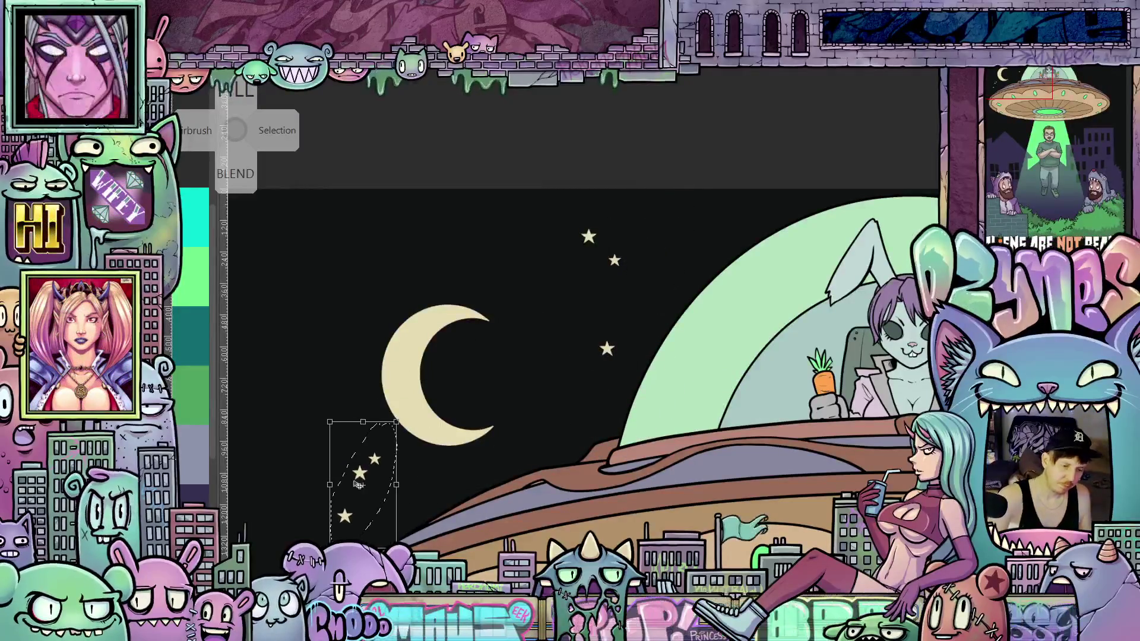
{"action": "key", "text": "Return"}
{"action": "mouse_move", "coordinate": [533, 484]}
{"action": "left_mouse_down"}
{"action": "mouse_move", "coordinate": [726, 411]}
{"action": "mouse_move", "coordinate": [748, 383]}
{"action": "left_mouse_up"}
{"action": "key", "text": "ctrl+t"}
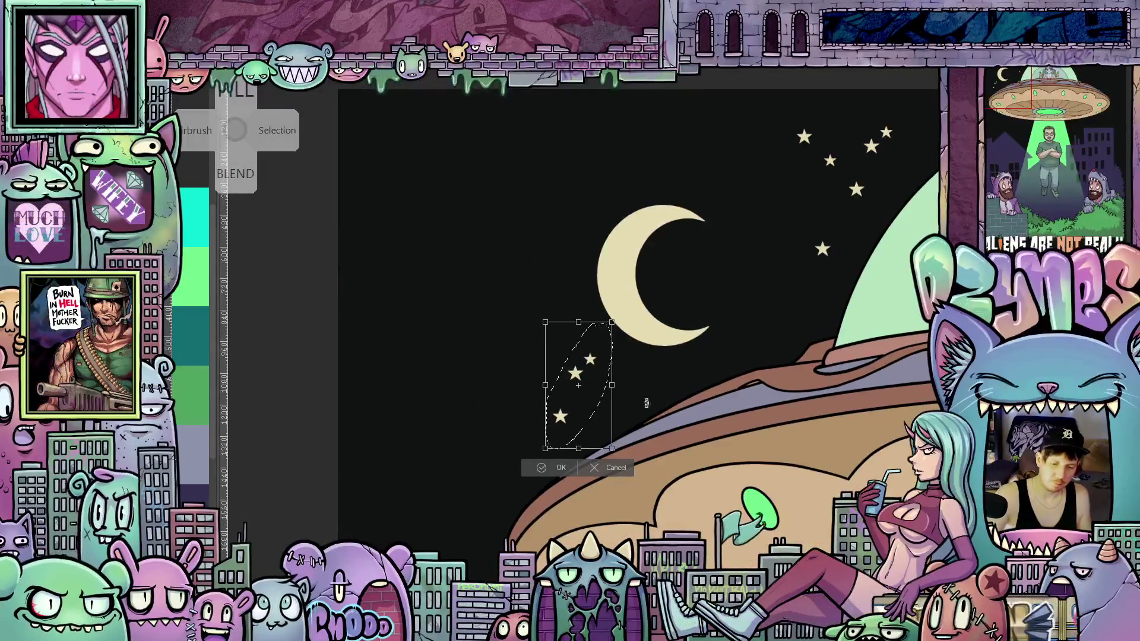
{"action": "left_click", "coordinate": [561, 467]}
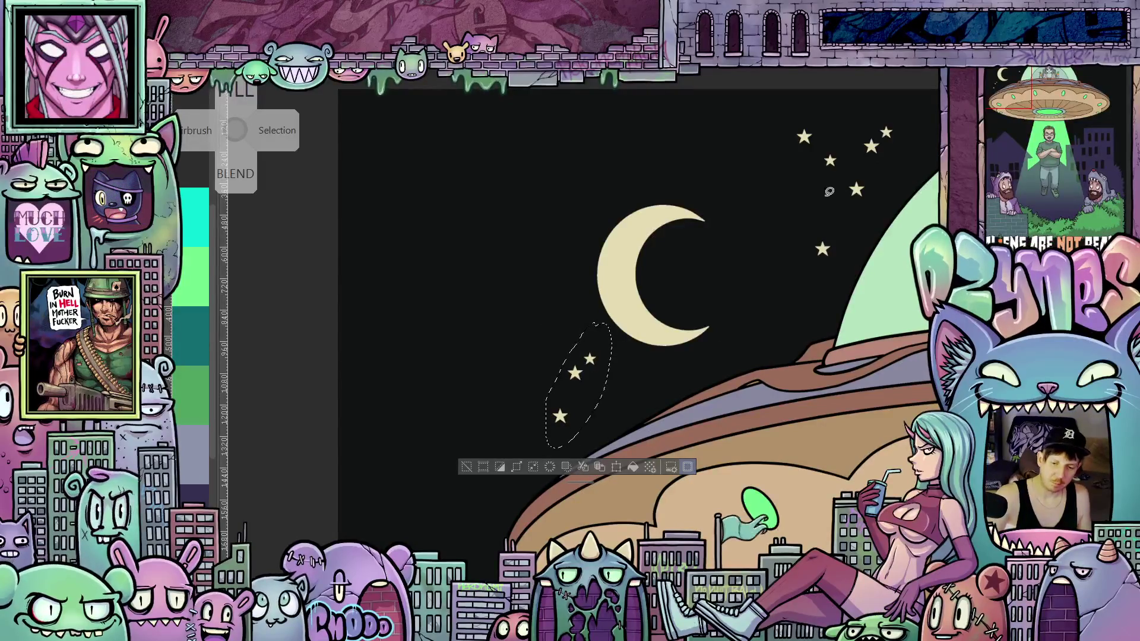
Step: Copy the upper-right star cluster and paste the duplicate beside the moon
{"action": "mouse_move", "coordinate": [857, 143]}
{"action": "left_mouse_down"}
{"action": "mouse_move", "coordinate": [835, 205]}
{"action": "mouse_move", "coordinate": [623, 414]}
{"action": "mouse_move", "coordinate": [641, 392]}
{"action": "mouse_move", "coordinate": [553, 325]}
{"action": "left_mouse_up"}
{"action": "key", "text": "ctrl+c"}
{"action": "key", "text": "ctrl+v"}
{"action": "key", "text": "ctrl+t"}
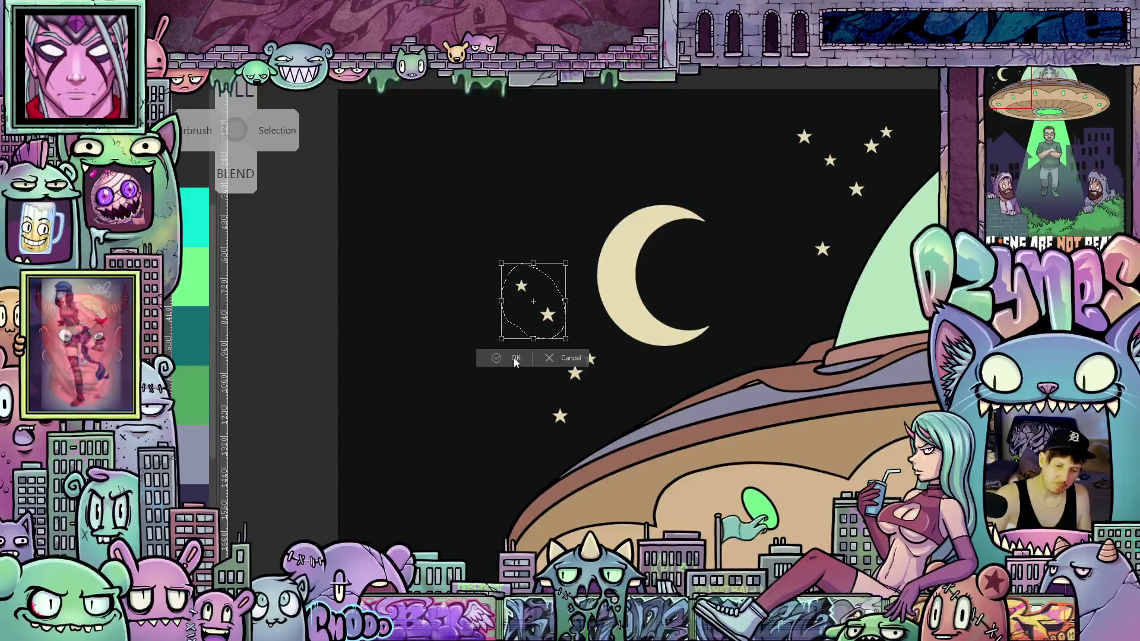
{"action": "key", "text": "Return"}
Step: Copy the three stars below the moon and place the copies lower left in the sky
{"action": "mouse_move", "coordinate": [536, 354]}
{"action": "left_mouse_down"}
{"action": "mouse_move", "coordinate": [603, 347]}
{"action": "mouse_move", "coordinate": [568, 289]}
{"action": "left_mouse_up"}
{"action": "key", "text": "ctrl+c"}
{"action": "key", "text": "ctrl+v"}
{"action": "key", "text": "ctrl+t"}
{"action": "mouse_move", "coordinate": [589, 373]}
{"action": "left_mouse_down"}
{"action": "mouse_move", "coordinate": [521, 443]}
{"action": "mouse_move", "coordinate": [499, 496]}
{"action": "left_mouse_up"}
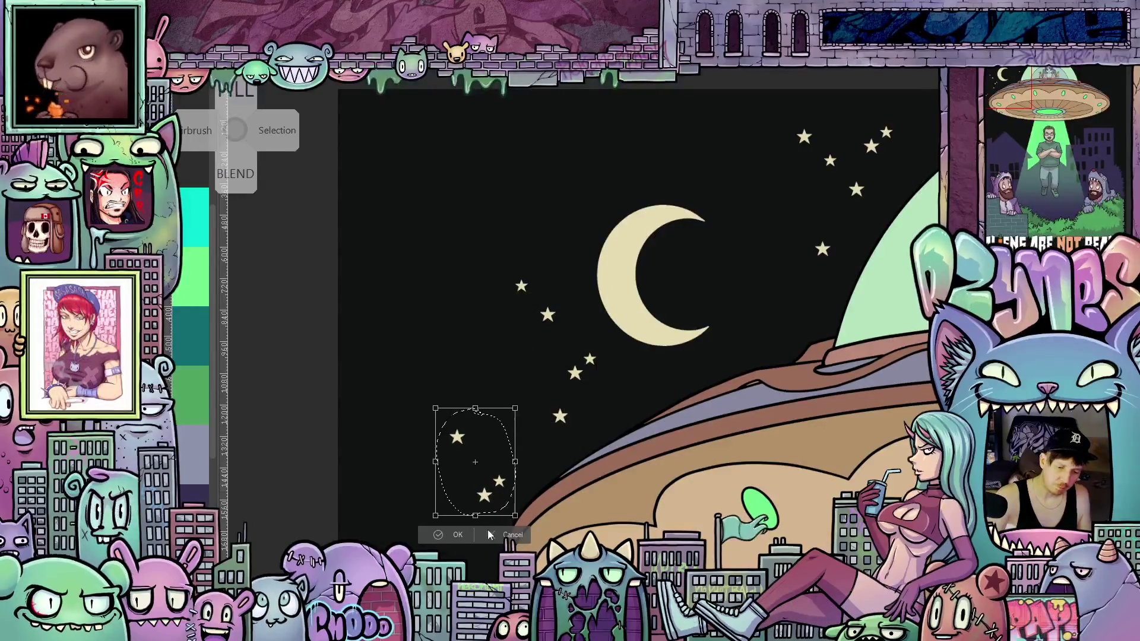
{"action": "left_click", "coordinate": [457, 534]}
Step: Duplicate the newly placed stars and set the copy farther left in the sky
{"action": "mouse_move", "coordinate": [559, 360]}
{"action": "left_mouse_down"}
{"action": "mouse_move", "coordinate": [545, 394]}
{"action": "mouse_move", "coordinate": [593, 377]}
{"action": "mouse_move", "coordinate": [439, 351]}
{"action": "left_mouse_up"}
{"action": "key", "text": "ctrl+c"}
{"action": "key", "text": "ctrl+v"}
{"action": "key", "text": "ctrl+t"}
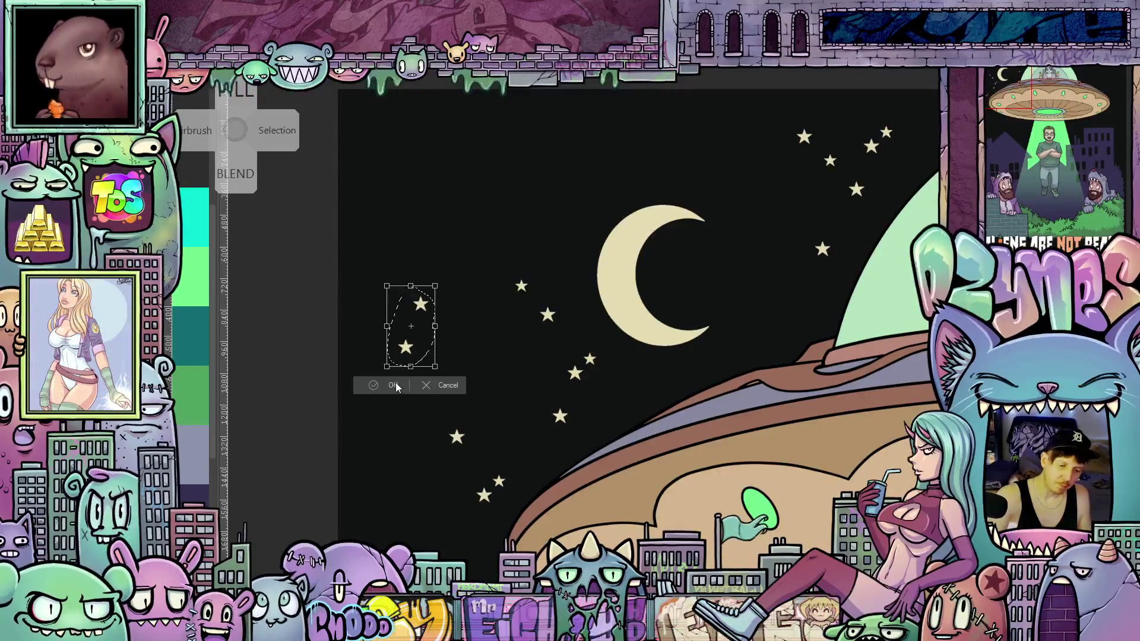
{"action": "left_click", "coordinate": [409, 392]}
{"action": "left_click_drag", "start_coordinate": [791, 111], "coordinate": [829, 198]}
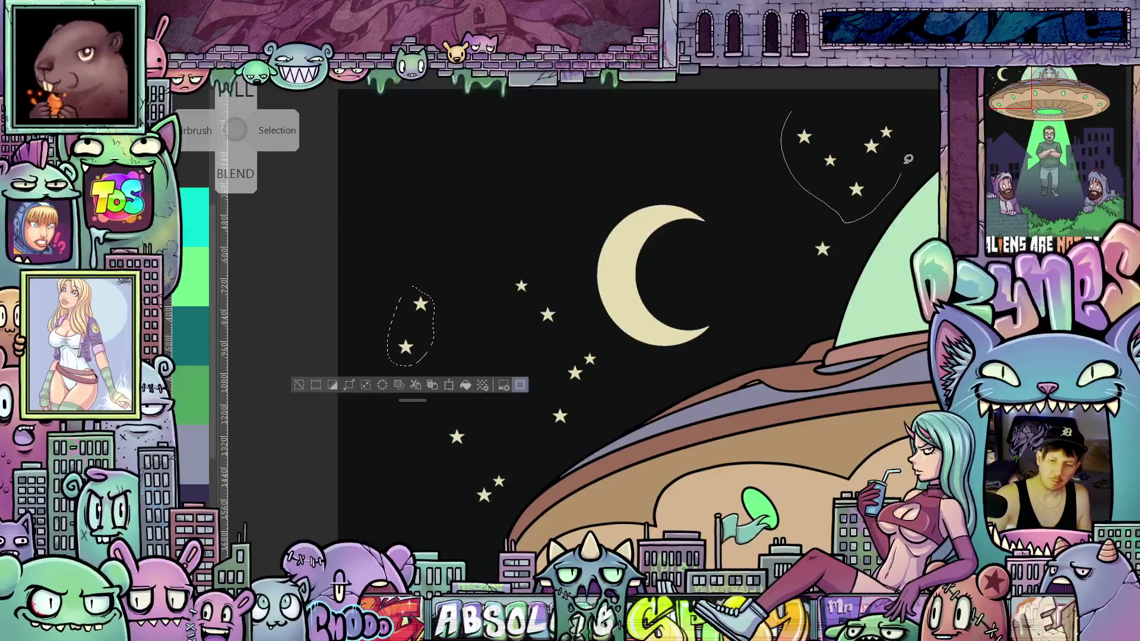
Step: Duplicate the upper-right star cluster, tilt it counter-clockwise, and place it in the upper-left sky
{"action": "mouse_move", "coordinate": [901, 108]}
{"action": "left_mouse_down"}
{"action": "mouse_move", "coordinate": [863, 110]}
{"action": "mouse_move", "coordinate": [778, 155]}
{"action": "left_mouse_up"}
{"action": "left_click", "coordinate": [861, 244]}
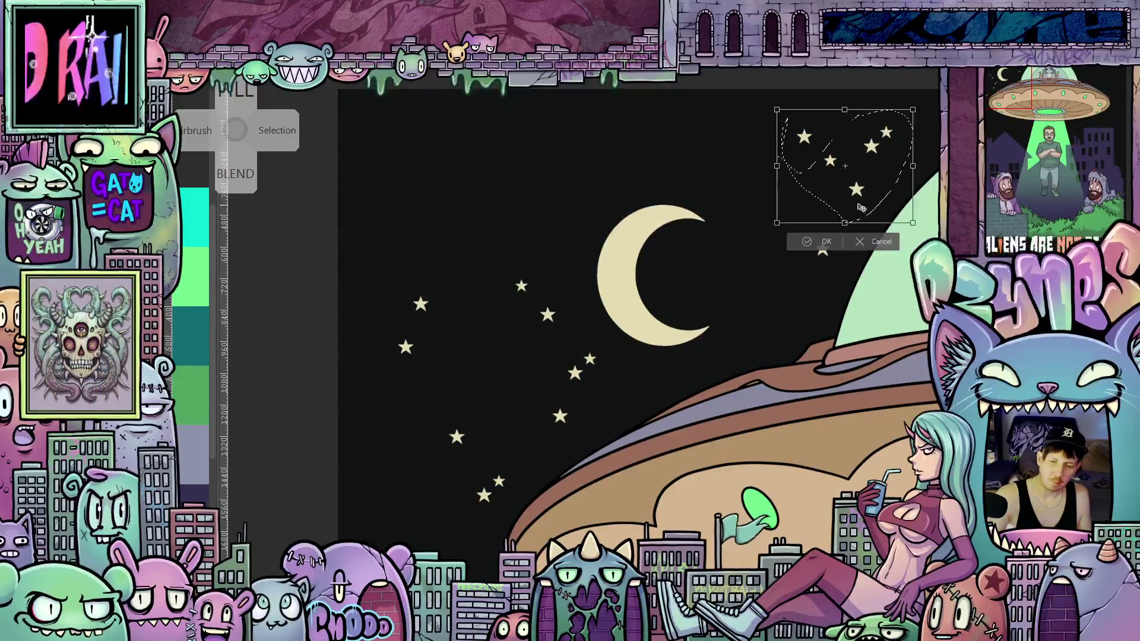
{"action": "mouse_move", "coordinate": [868, 198]}
{"action": "left_mouse_down"}
{"action": "mouse_move", "coordinate": [520, 249]}
{"action": "mouse_move", "coordinate": [491, 226]}
{"action": "left_mouse_up"}
{"action": "mouse_move", "coordinate": [399, 155]}
{"action": "left_mouse_down"}
{"action": "mouse_move", "coordinate": [394, 215]}
{"action": "mouse_move", "coordinate": [396, 171]}
{"action": "left_mouse_up"}
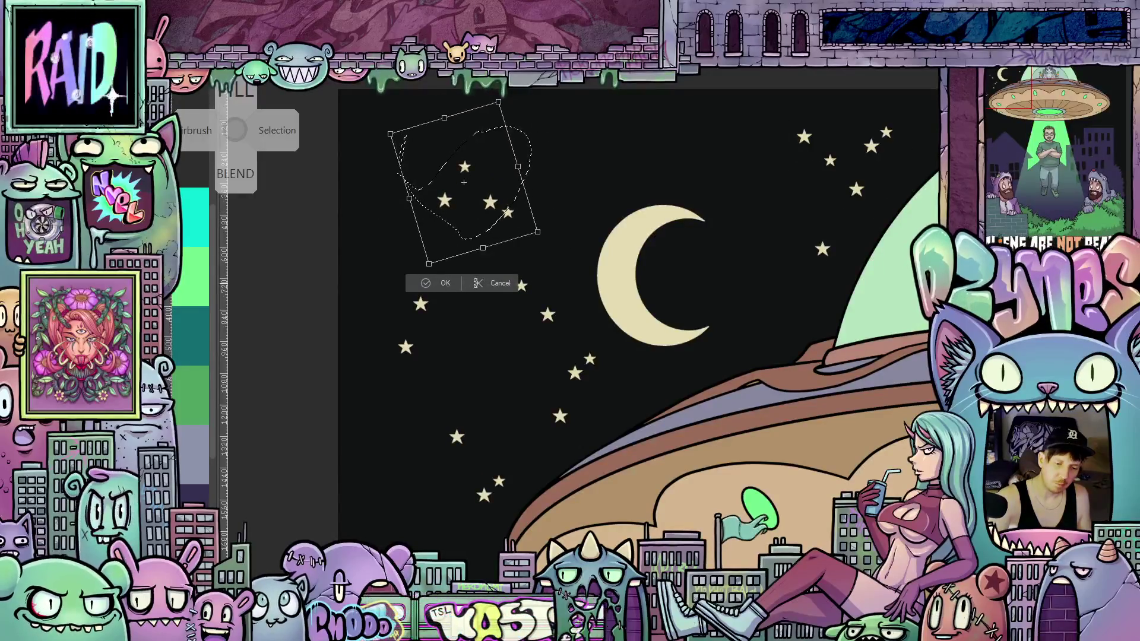
{"action": "mouse_move", "coordinate": [497, 224]}
{"action": "left_mouse_down"}
{"action": "mouse_move", "coordinate": [449, 202]}
{"action": "mouse_move", "coordinate": [499, 207]}
{"action": "left_mouse_up"}
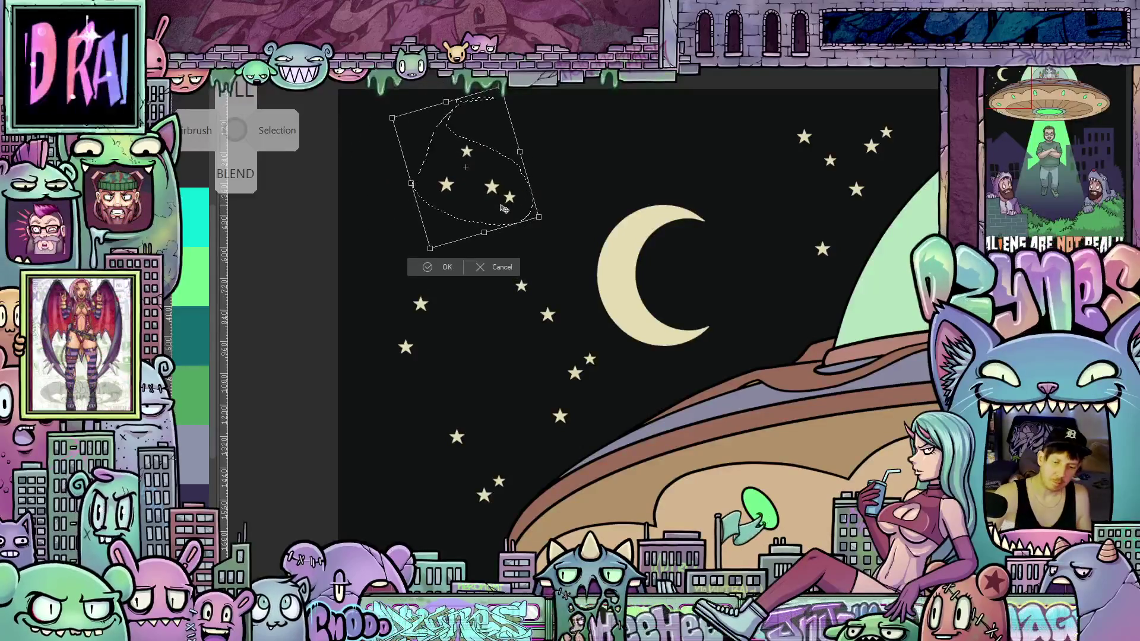
{"action": "left_click", "coordinate": [458, 270]}
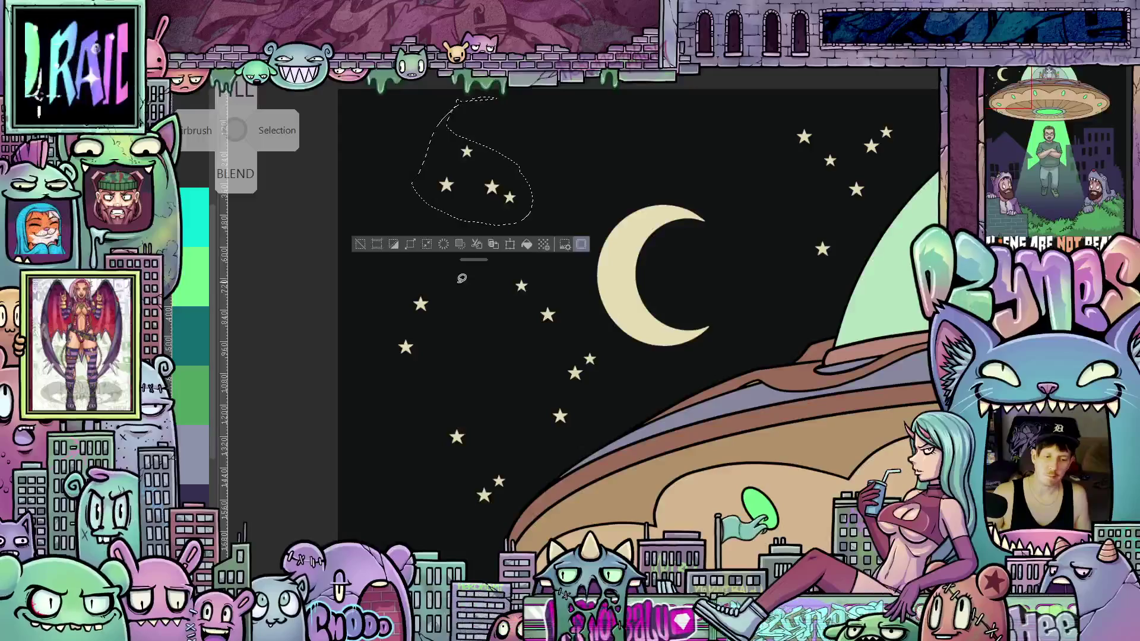
{"action": "key", "text": "ctrl+d"}
{"action": "scroll", "coordinate": [499, 350], "scroll_direction": "down", "scroll_amount": 4}
{"action": "scroll", "coordinate": [506, 358], "scroll_direction": "down", "scroll_amount": 2}
{"action": "mouse_move", "coordinate": [506, 358]}
{"action": "left_mouse_down"}
{"action": "mouse_move", "coordinate": [554, 259]}
{"action": "mouse_move", "coordinate": [553, 452]}
{"action": "left_mouse_up"}
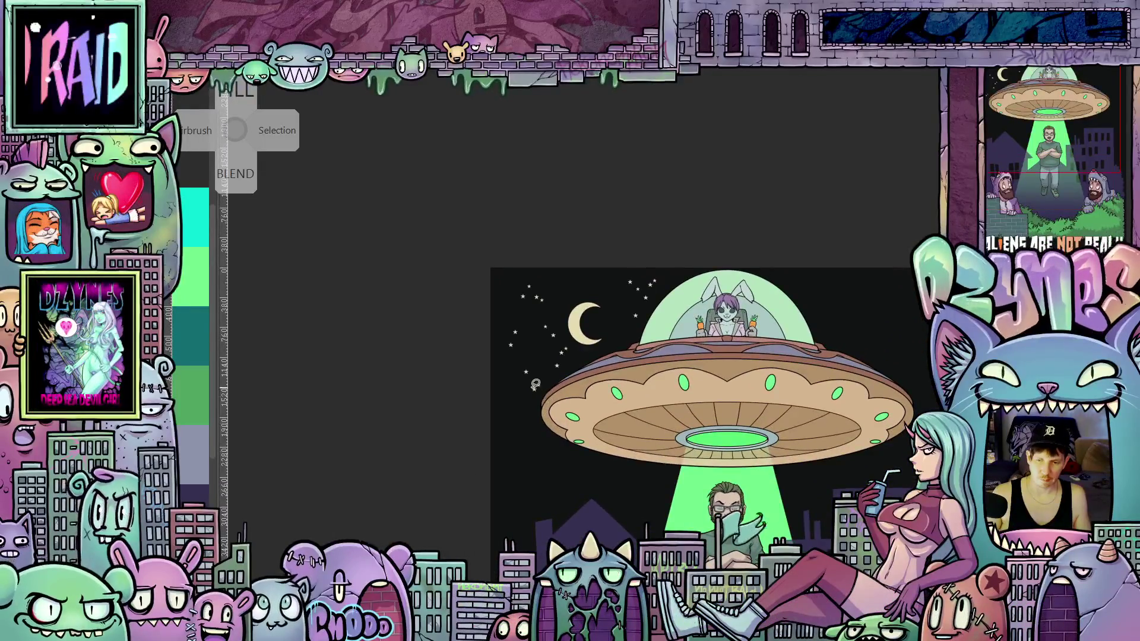
Step: Move a single star into the gap left of the moon
{"action": "scroll", "coordinate": [535, 385], "scroll_direction": "up", "scroll_amount": 4}
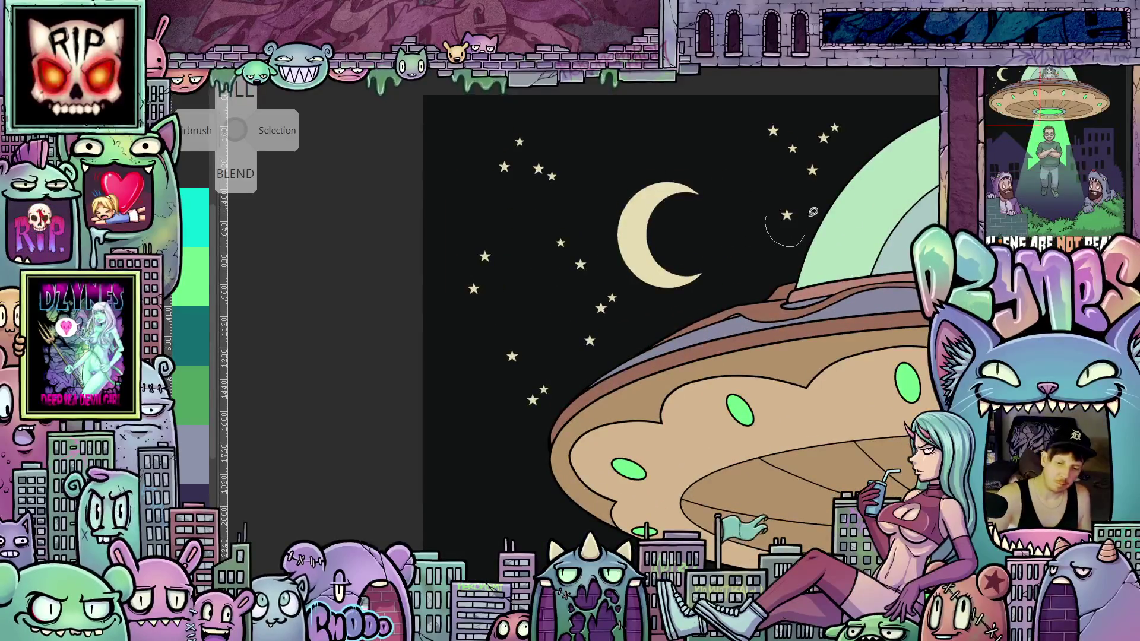
{"action": "left_click_drag", "start_coordinate": [810, 222], "coordinate": [765, 202]}
{"action": "mouse_move", "coordinate": [798, 230]}
{"action": "left_mouse_down"}
{"action": "mouse_move", "coordinate": [623, 314]}
{"action": "mouse_move", "coordinate": [548, 313]}
{"action": "left_mouse_up"}
{"action": "left_click", "coordinate": [515, 350]}
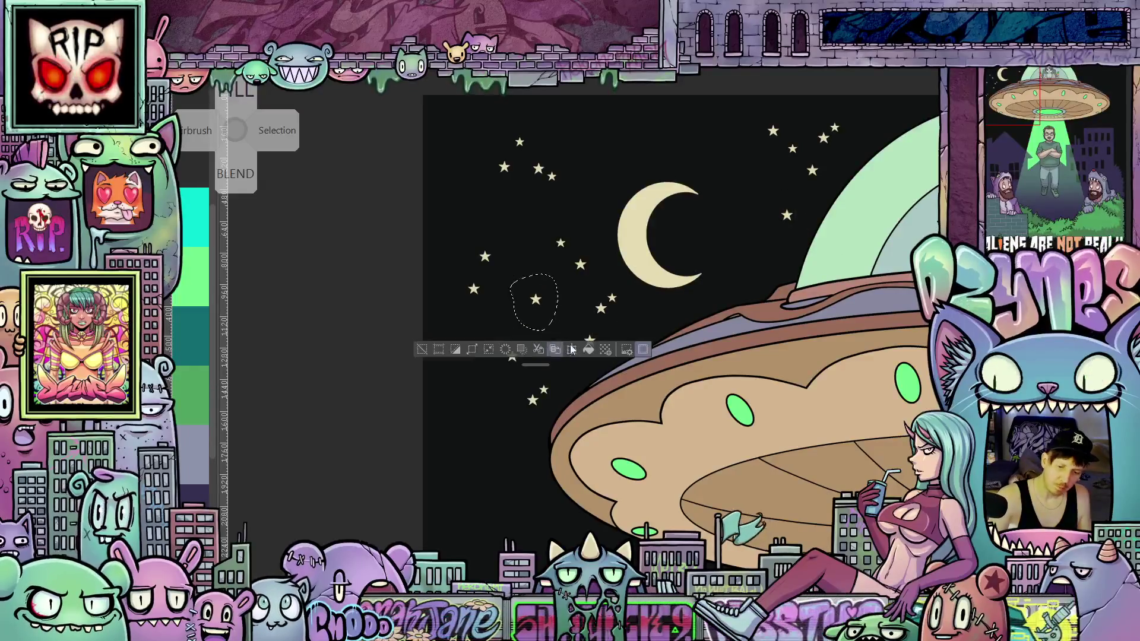
Step: Move the two stars below the moon over to the moon's right side
{"action": "left_click_drag", "start_coordinate": [788, 325], "coordinate": [751, 350]}
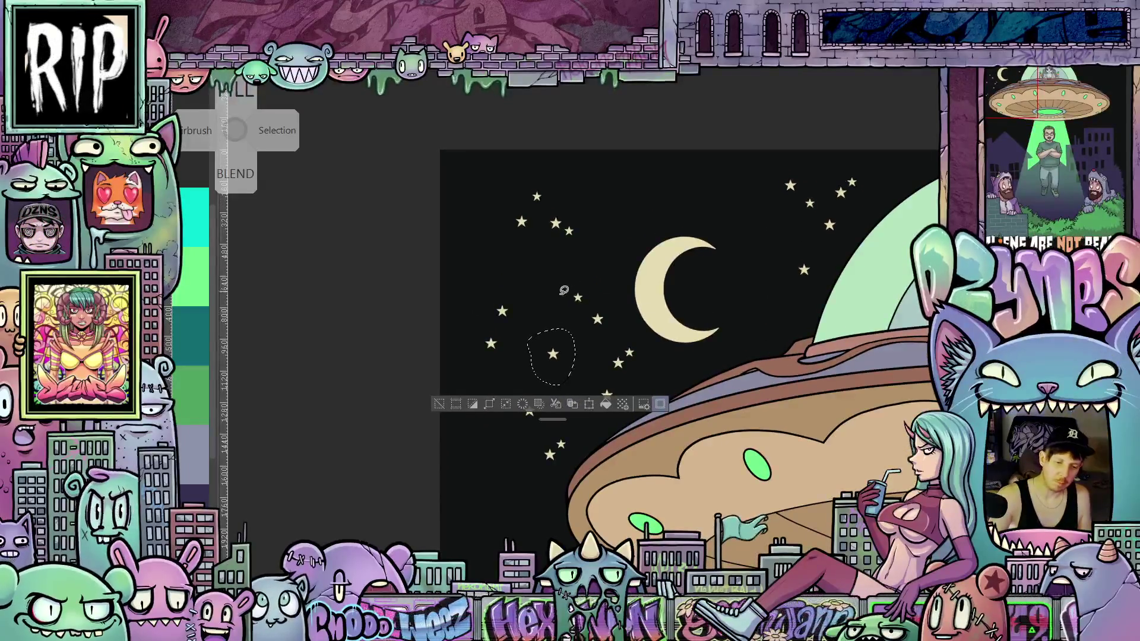
{"action": "left_click_drag", "start_coordinate": [564, 288], "coordinate": [567, 284]}
{"action": "key", "text": "ctrl+t"}
{"action": "mouse_move", "coordinate": [604, 329]}
{"action": "left_mouse_down"}
{"action": "mouse_move", "coordinate": [736, 295]}
{"action": "mouse_move", "coordinate": [772, 275]}
{"action": "mouse_move", "coordinate": [759, 257]}
{"action": "mouse_move", "coordinate": [772, 338]}
{"action": "left_mouse_up"}
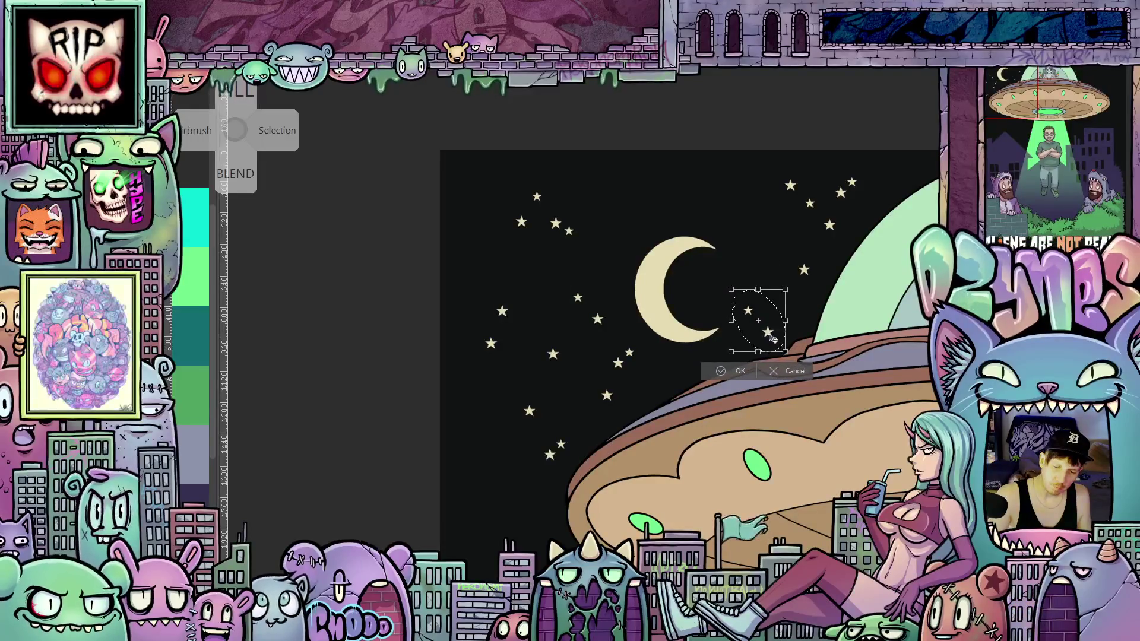
{"action": "left_click", "coordinate": [736, 371]}
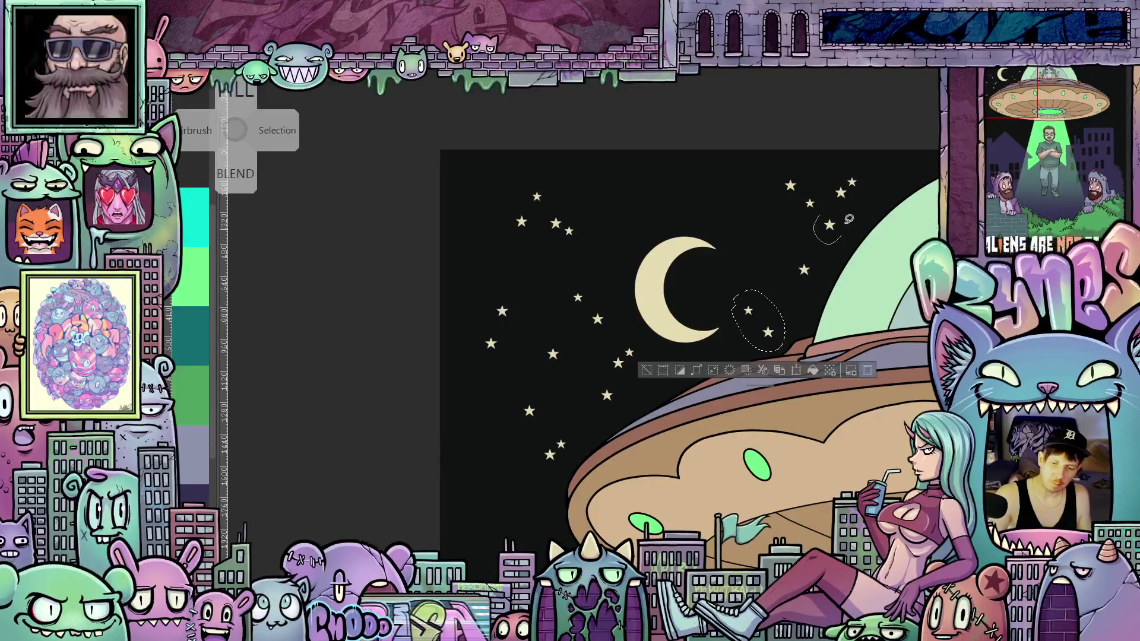
Step: Duplicate one upper-right star and place the copy farther left
{"action": "left_click_drag", "start_coordinate": [848, 224], "coordinate": [827, 211]}
{"action": "left_click", "coordinate": [860, 266]}
{"action": "mouse_move", "coordinate": [834, 278]}
{"action": "left_mouse_down"}
{"action": "mouse_move", "coordinate": [762, 278]}
{"action": "mouse_move", "coordinate": [724, 256]}
{"action": "left_mouse_up"}
{"action": "left_click", "coordinate": [701, 238]}
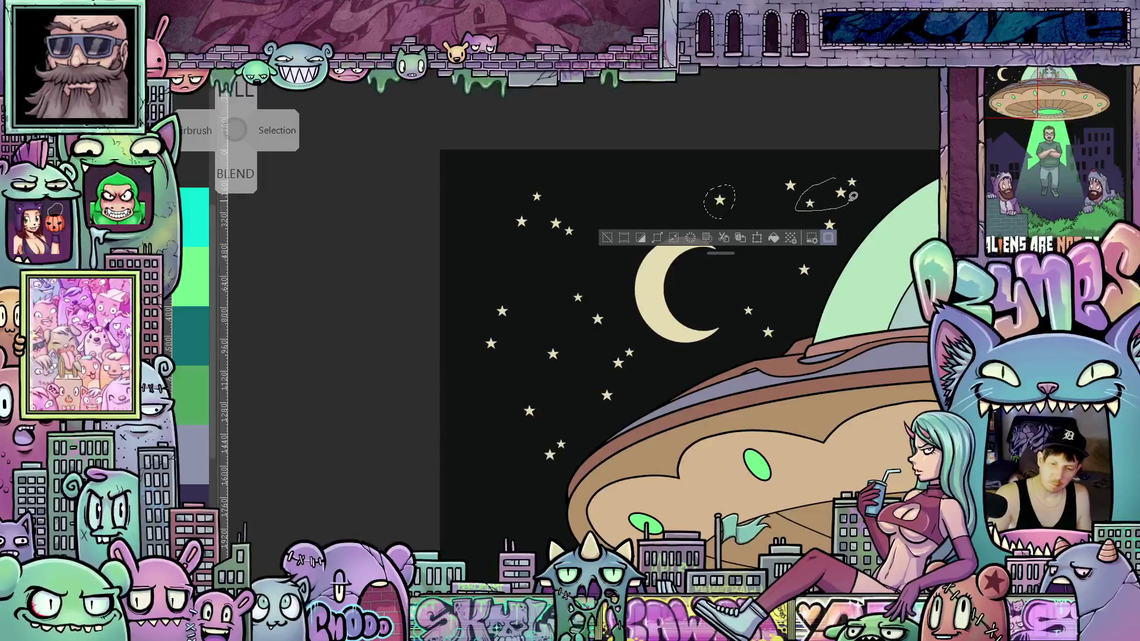
Step: Move the two upper-right stars left to fill the gap above the moon, then deselect
{"action": "left_click_drag", "start_coordinate": [852, 184], "coordinate": [839, 183]}
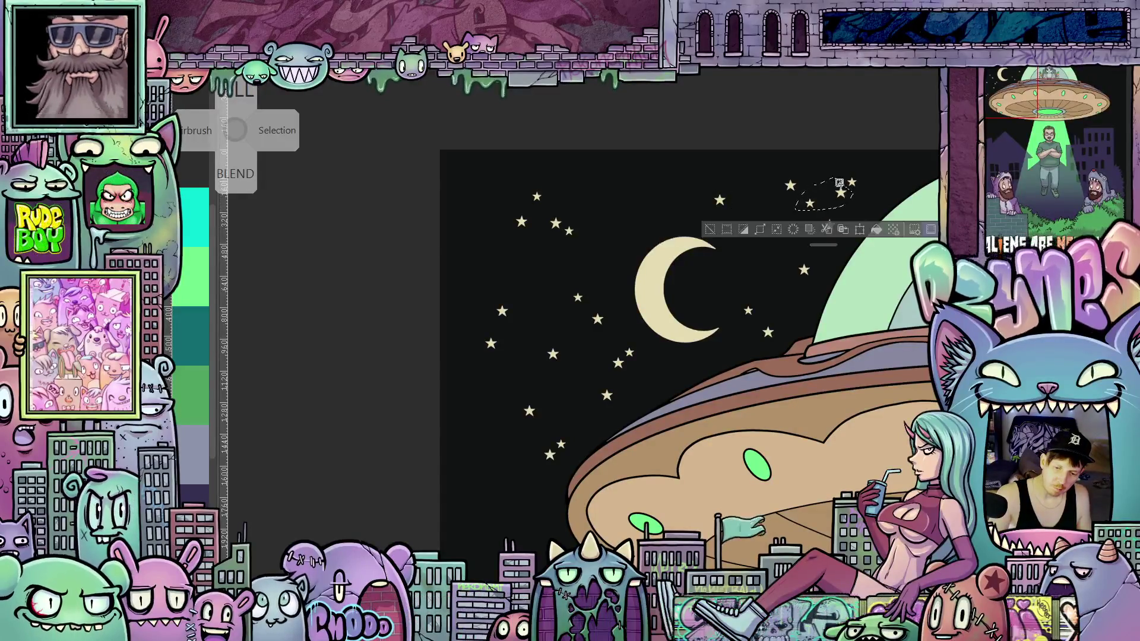
{"action": "left_click", "coordinate": [858, 231]}
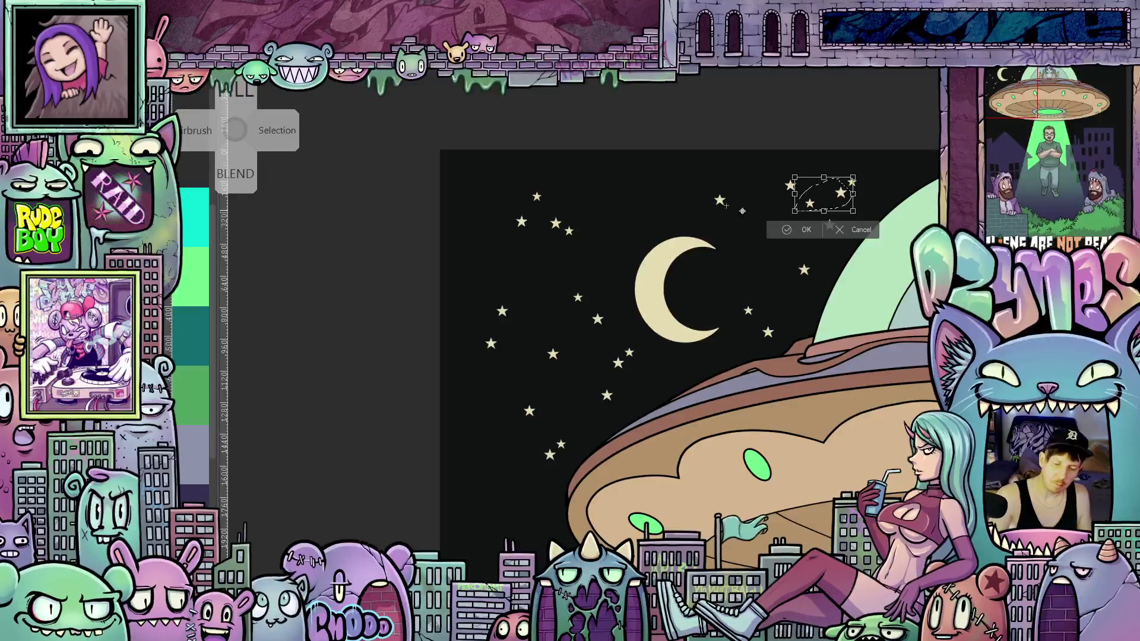
{"action": "mouse_move", "coordinate": [841, 208]}
{"action": "left_mouse_down"}
{"action": "mouse_move", "coordinate": [695, 232]}
{"action": "mouse_move", "coordinate": [653, 204]}
{"action": "left_mouse_up"}
{"action": "left_click", "coordinate": [612, 222]}
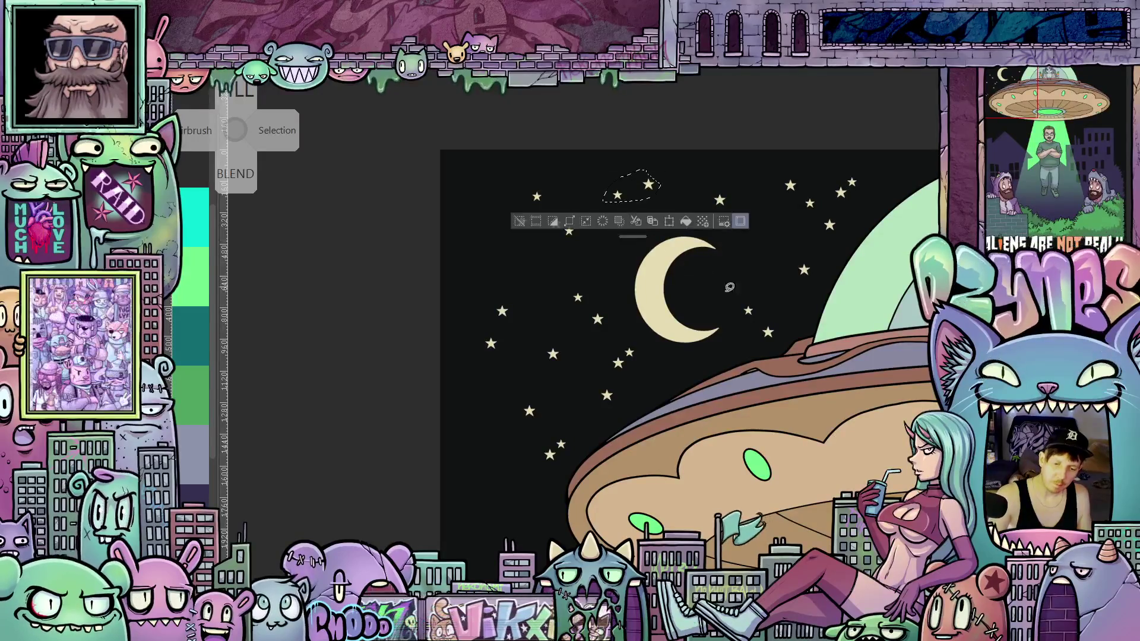
{"action": "left_click_drag", "start_coordinate": [749, 397], "coordinate": [780, 350]}
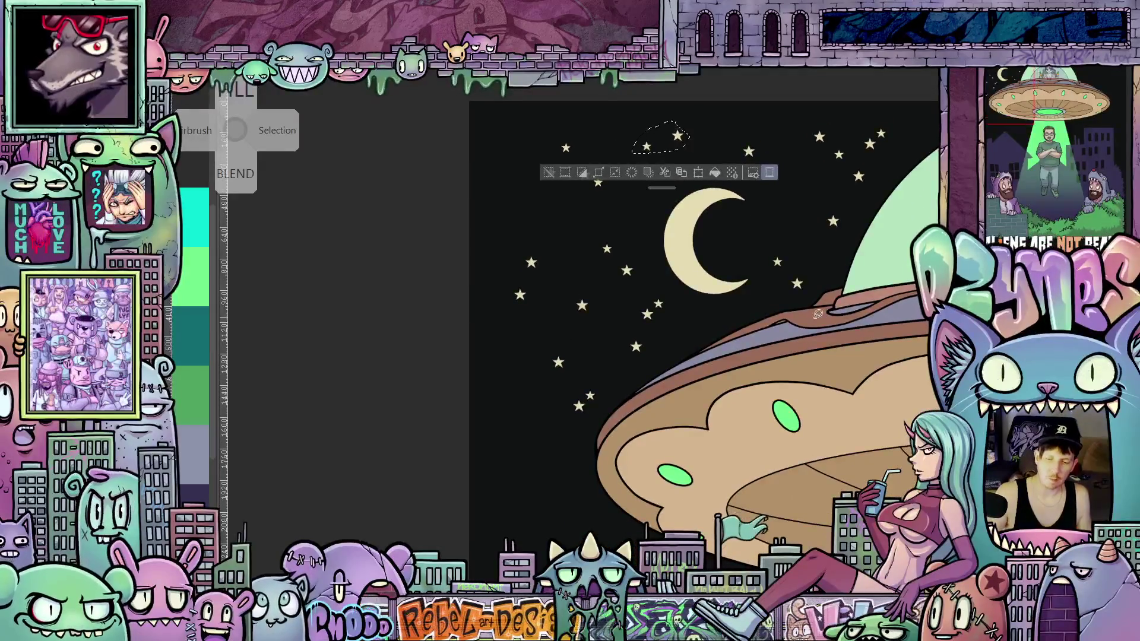
{"action": "key", "text": "ctrl+d"}
{"action": "scroll", "coordinate": [817, 314], "scroll_direction": "down", "scroll_amount": 8}
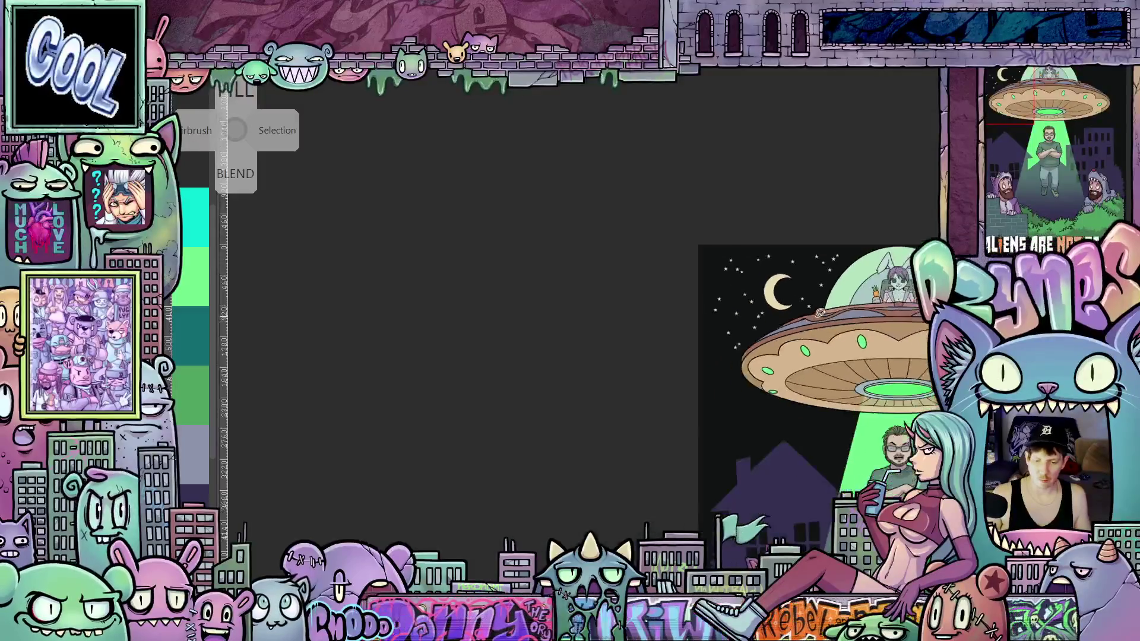
{"action": "scroll", "coordinate": [625, 304], "scroll_direction": "down", "scroll_amount": 3}
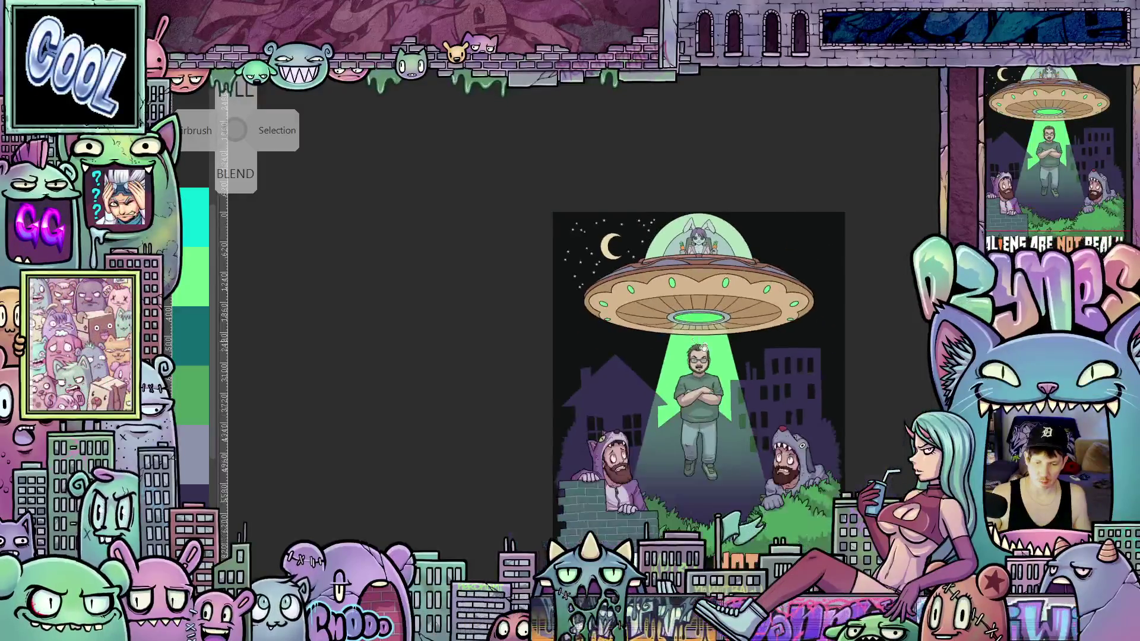
{"action": "scroll", "coordinate": [688, 322], "scroll_direction": "down", "scroll_amount": 4}
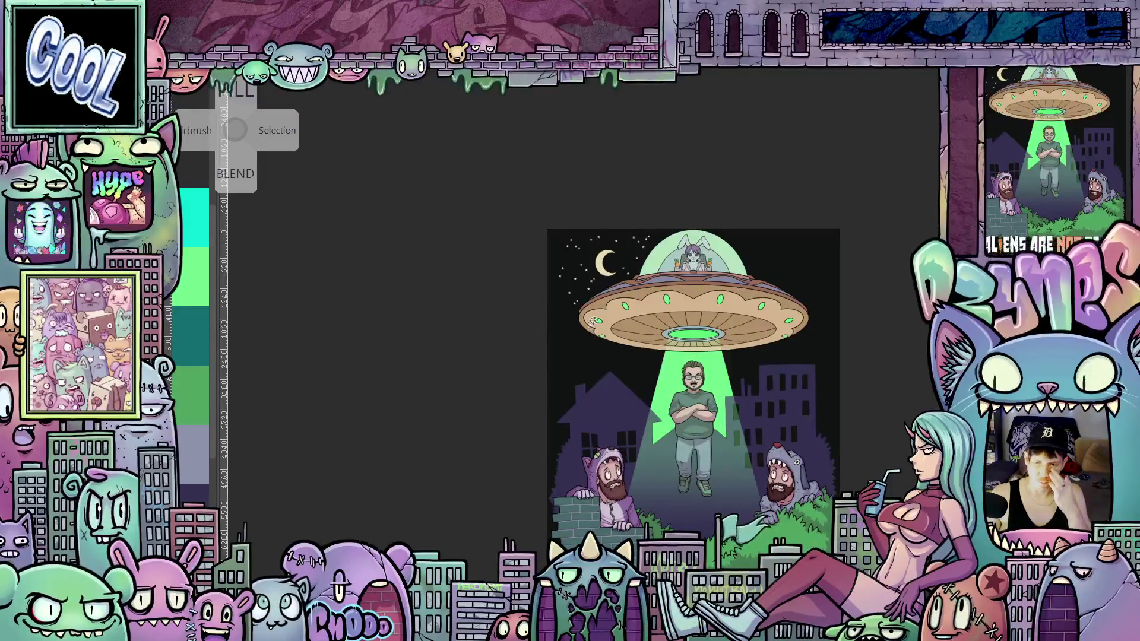
{"action": "scroll", "coordinate": [587, 278], "scroll_direction": "up", "scroll_amount": 2}
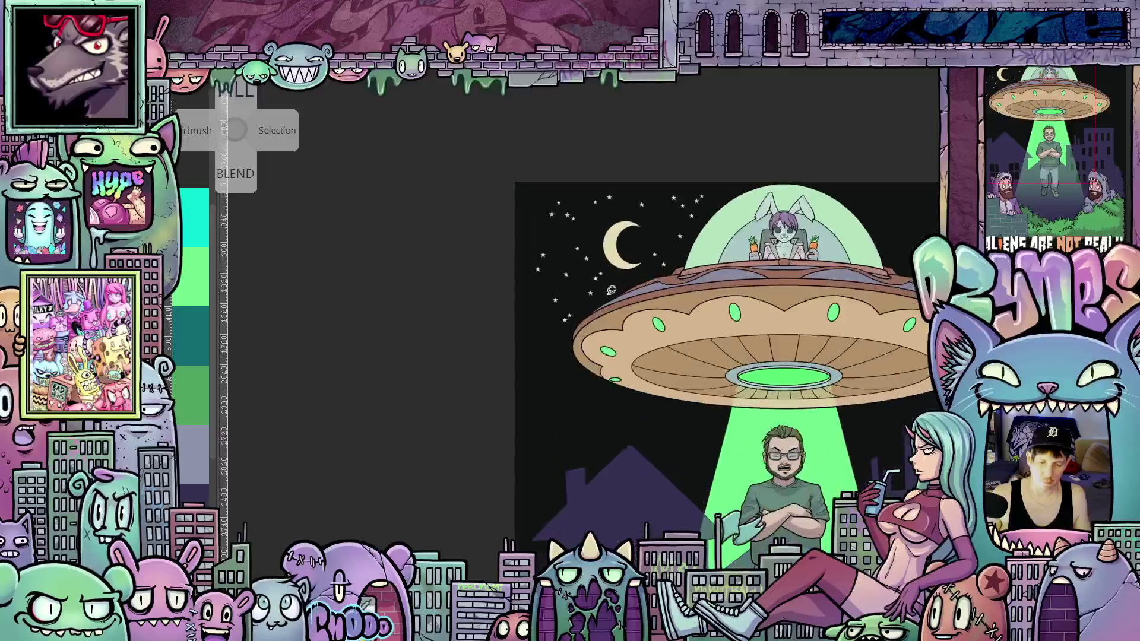
{"action": "scroll", "coordinate": [628, 354], "scroll_direction": "up", "scroll_amount": 3}
{"action": "left_click_drag", "start_coordinate": [627, 354], "coordinate": [629, 349]}
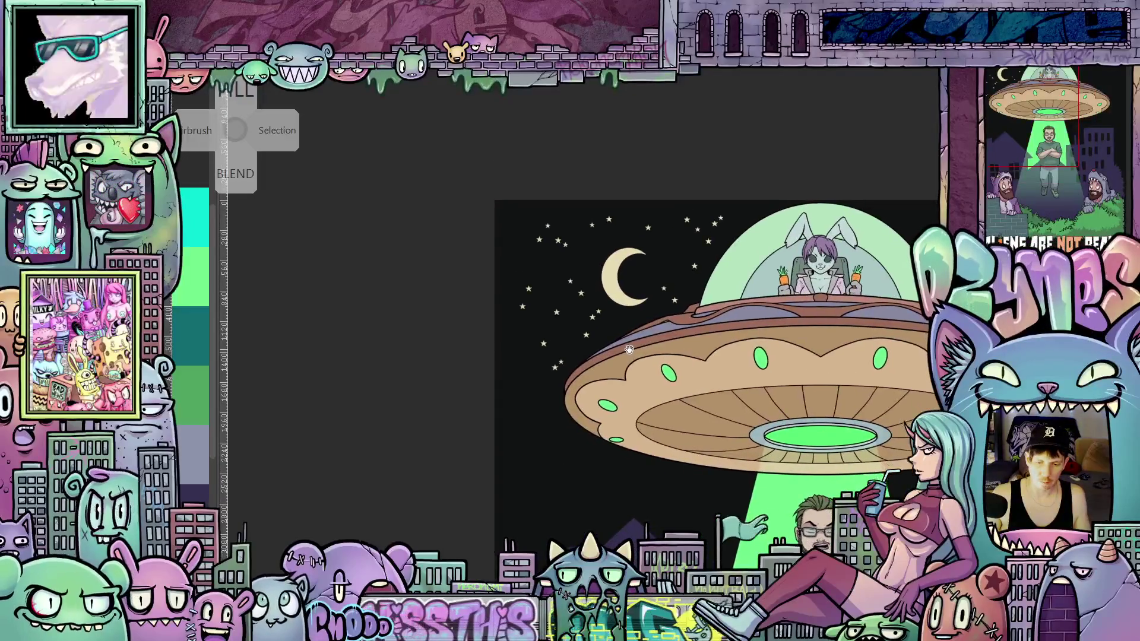
{"action": "scroll", "coordinate": [597, 347], "scroll_direction": "up", "scroll_amount": 3}
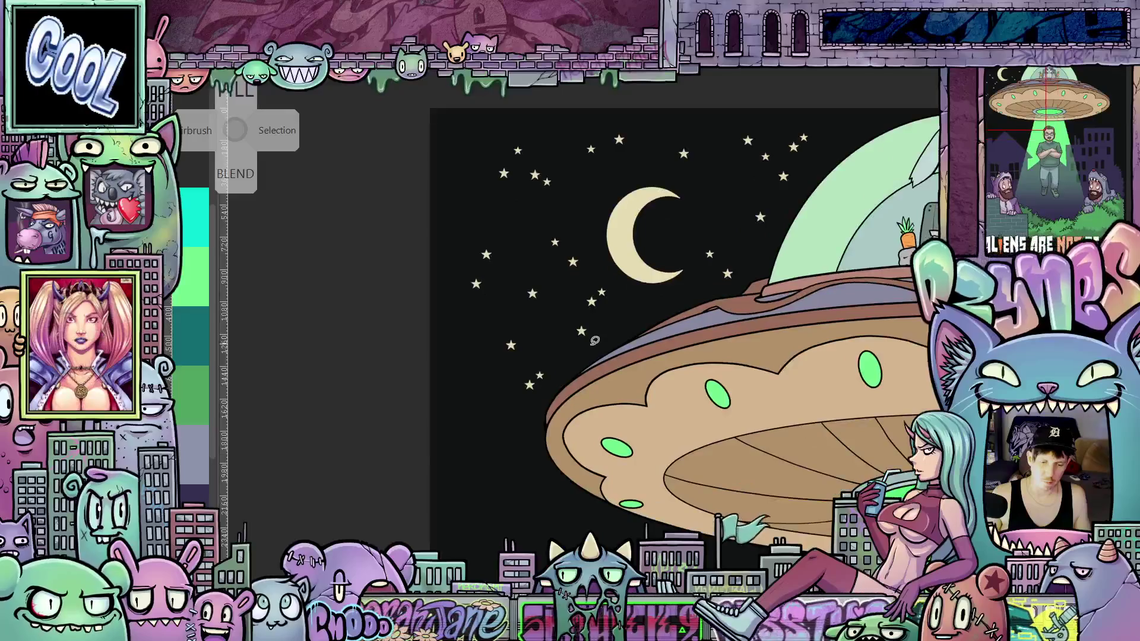
{"action": "left_click_drag", "start_coordinate": [587, 351], "coordinate": [626, 388]}
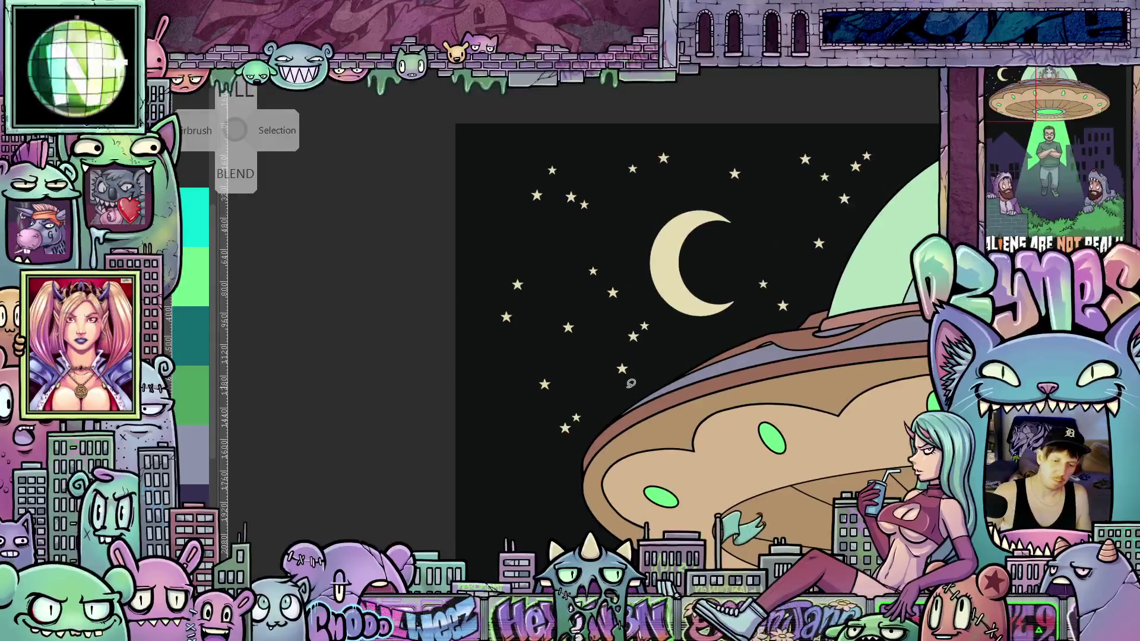
{"action": "left_click_drag", "start_coordinate": [577, 285], "coordinate": [595, 338]}
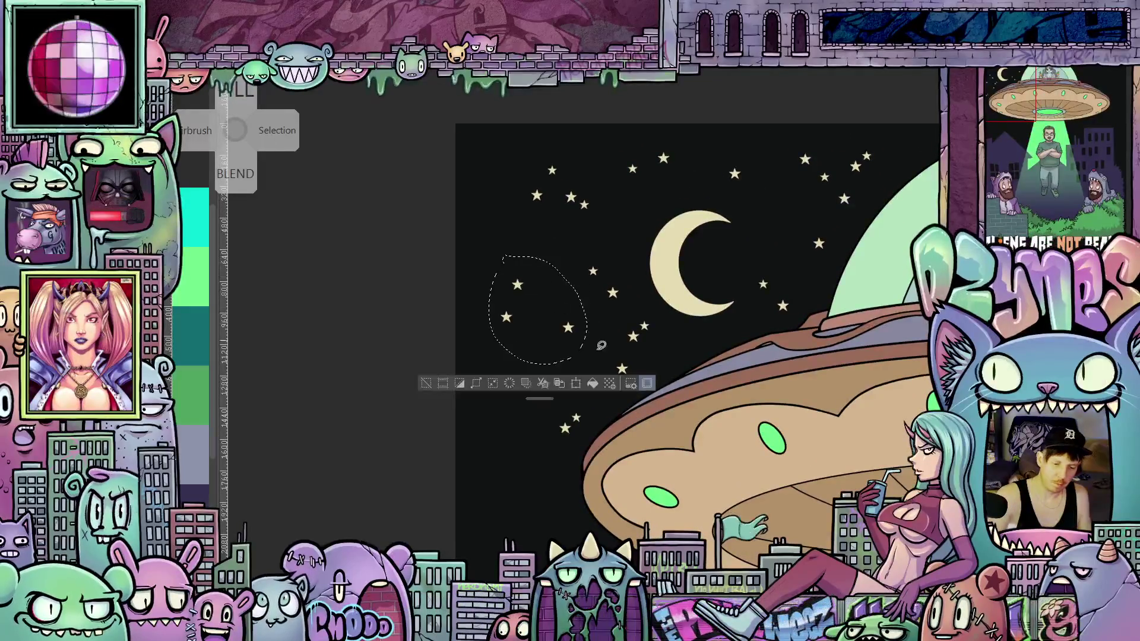
Step: Move the selected star cluster lower in the night sky
{"action": "left_click", "coordinate": [576, 383]}
{"action": "scroll", "coordinate": [638, 274], "scroll_direction": "down", "scroll_amount": 5}
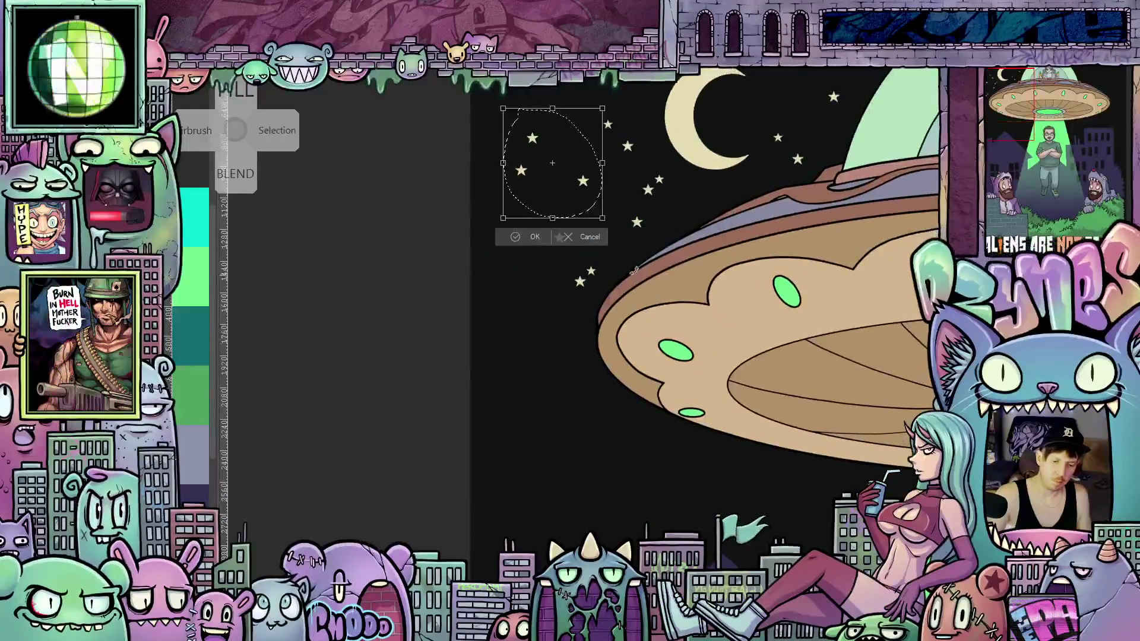
{"action": "mouse_move", "coordinate": [594, 202]}
{"action": "left_mouse_down"}
{"action": "mouse_move", "coordinate": [589, 421]}
{"action": "mouse_move", "coordinate": [583, 375]}
{"action": "left_mouse_up"}
{"action": "left_click", "coordinate": [523, 407]}
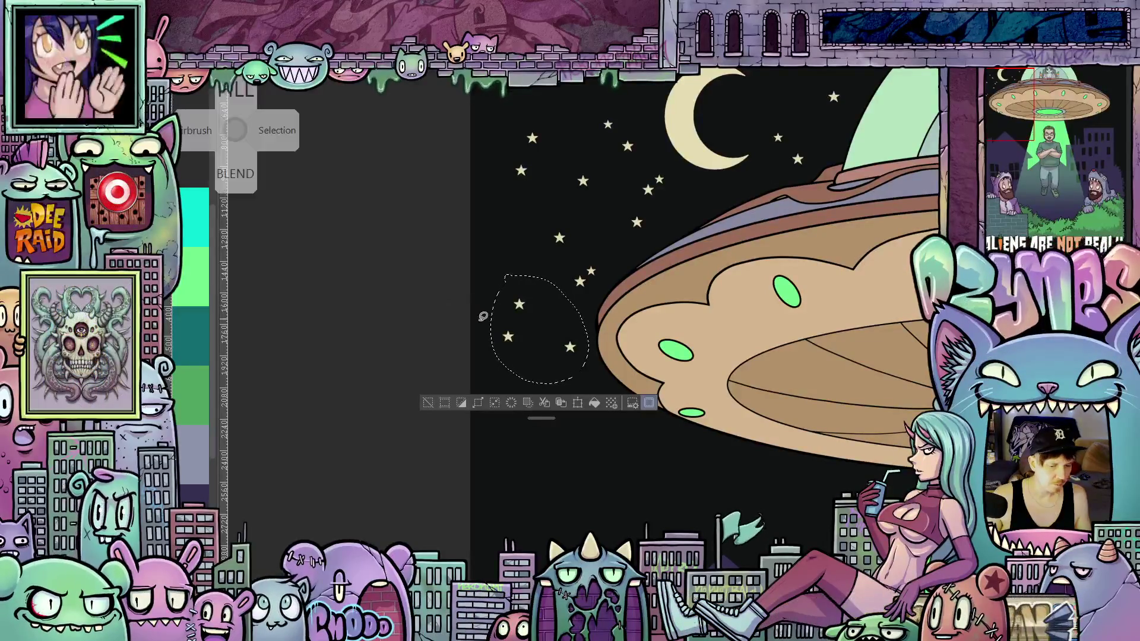
Step: Nudge one lone star slightly up-left, then deselect it
{"action": "scroll", "coordinate": [481, 314], "scroll_direction": "down", "scroll_amount": 5}
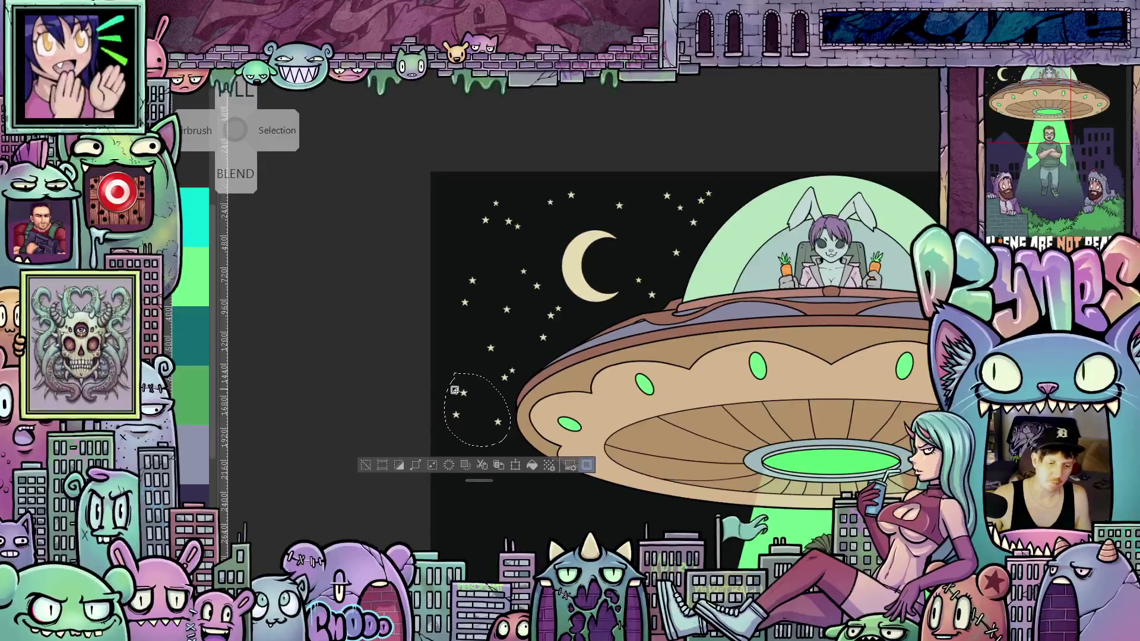
{"action": "key", "text": "ctrl+z"}
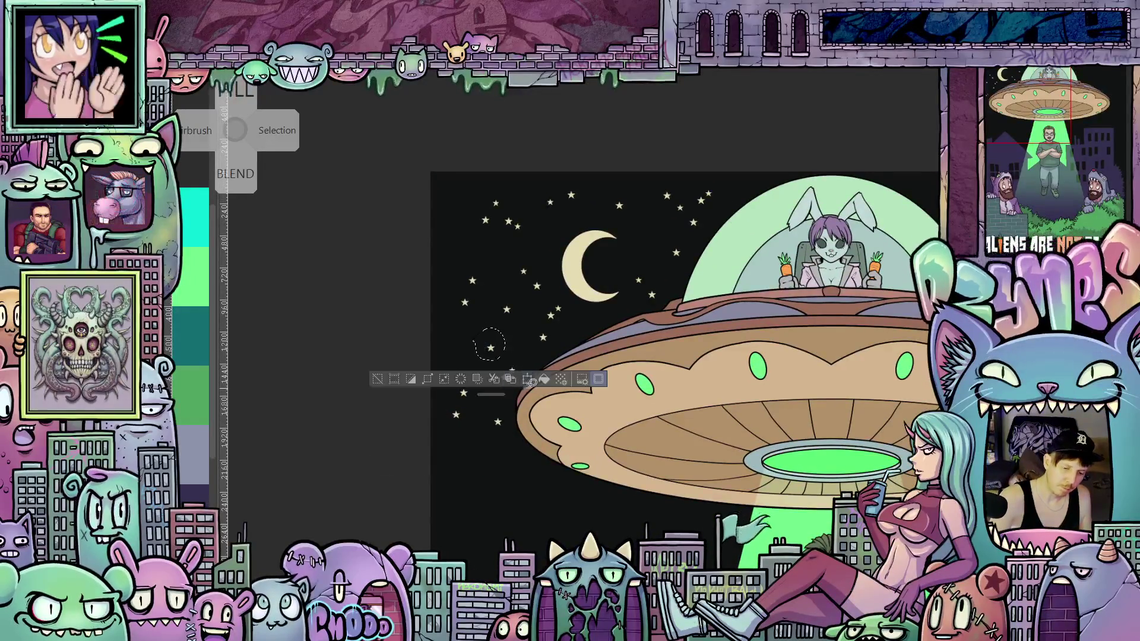
{"action": "key", "text": "ctrl+t"}
{"action": "left_click_drag", "start_coordinate": [473, 351], "coordinate": [464, 341]}
{"action": "left_click", "coordinate": [433, 365]}
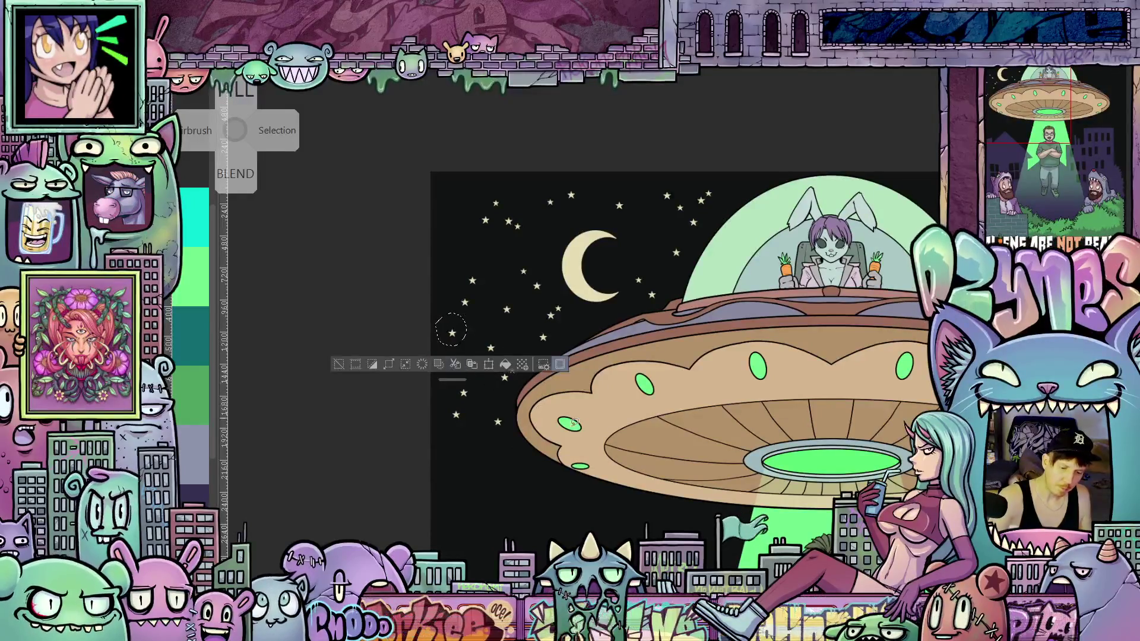
{"action": "key", "text": "ctrl+d"}
{"action": "scroll", "coordinate": [689, 438], "scroll_direction": "down", "scroll_amount": 3}
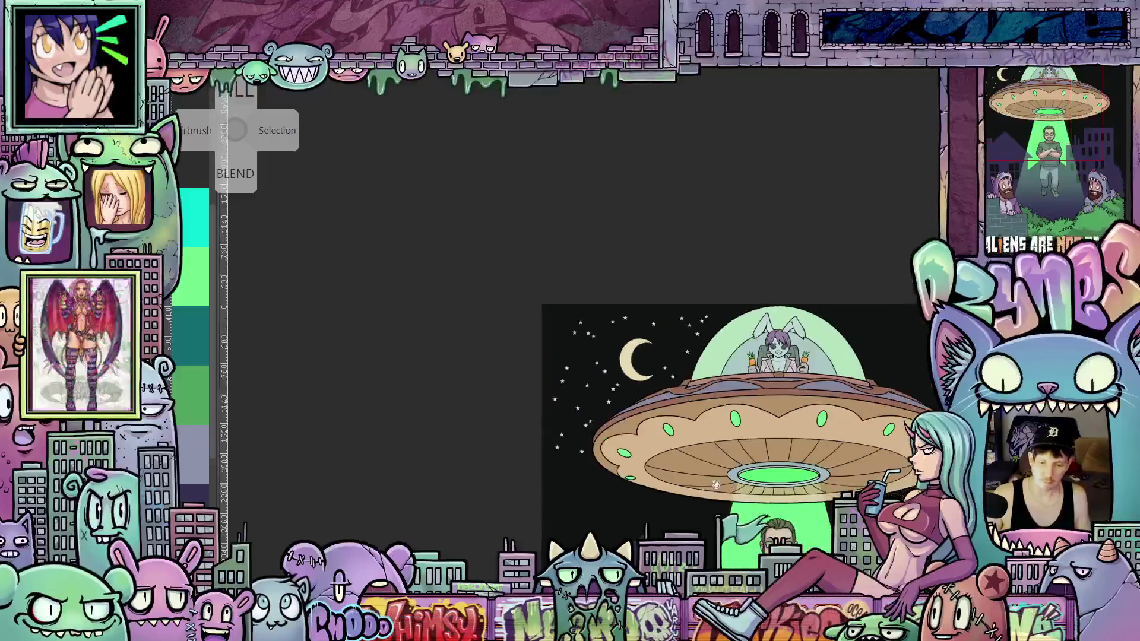
Step: Copy a small group of stars left of the UFO and drop the copy lower right in the sky
{"action": "scroll", "coordinate": [643, 353], "scroll_direction": "up", "scroll_amount": 2}
{"action": "scroll", "coordinate": [643, 352], "scroll_direction": "down", "scroll_amount": 4}
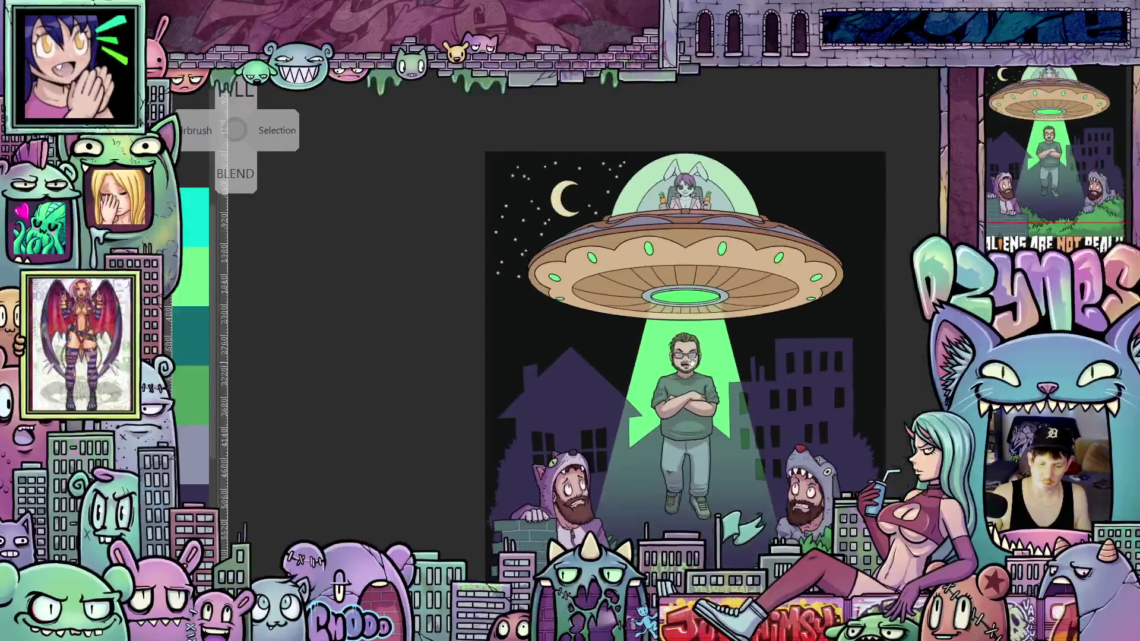
{"action": "mouse_move", "coordinate": [689, 425]}
{"action": "left_mouse_down"}
{"action": "mouse_move", "coordinate": [683, 329]}
{"action": "mouse_move", "coordinate": [679, 379]}
{"action": "left_mouse_up"}
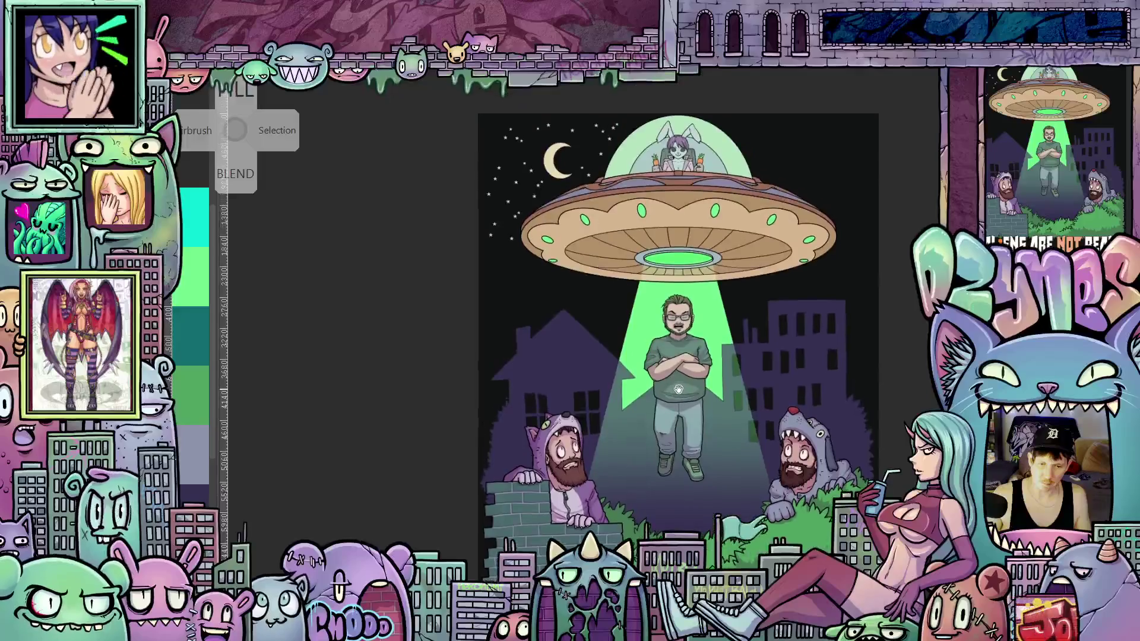
{"action": "scroll", "coordinate": [578, 275], "scroll_direction": "up", "scroll_amount": 3}
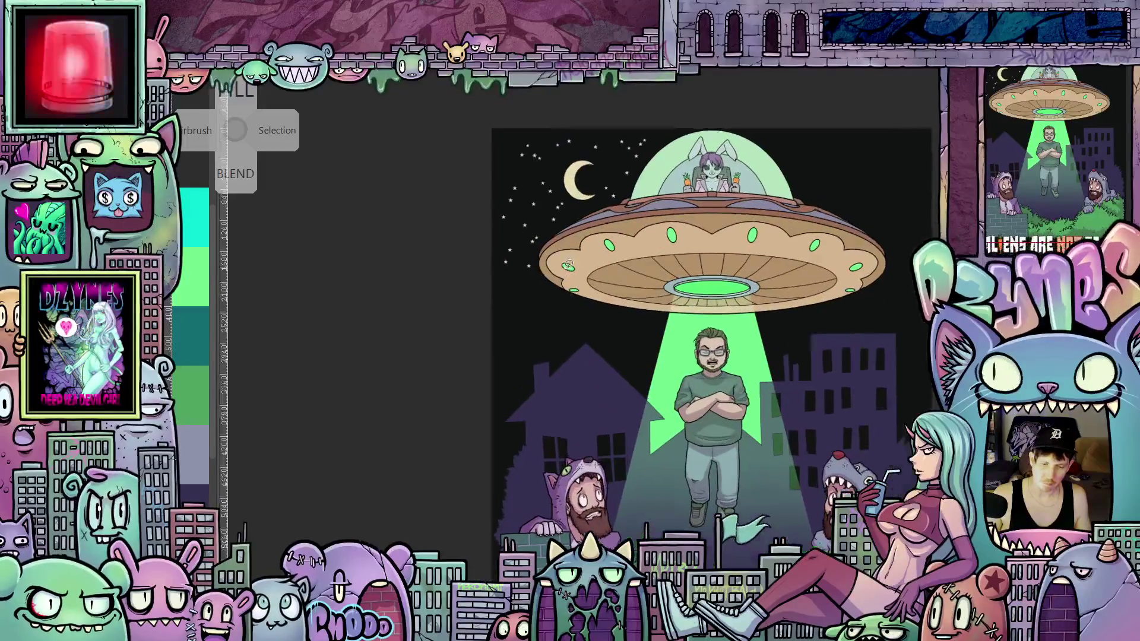
{"action": "scroll", "coordinate": [577, 276], "scroll_direction": "up", "scroll_amount": 2}
{"action": "left_click_drag", "start_coordinate": [578, 276], "coordinate": [574, 416]}
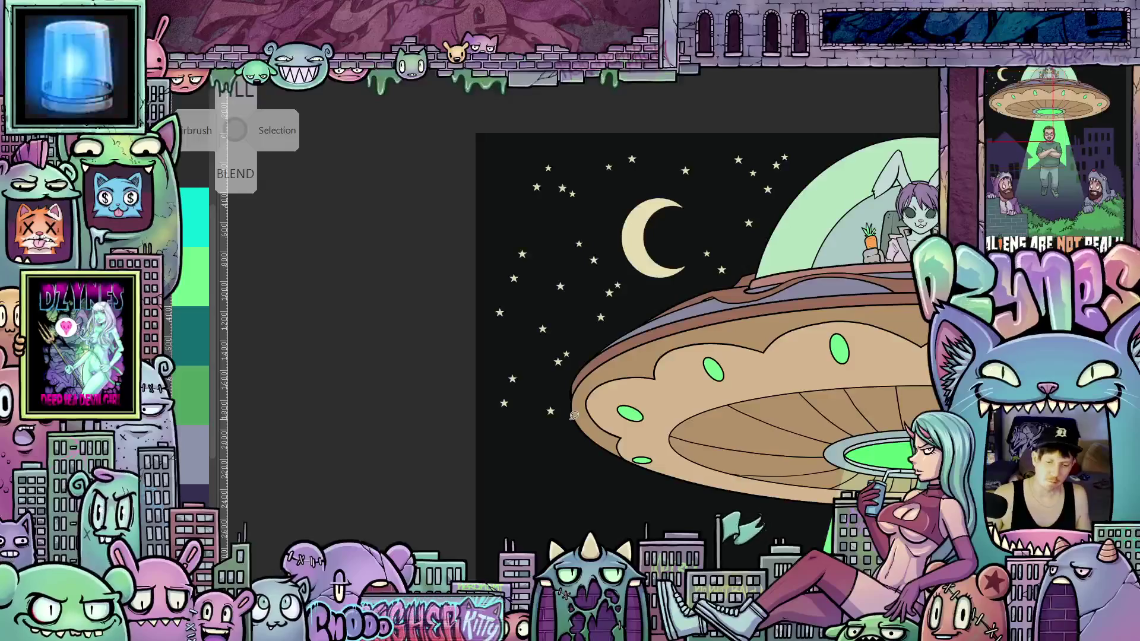
{"action": "left_click_drag", "start_coordinate": [543, 375], "coordinate": [551, 349]}
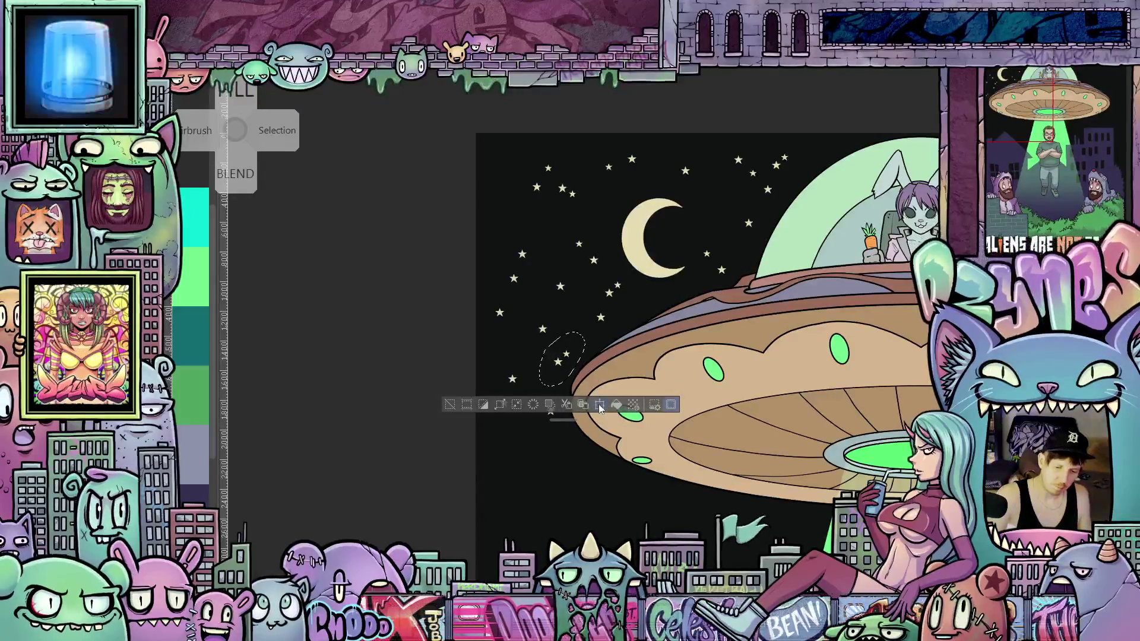
{"action": "left_click", "coordinate": [599, 405]}
{"action": "mouse_move", "coordinate": [566, 389]}
{"action": "left_mouse_down"}
{"action": "mouse_move", "coordinate": [570, 442]}
{"action": "mouse_move", "coordinate": [683, 534]}
{"action": "mouse_move", "coordinate": [746, 555]}
{"action": "left_mouse_up"}
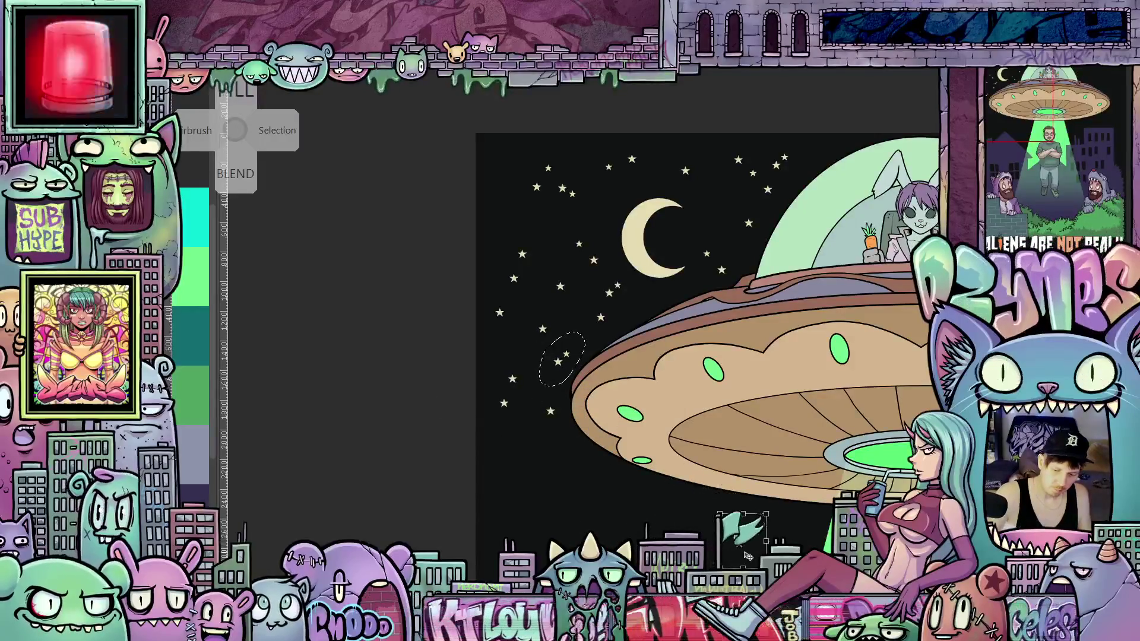
{"action": "key", "text": "Return"}
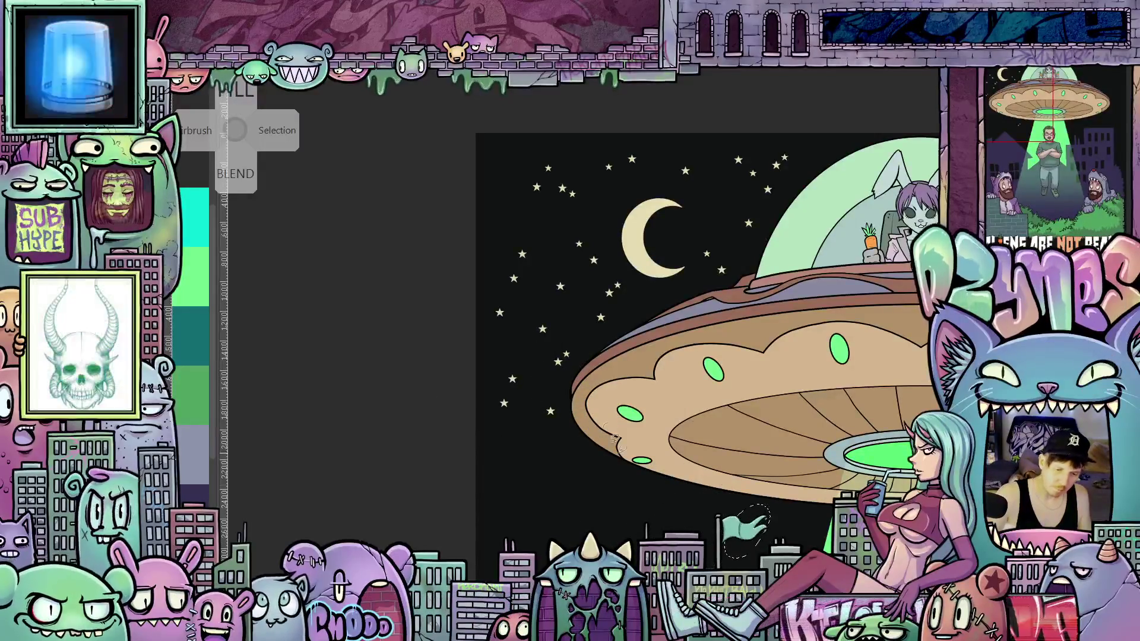
{"action": "left_click_drag", "start_coordinate": [570, 335], "coordinate": [569, 359]}
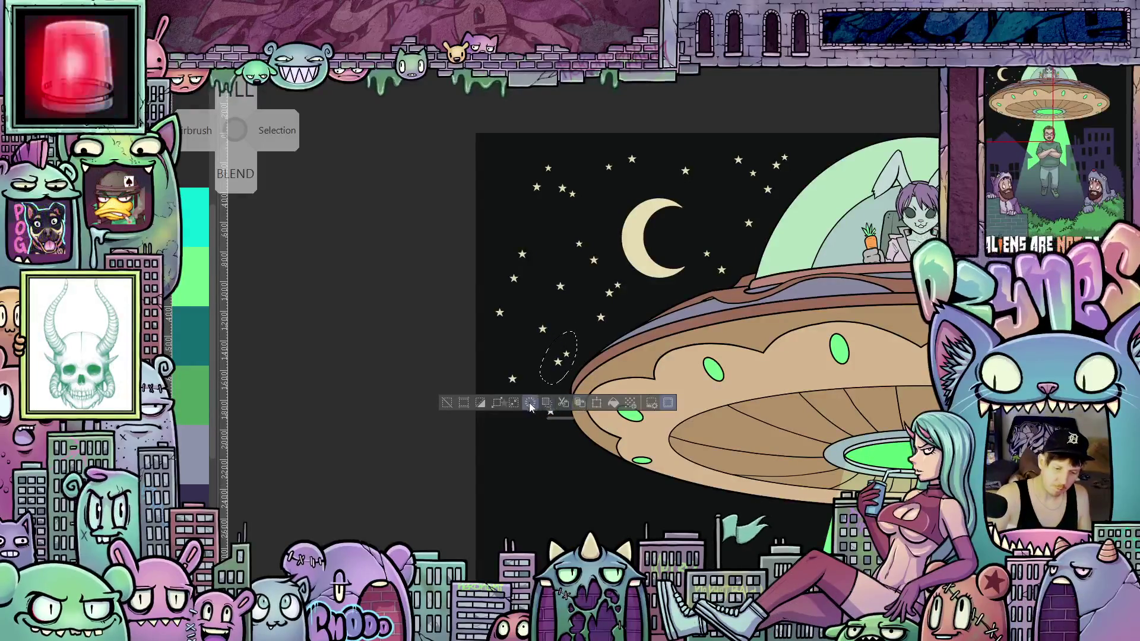
{"action": "key", "text": "ctrl+d"}
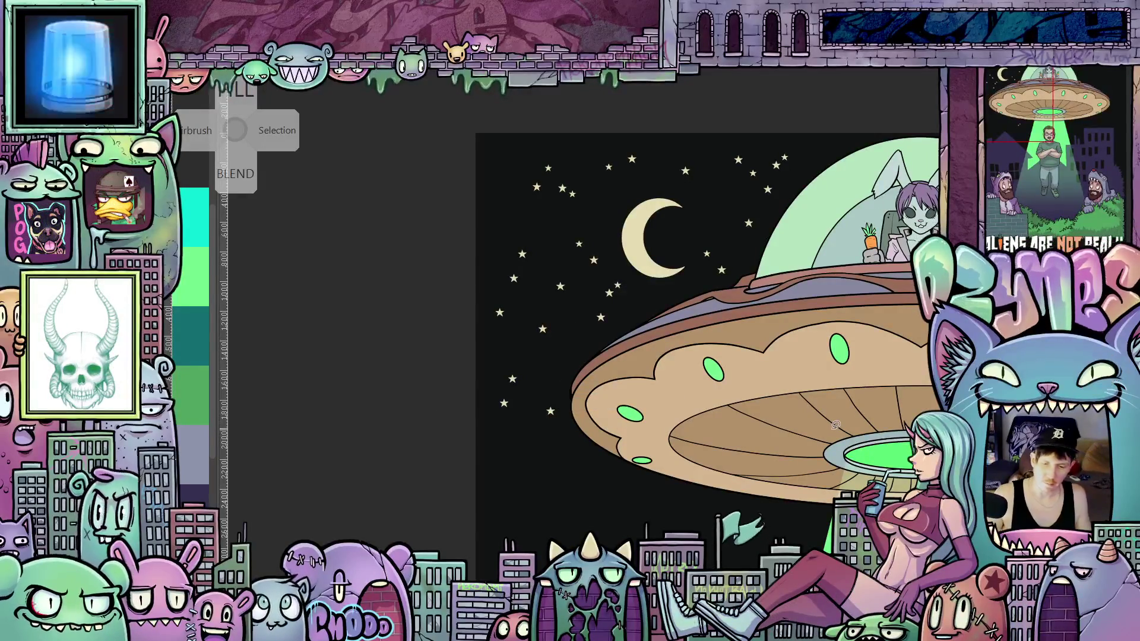
{"action": "scroll", "coordinate": [835, 424], "scroll_direction": "down", "scroll_amount": 3}
{"action": "scroll", "coordinate": [730, 310], "scroll_direction": "up", "scroll_amount": 1}
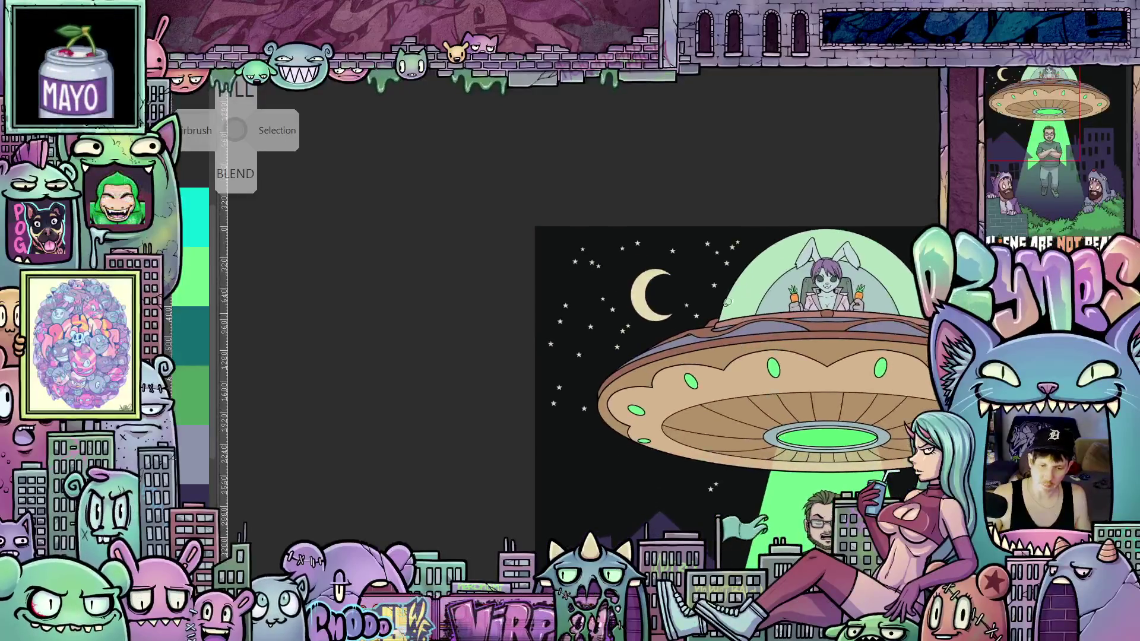
{"action": "scroll", "coordinate": [664, 301], "scroll_direction": "up", "scroll_amount": 2}
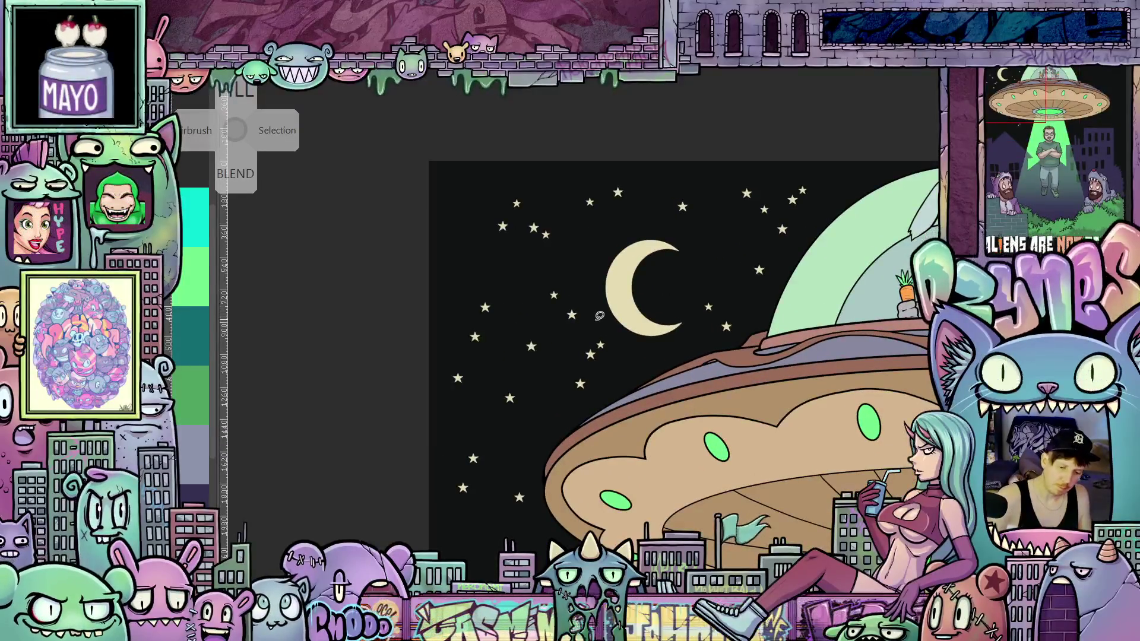
{"action": "left_click_drag", "start_coordinate": [612, 354], "coordinate": [594, 324]}
{"action": "key", "text": "ctrl+0"}
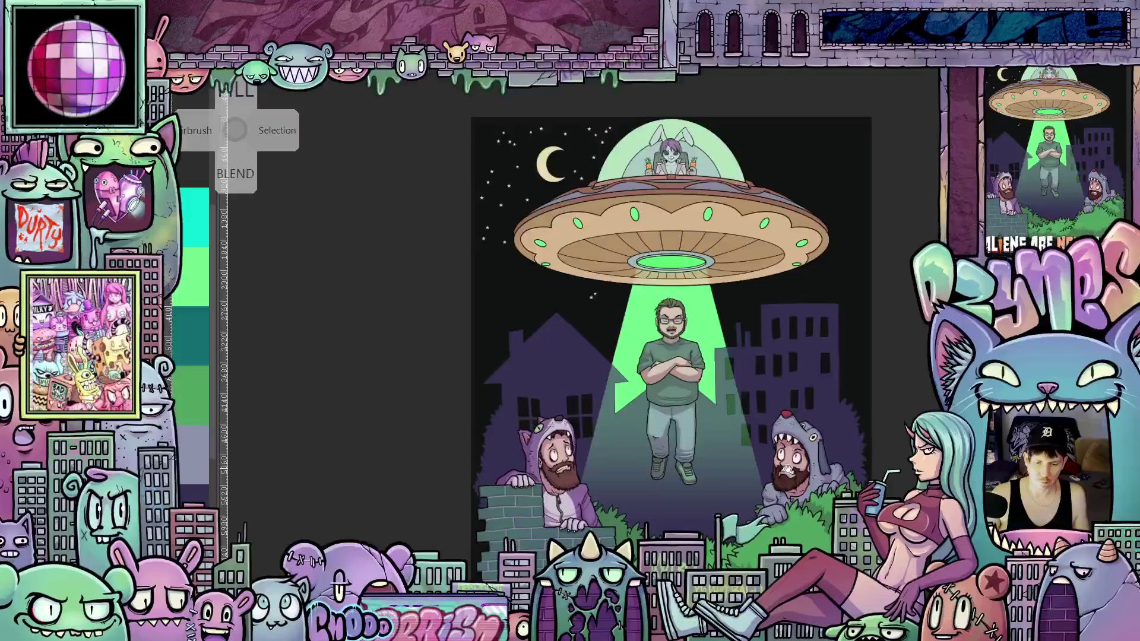
{"action": "scroll", "coordinate": [717, 483], "scroll_direction": "up", "scroll_amount": 1}
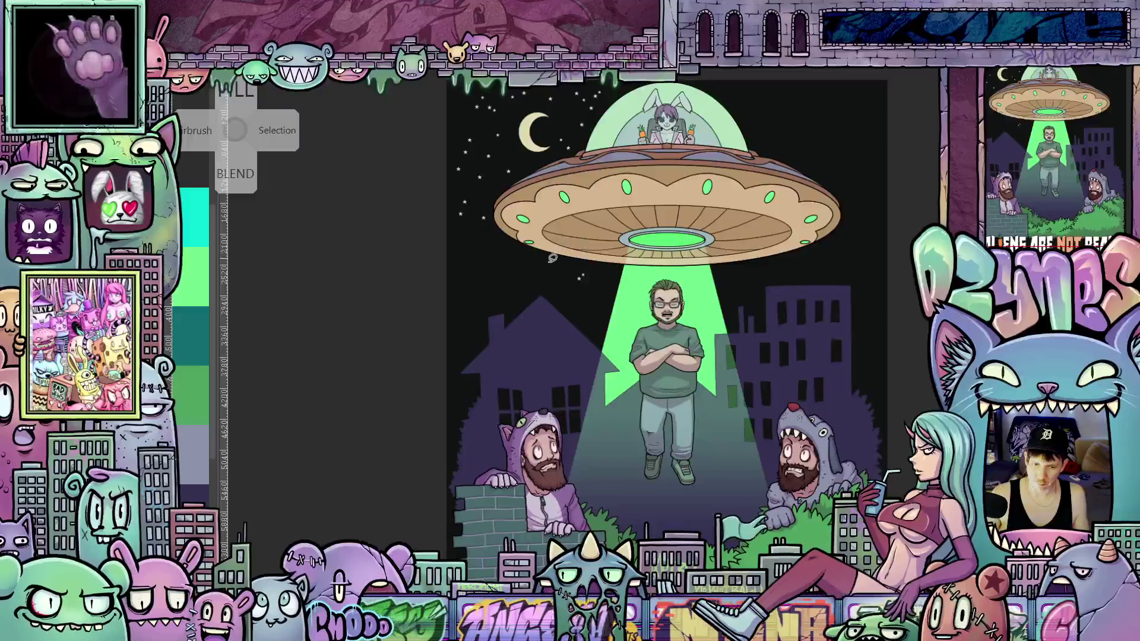
{"action": "scroll", "coordinate": [590, 322], "scroll_direction": "down", "scroll_amount": 1}
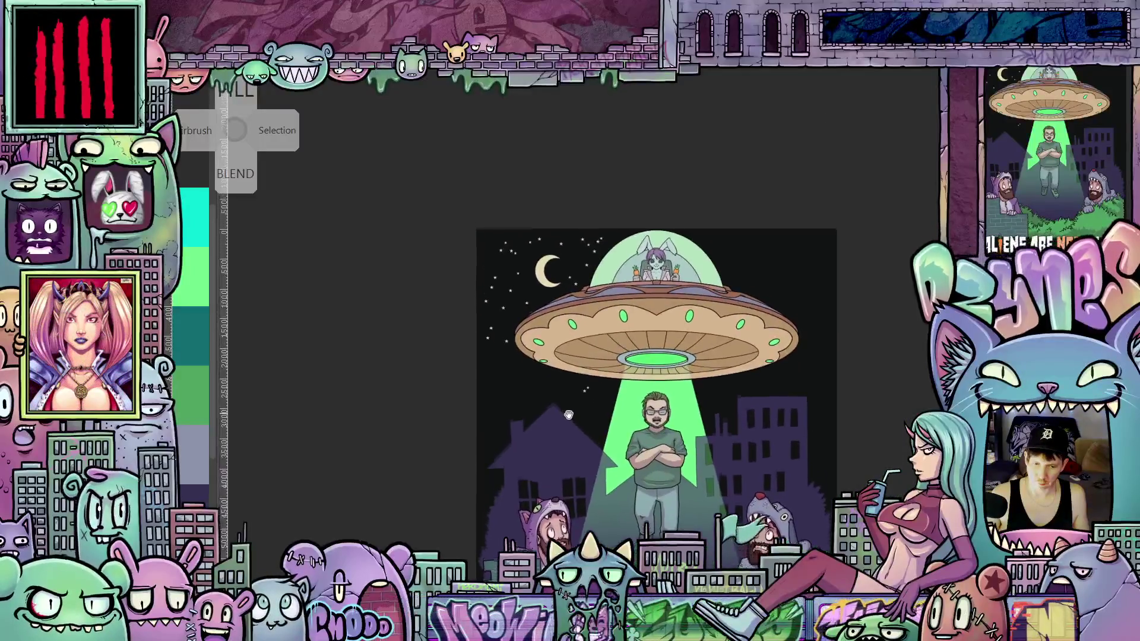
{"action": "scroll", "coordinate": [533, 286], "scroll_direction": "up", "scroll_amount": 2}
{"action": "scroll", "coordinate": [533, 286], "scroll_direction": "up", "scroll_amount": 3}
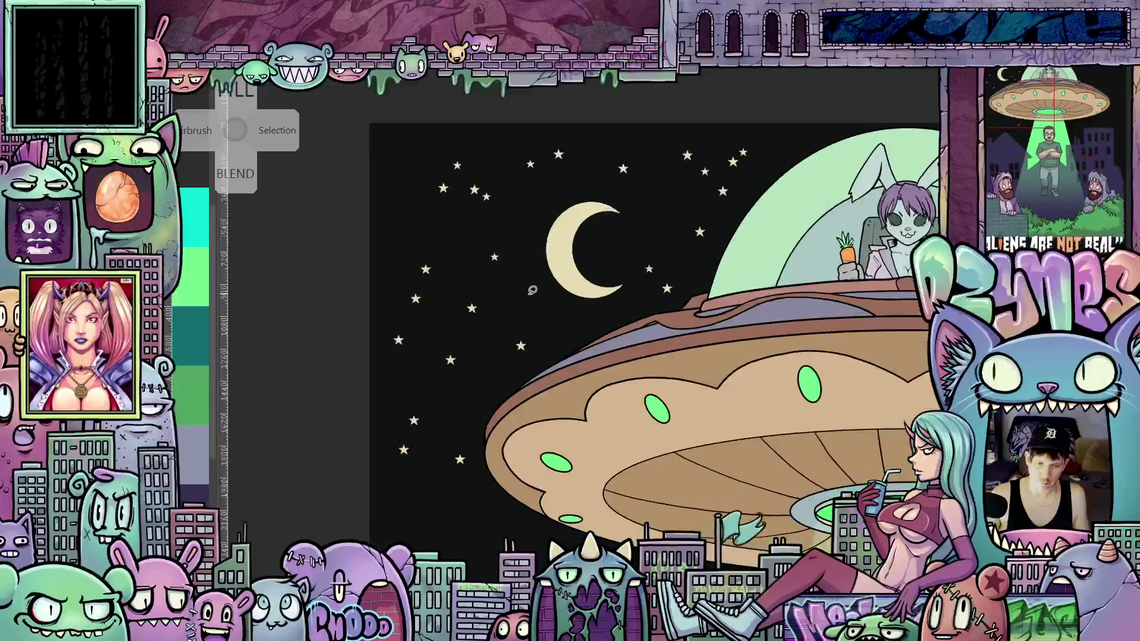
{"action": "scroll", "coordinate": [633, 310], "scroll_direction": "down", "scroll_amount": 1}
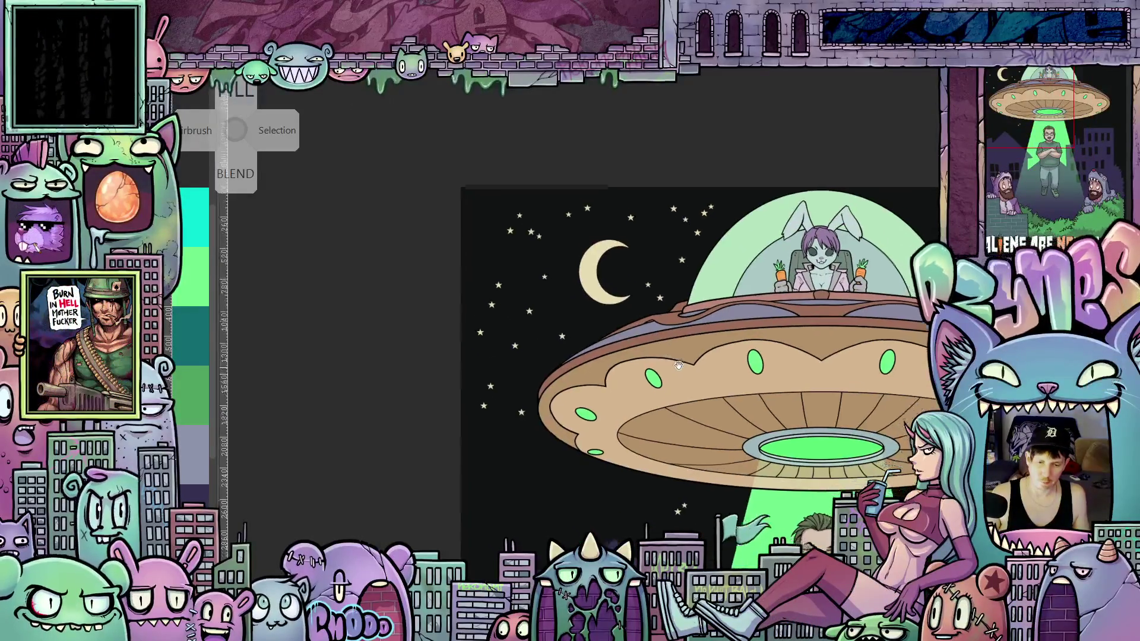
{"action": "scroll", "coordinate": [619, 352], "scroll_direction": "down", "scroll_amount": 2}
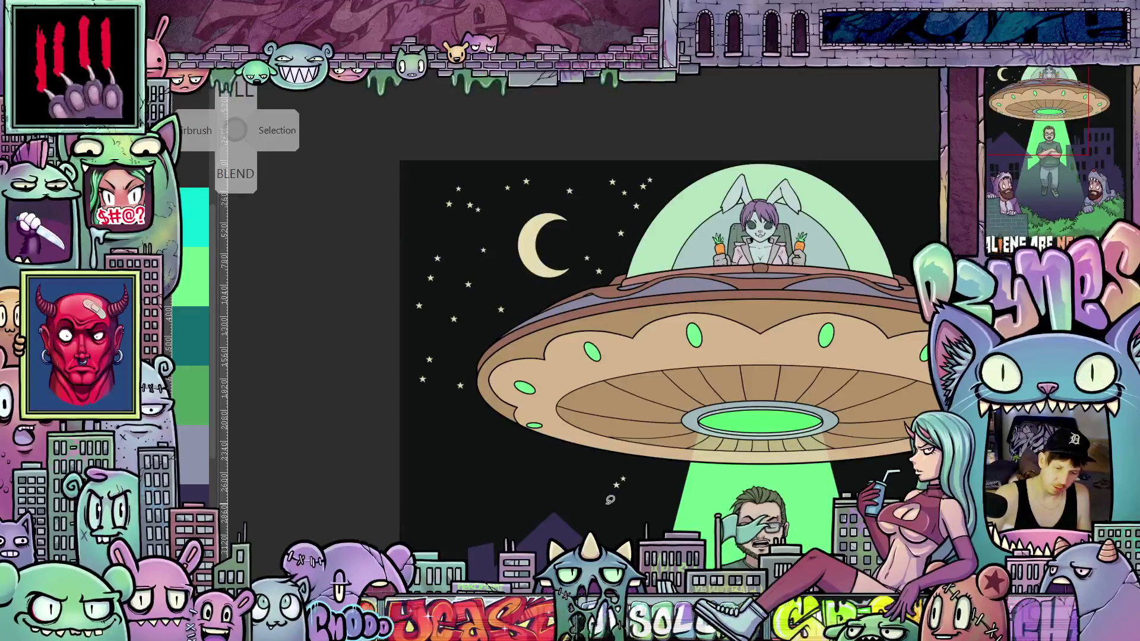
Step: Delete every star in the sky left of the UFO, excluding the crescent moon from the selection
{"action": "mouse_move", "coordinate": [609, 503]}
{"action": "left_mouse_down"}
{"action": "mouse_move", "coordinate": [620, 503]}
{"action": "mouse_move", "coordinate": [601, 460]}
{"action": "left_mouse_up"}
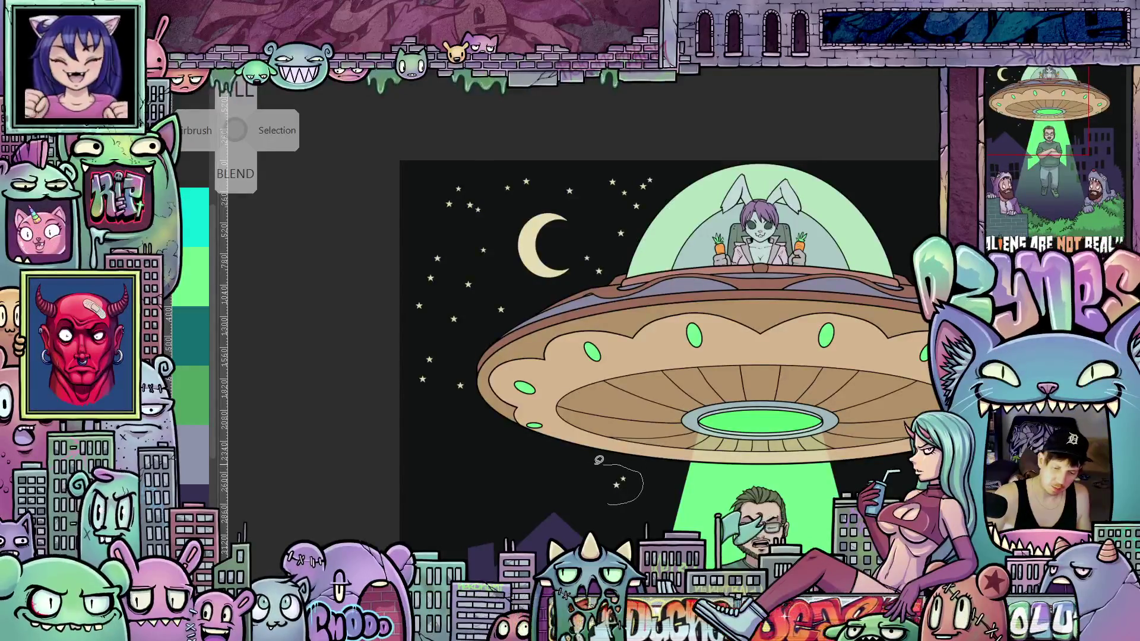
{"action": "left_click_drag", "start_coordinate": [515, 436], "coordinate": [470, 387]}
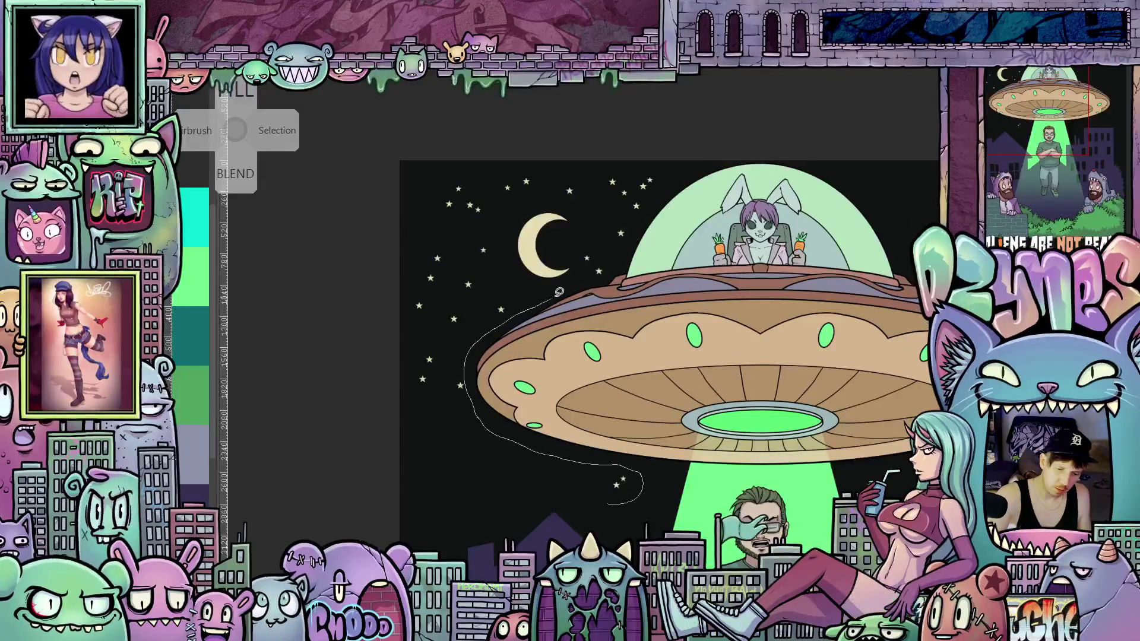
{"action": "left_click_drag", "start_coordinate": [664, 166], "coordinate": [540, 141]}
{"action": "left_click_drag", "start_coordinate": [374, 358], "coordinate": [620, 496]}
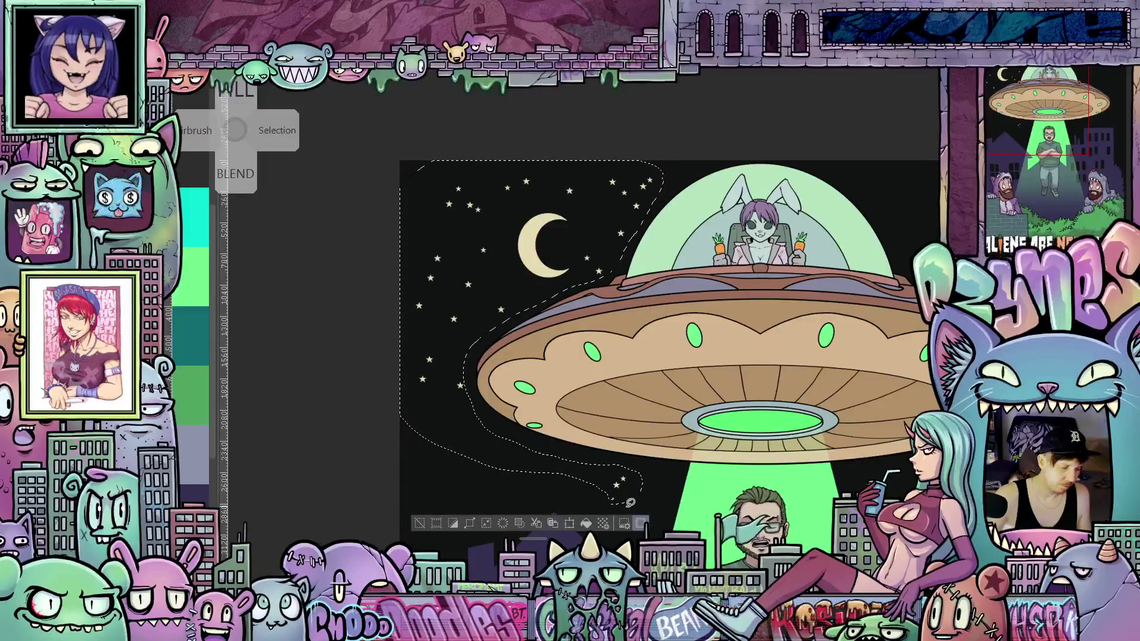
{"action": "key", "text": "w"}
{"action": "left_click", "coordinate": [544, 250], "text": "shift"}
{"action": "key", "text": "m"}
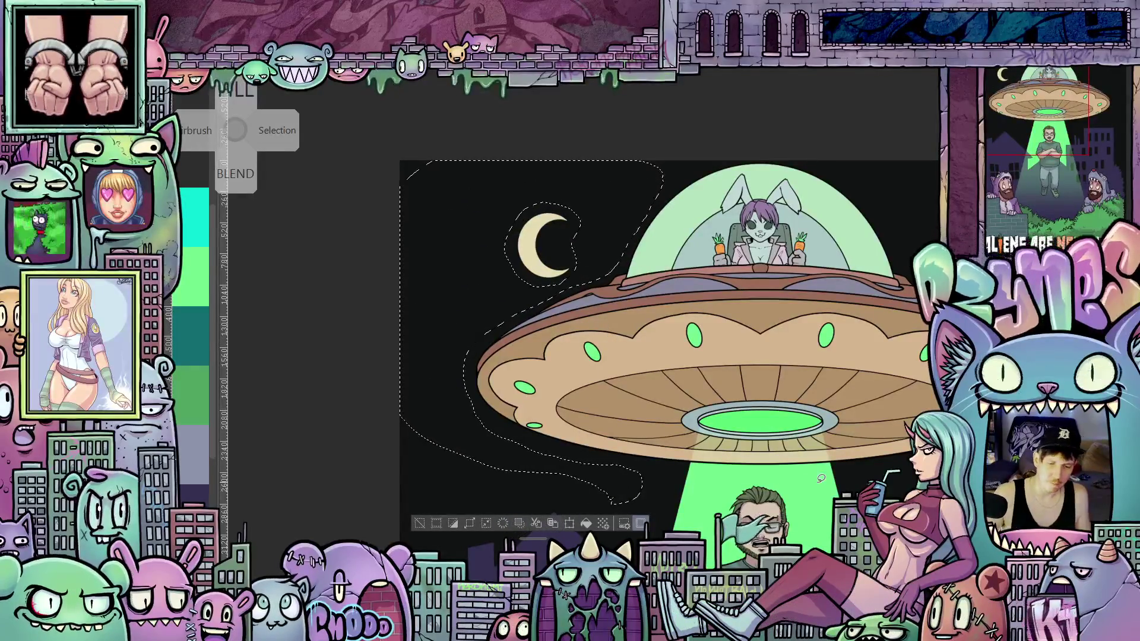
{"action": "key", "text": "Delete"}
{"action": "key", "text": "ctrl+d"}
{"action": "scroll", "coordinate": [750, 385], "scroll_direction": "down", "scroll_amount": 2}
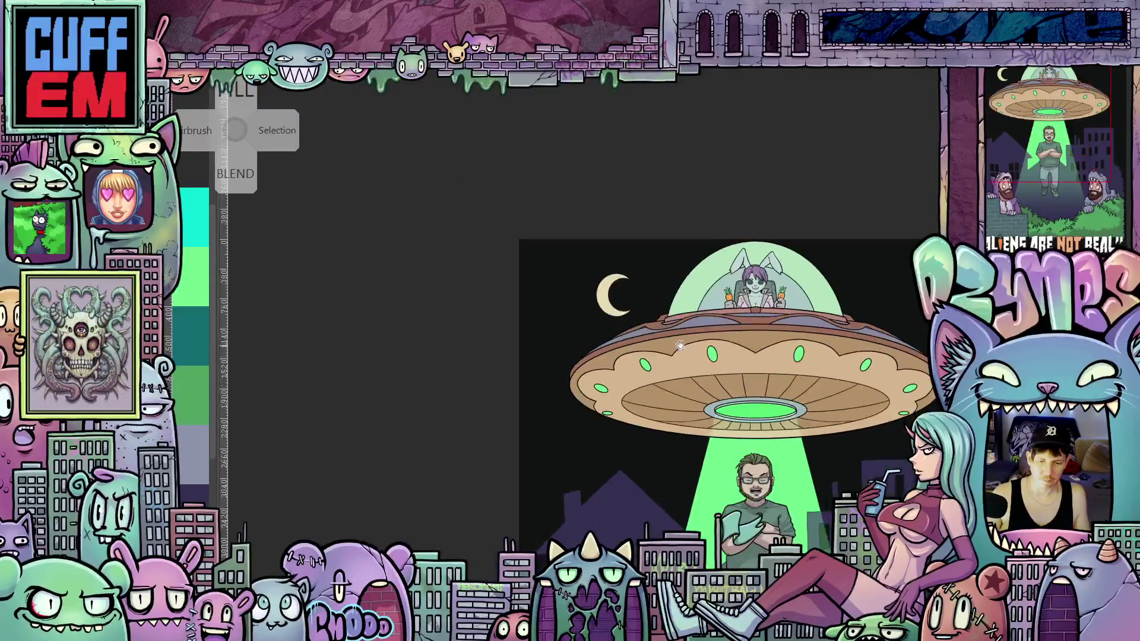
Step: Stamp a soft glowing four-pointed sparkle just left of the crescent moon
{"action": "left_click_drag", "start_coordinate": [652, 316], "coordinate": [638, 410]}
{"action": "scroll", "coordinate": [626, 347], "scroll_direction": "up", "scroll_amount": 1}
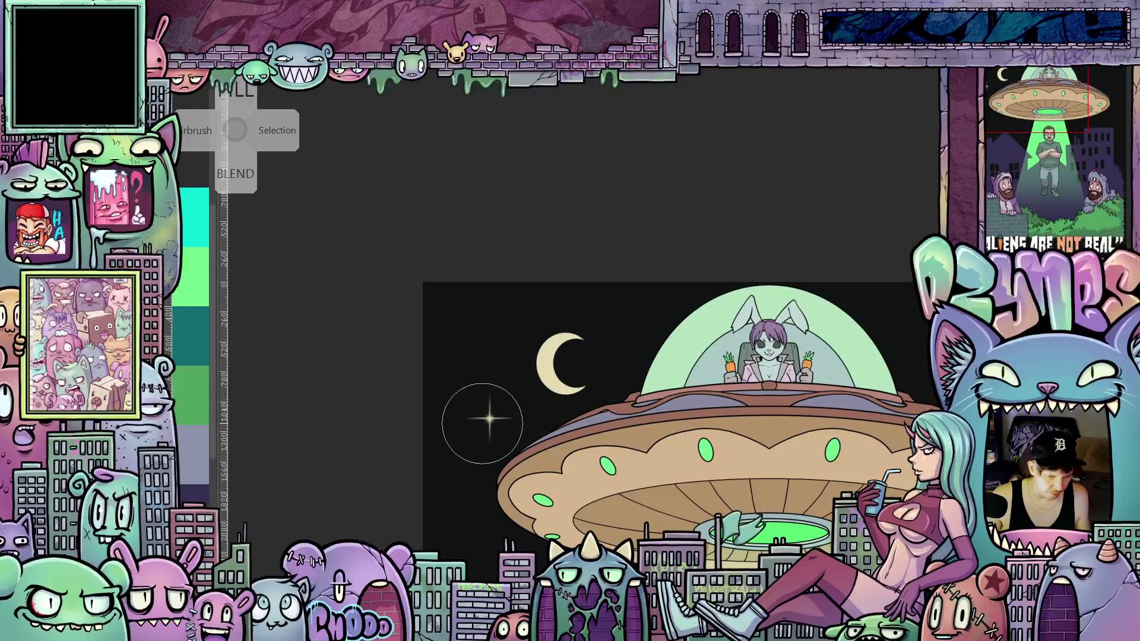
{"action": "scroll", "coordinate": [481, 408], "scroll_direction": "up", "scroll_amount": 5}
{"action": "scroll", "coordinate": [494, 422], "scroll_direction": "down", "scroll_amount": 6}
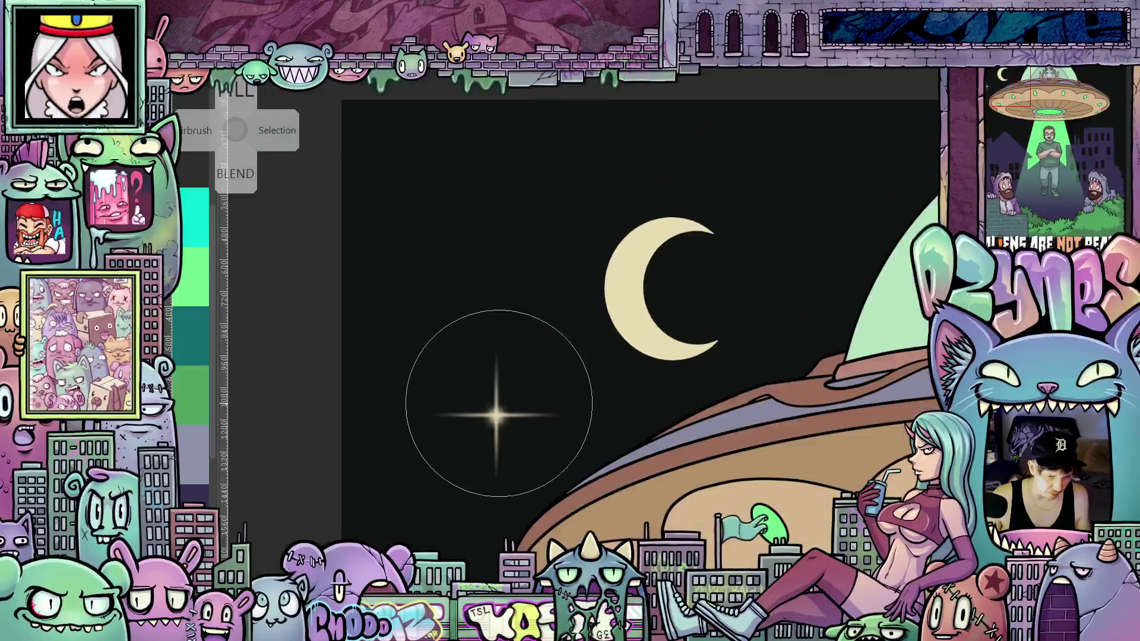
Step: With a smaller brush, stamp two small sparkle stars beside the big sparkle near the moon
{"action": "left_click_drag", "start_coordinate": [501, 386], "coordinate": [461, 348]}
{"action": "key", "text": "bracketleft"}
{"action": "key", "text": "bracketleft"}
{"action": "key", "text": "bracketleft"}
{"action": "left_click", "coordinate": [440, 318]}
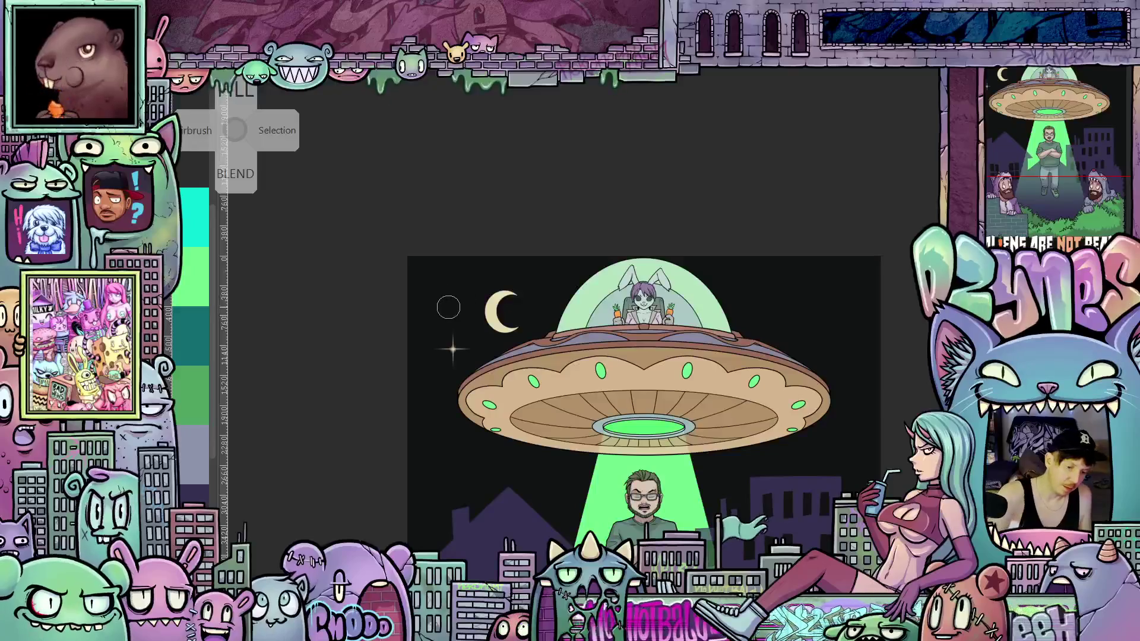
{"action": "left_click", "coordinate": [467, 330]}
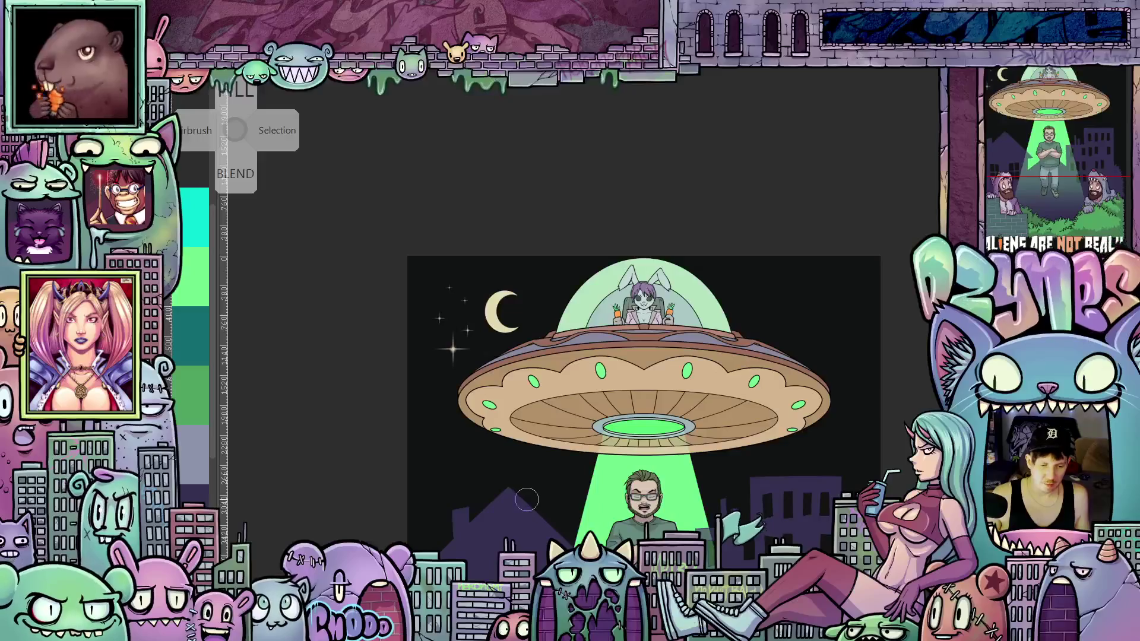
Step: Zoom out and recentre to view the whole UFO picture
{"action": "scroll", "coordinate": [457, 353], "scroll_direction": "up", "scroll_amount": 5}
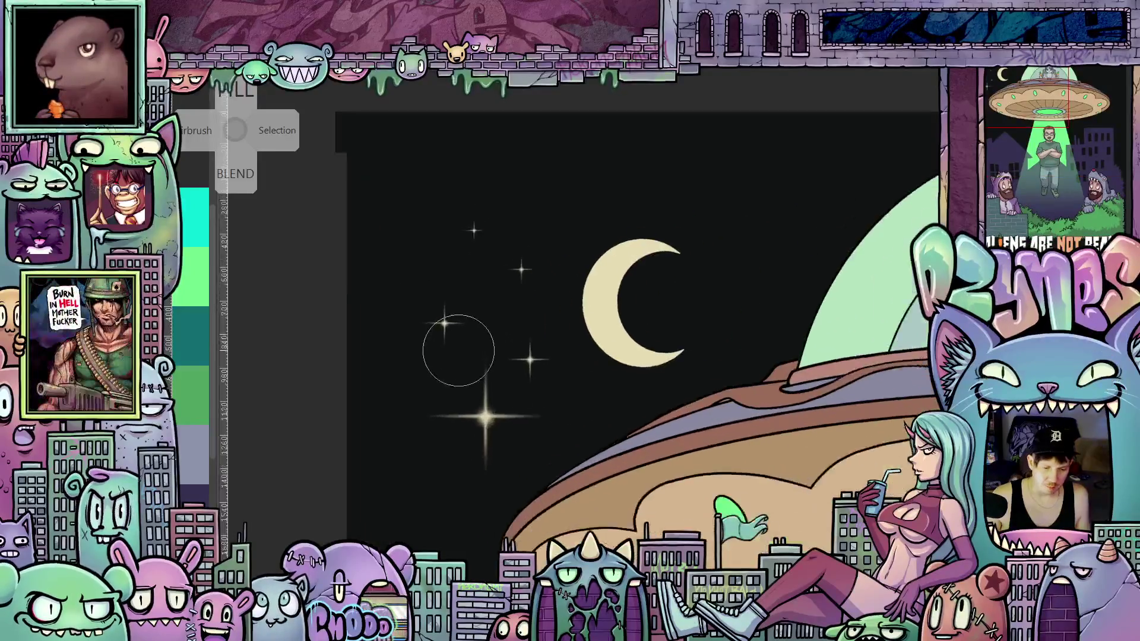
{"action": "scroll", "coordinate": [511, 356], "scroll_direction": "up", "scroll_amount": 5}
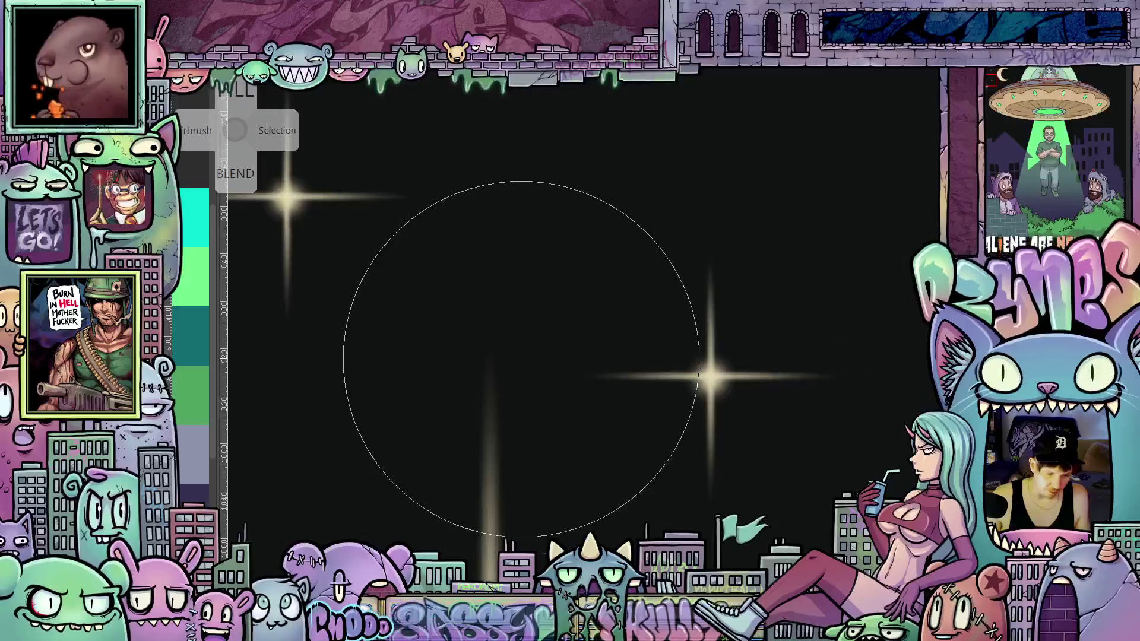
{"action": "scroll", "coordinate": [522, 359], "scroll_direction": "down", "scroll_amount": 6}
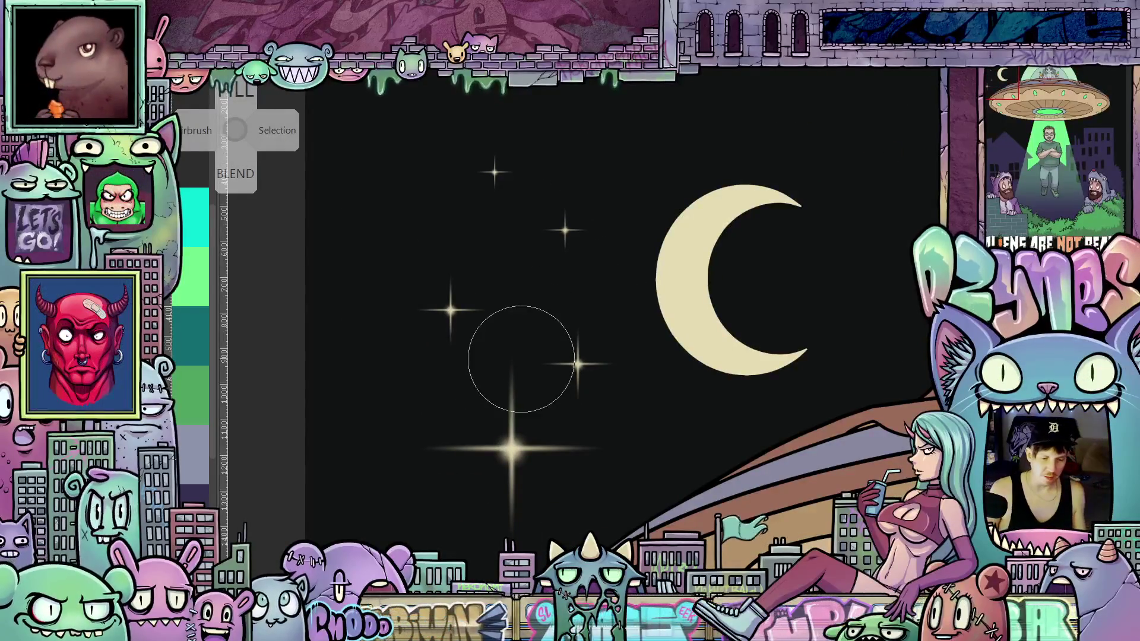
{"action": "scroll", "coordinate": [540, 360], "scroll_direction": "down", "scroll_amount": 4}
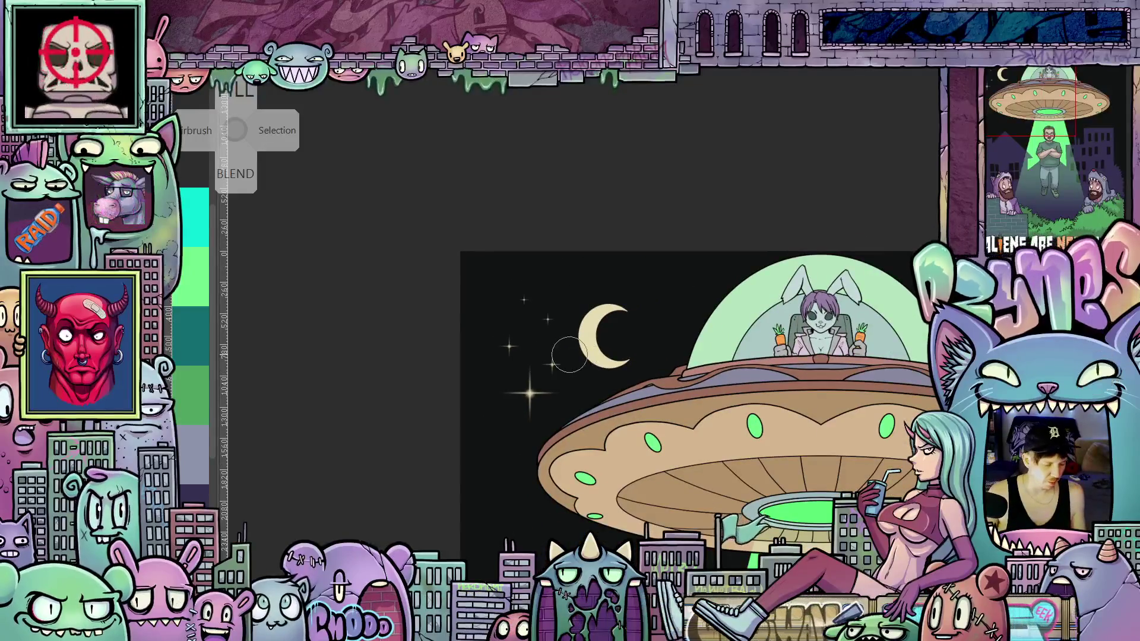
{"action": "scroll", "coordinate": [579, 396], "scroll_direction": "down", "scroll_amount": 3}
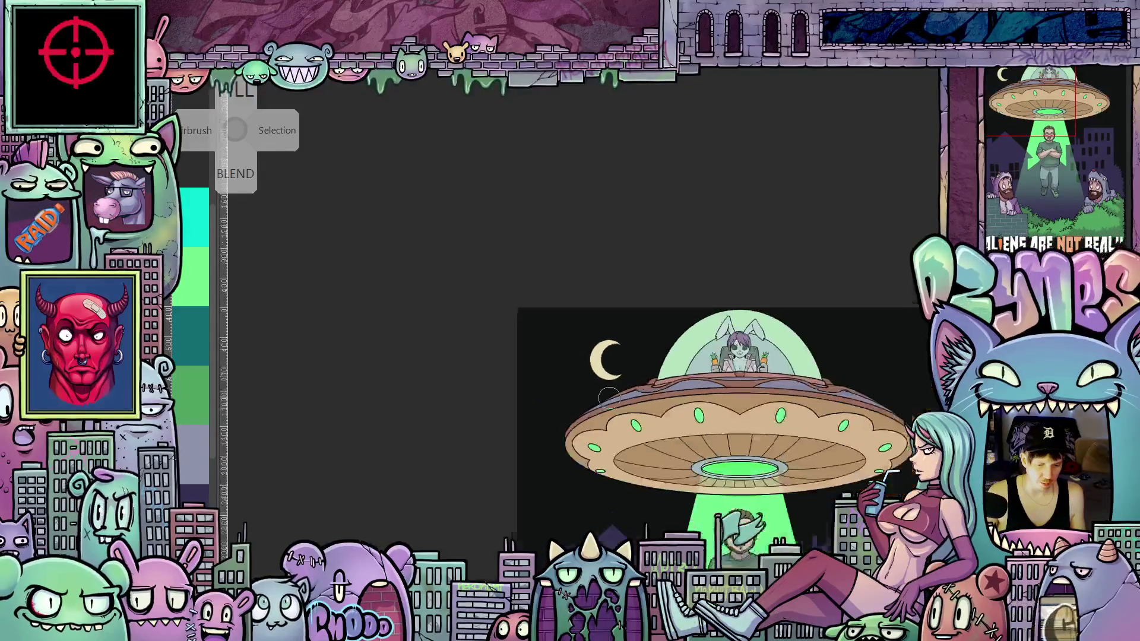
{"action": "left_click_drag", "start_coordinate": [767, 459], "coordinate": [690, 318]}
{"action": "scroll", "coordinate": [690, 356], "scroll_direction": "down", "scroll_amount": 2}
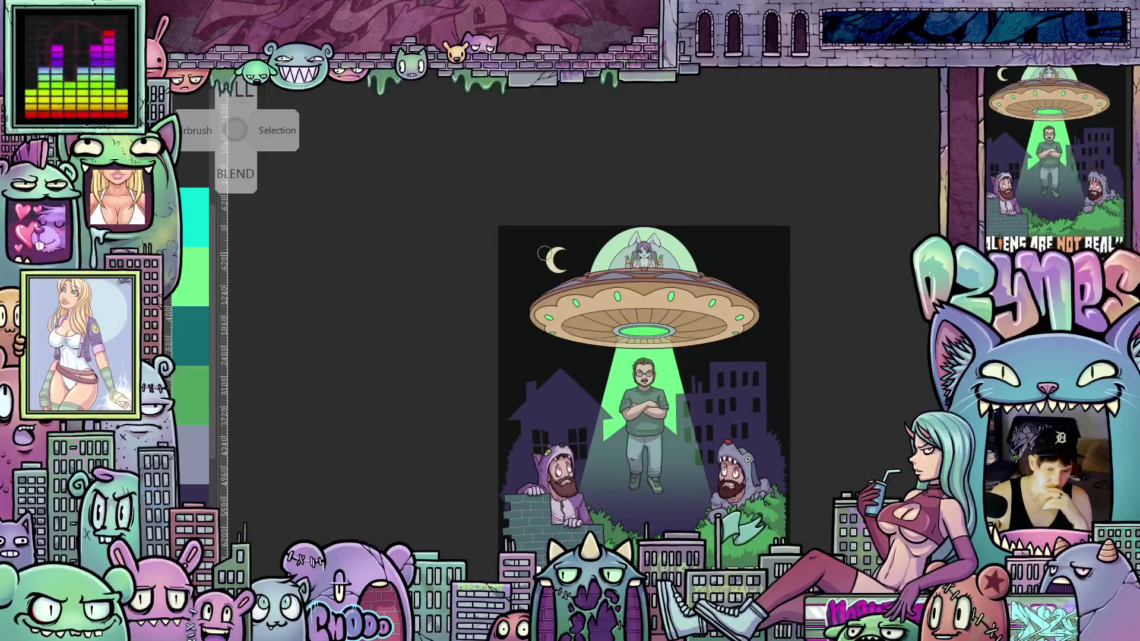
Step: Zoom in on the moon and dot a cluster of tiny cream stars to its right
{"action": "scroll", "coordinate": [544, 254], "scroll_direction": "up", "scroll_amount": 1}
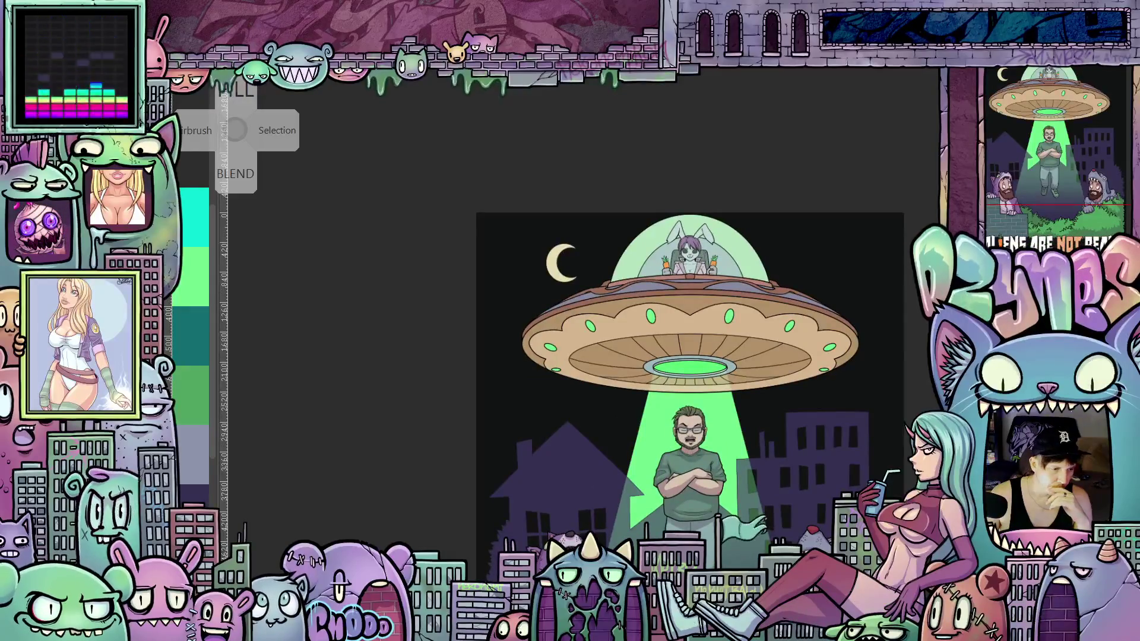
{"action": "scroll", "coordinate": [587, 251], "scroll_direction": "up", "scroll_amount": 2}
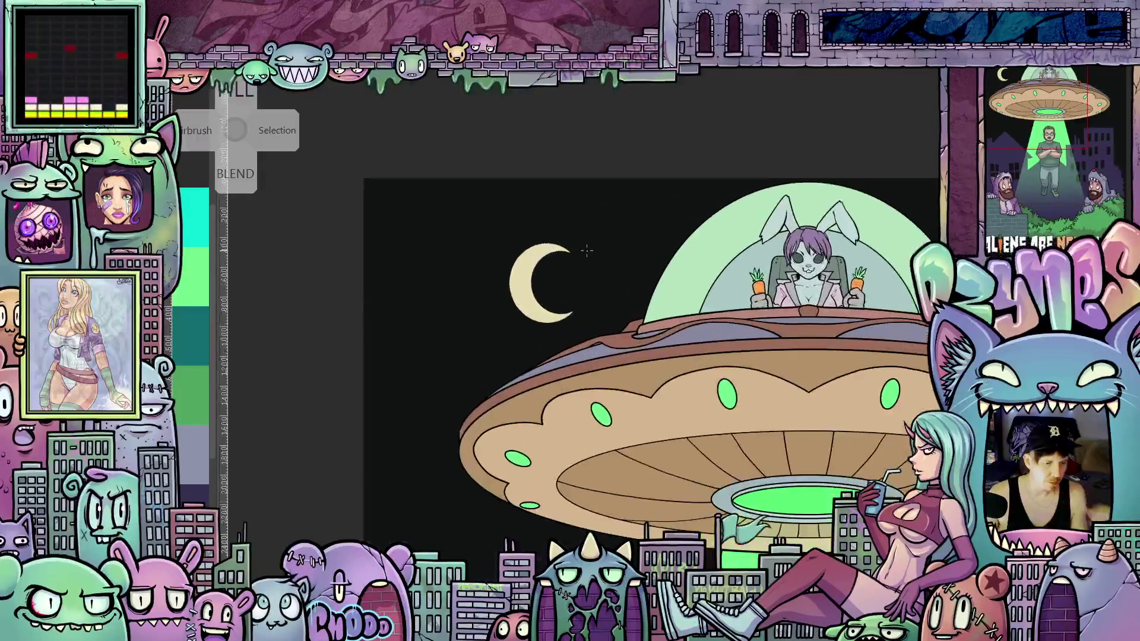
{"action": "scroll", "coordinate": [587, 251], "scroll_direction": "up", "scroll_amount": 1}
{"action": "scroll", "coordinate": [599, 254], "scroll_direction": "up", "scroll_amount": 2}
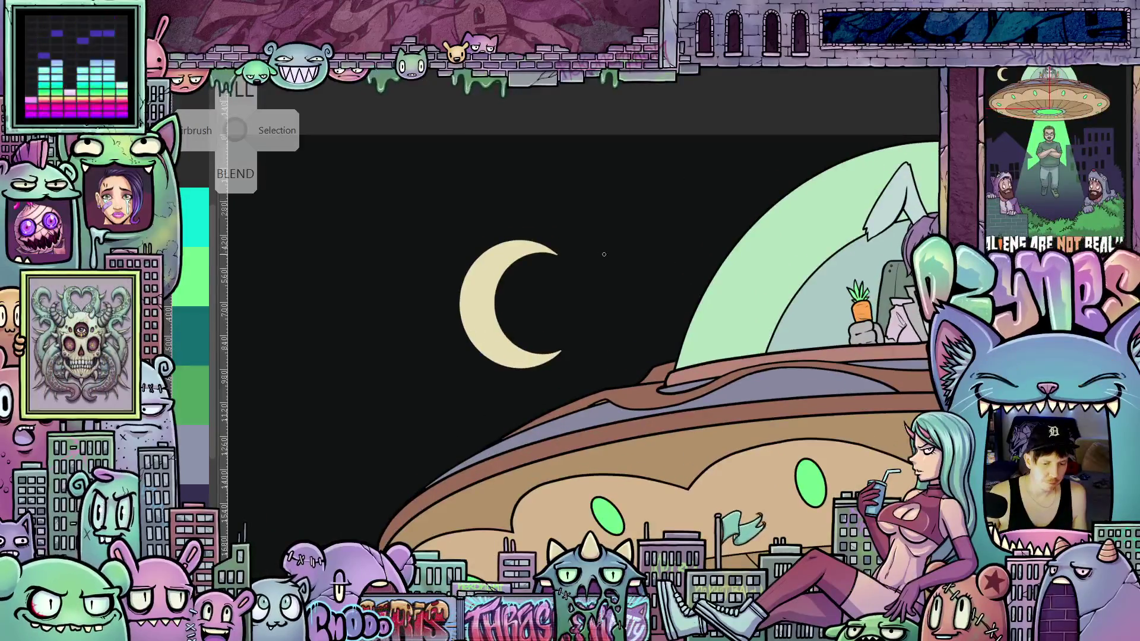
{"action": "scroll", "coordinate": [604, 254], "scroll_direction": "up", "scroll_amount": 1}
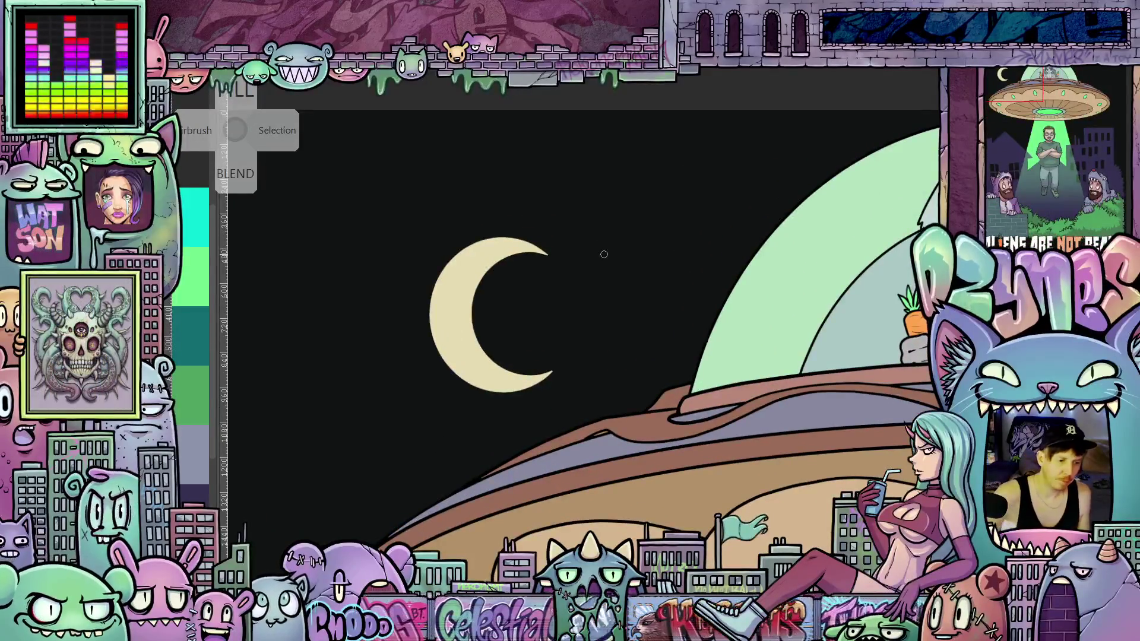
{"action": "left_click", "coordinate": [608, 200]}
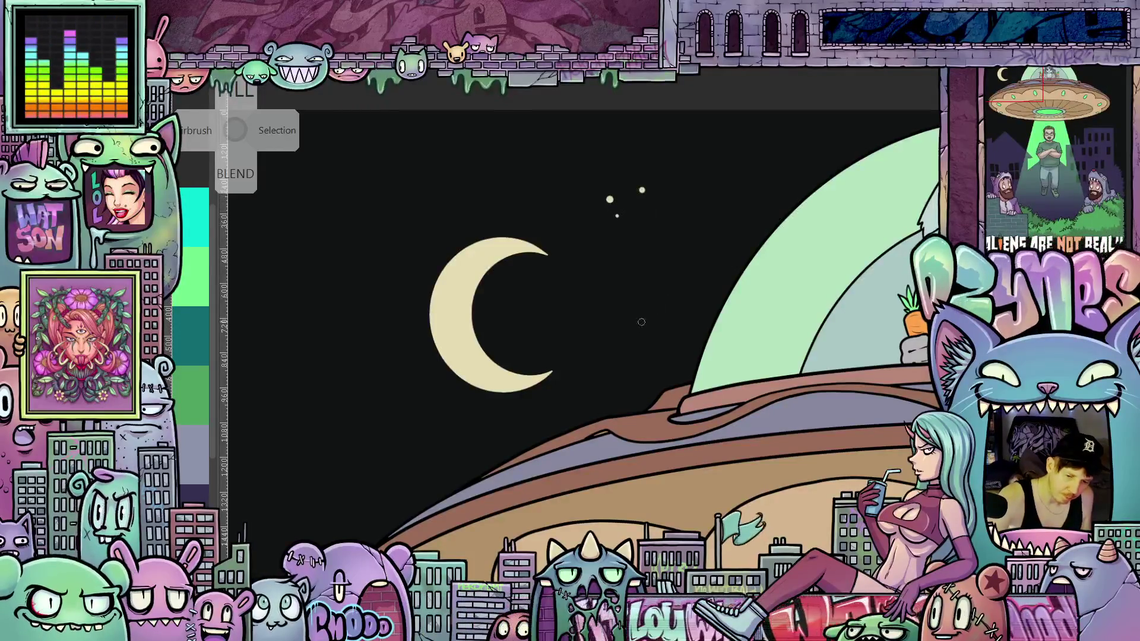
{"action": "left_click", "coordinate": [679, 287]}
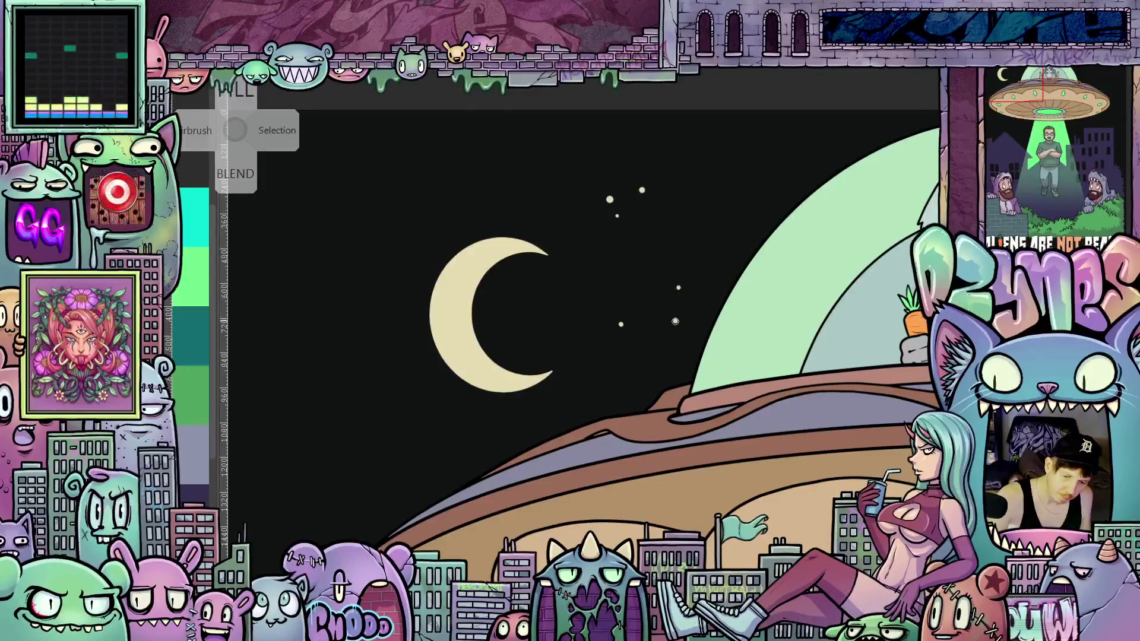
{"action": "left_click", "coordinate": [655, 299]}
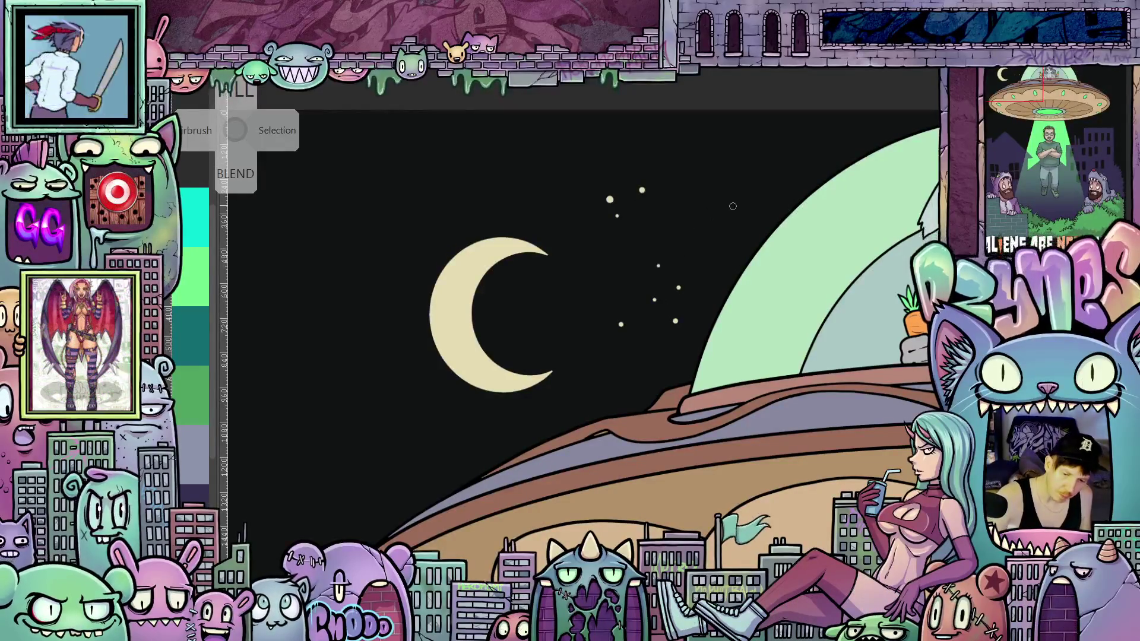
{"action": "left_click", "coordinate": [718, 190]}
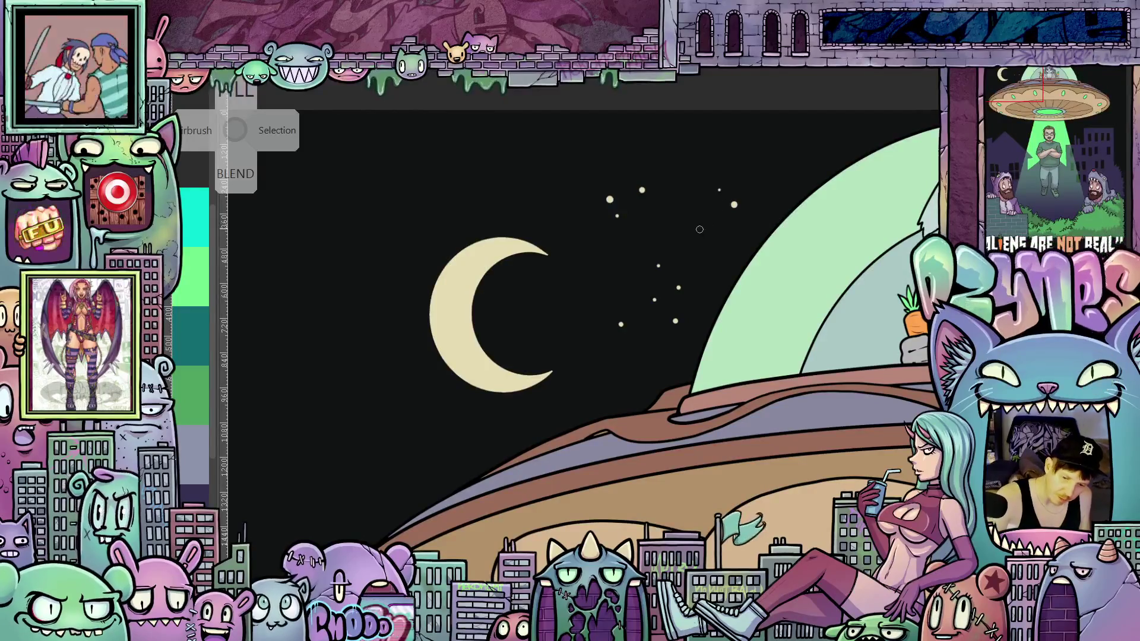
{"action": "left_click", "coordinate": [706, 247]}
{"action": "left_click", "coordinate": [732, 240]}
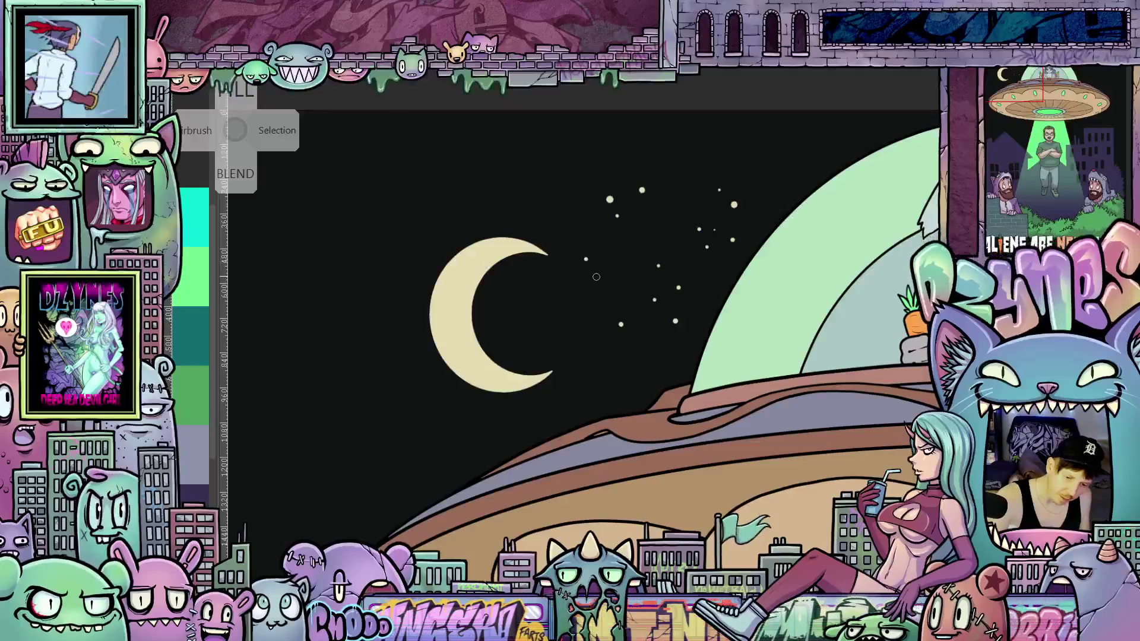
Step: Dot more tiny cream stars in the open sky, below the moon and near the skyline
{"action": "left_click_drag", "start_coordinate": [596, 276], "coordinate": [719, 351]}
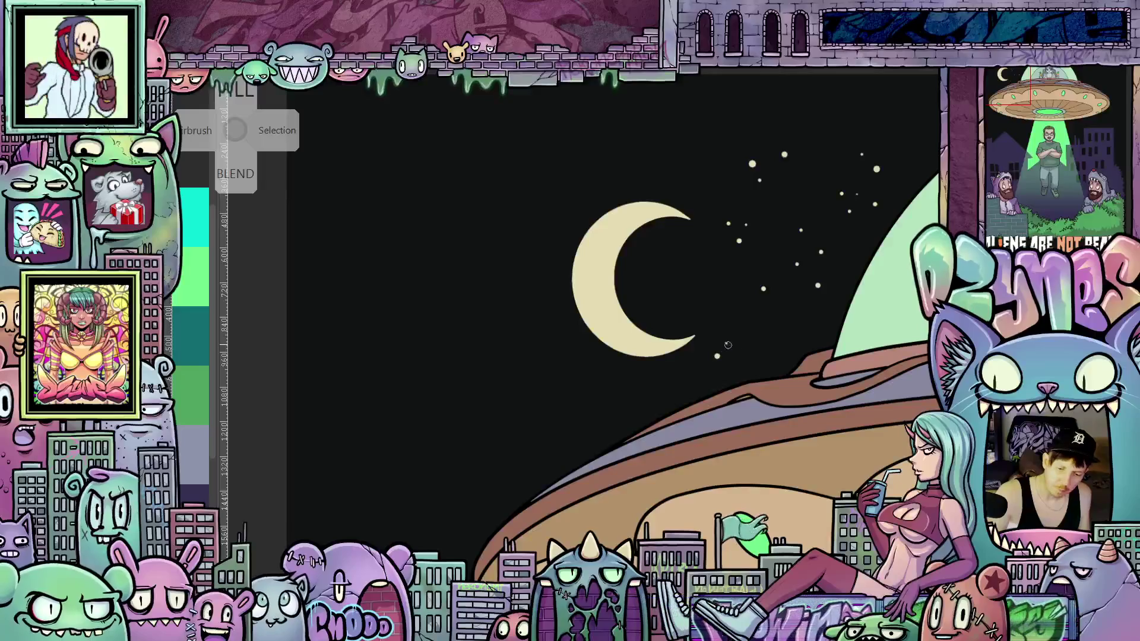
{"action": "left_click", "coordinate": [805, 326]}
{"action": "left_click", "coordinate": [799, 345]}
{"action": "left_click_drag", "start_coordinate": [623, 380], "coordinate": [721, 383]}
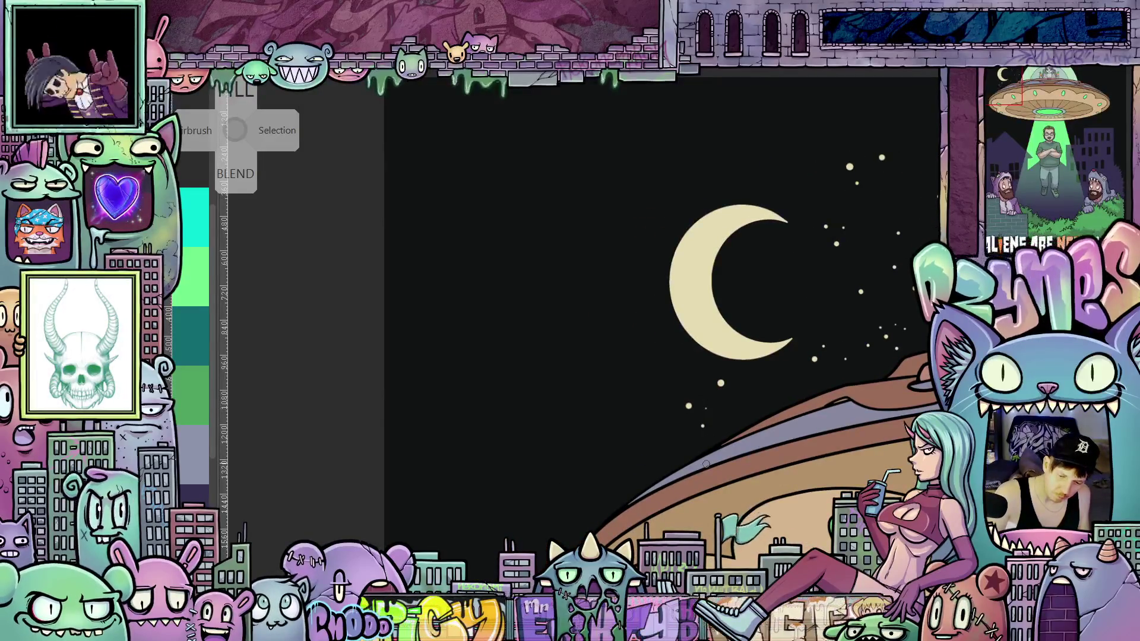
{"action": "left_click_drag", "start_coordinate": [650, 351], "coordinate": [710, 381]}
{"action": "left_click", "coordinate": [722, 372]}
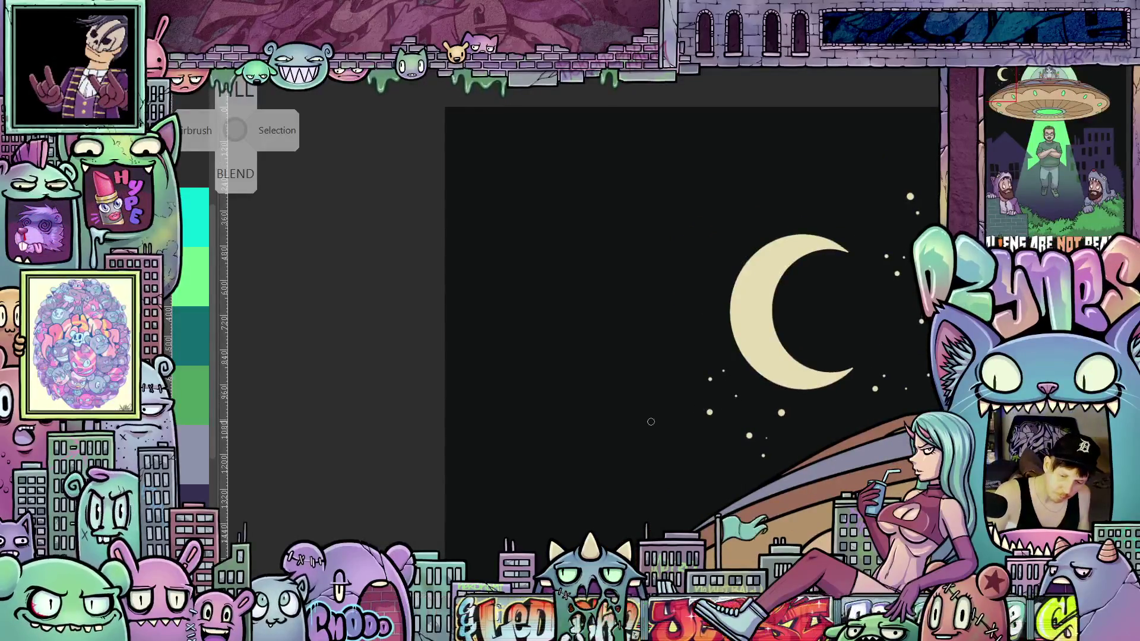
{"action": "left_click", "coordinate": [631, 417]}
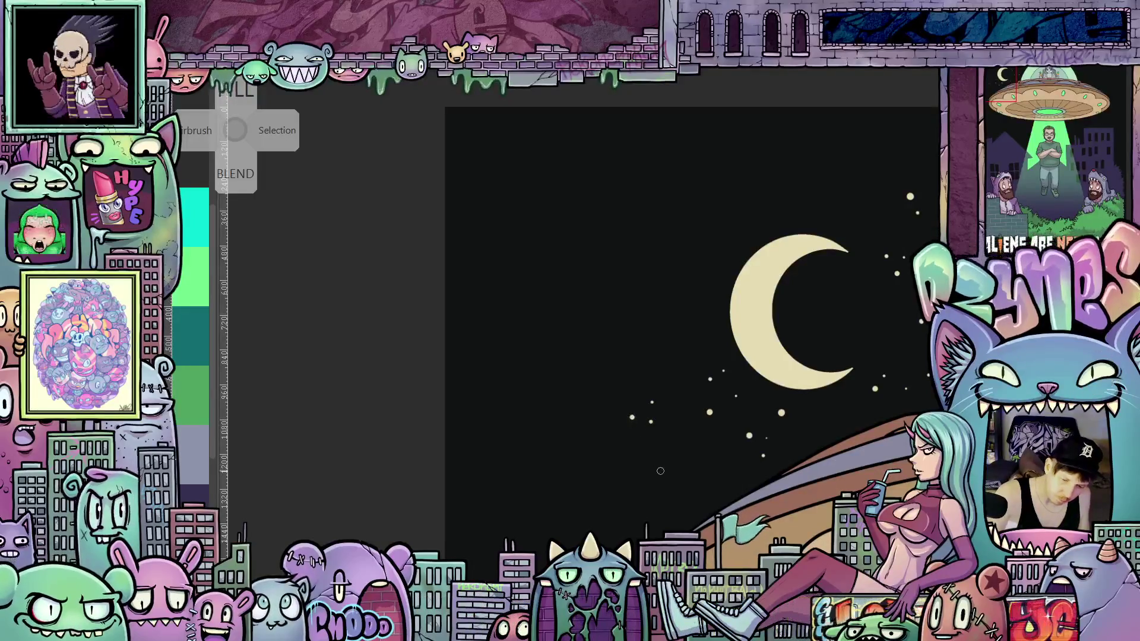
{"action": "left_click", "coordinate": [698, 484]}
{"action": "left_click", "coordinate": [672, 506]}
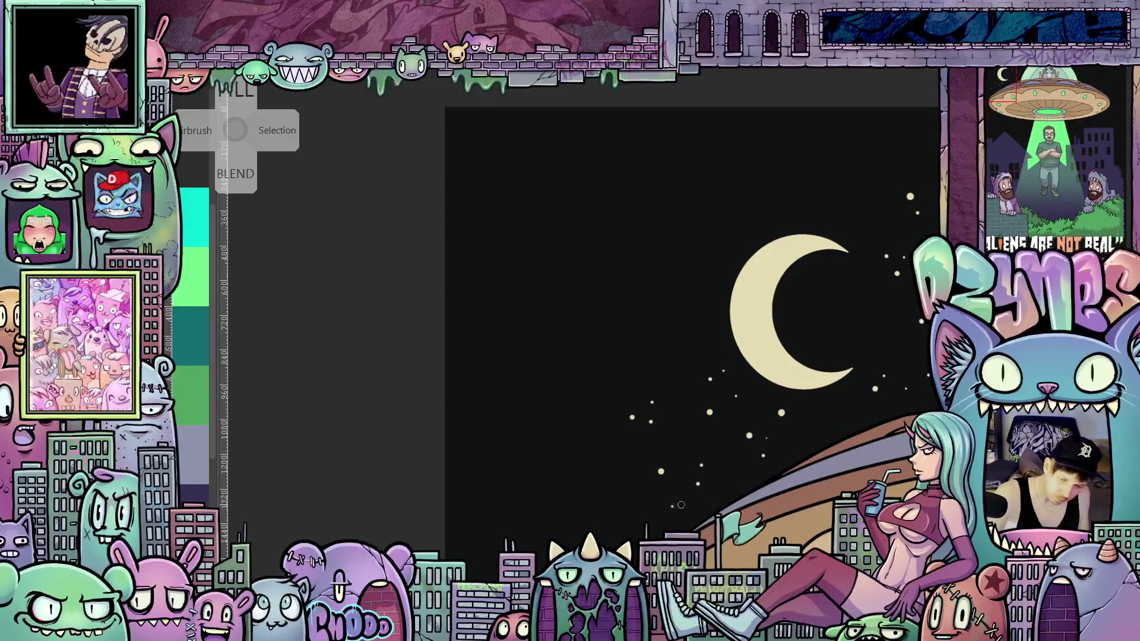
{"action": "left_click", "coordinate": [727, 478]}
Step: Add tiny cream star dots left of the moon and just above the buildings
{"action": "left_click_drag", "start_coordinate": [792, 475], "coordinate": [785, 563]}
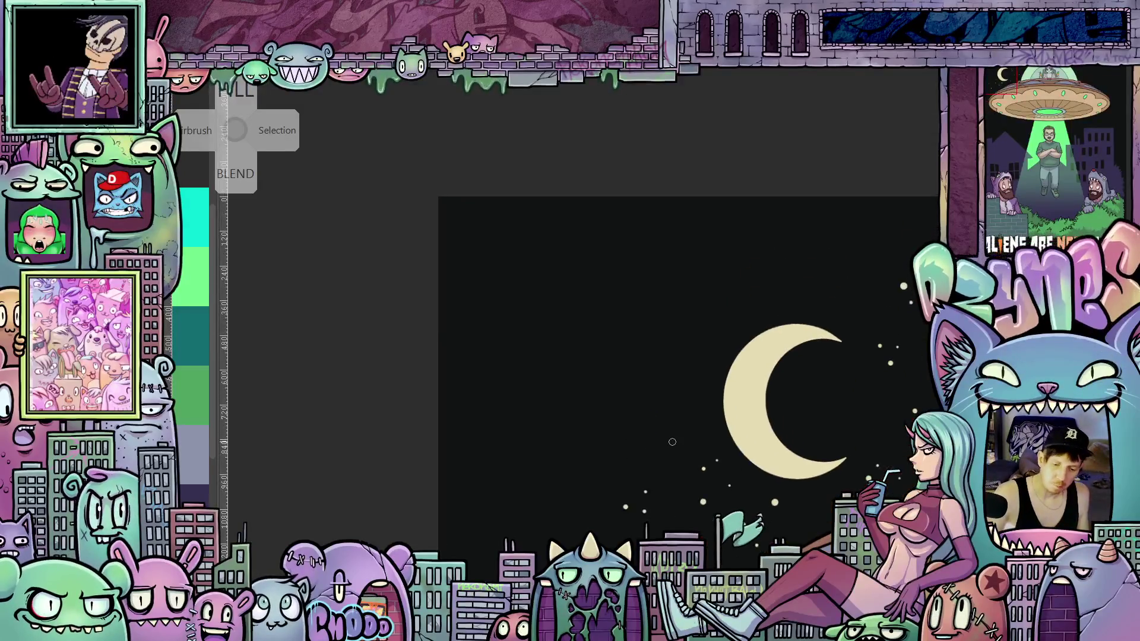
{"action": "left_click", "coordinate": [700, 423]}
{"action": "left_click", "coordinate": [708, 383]}
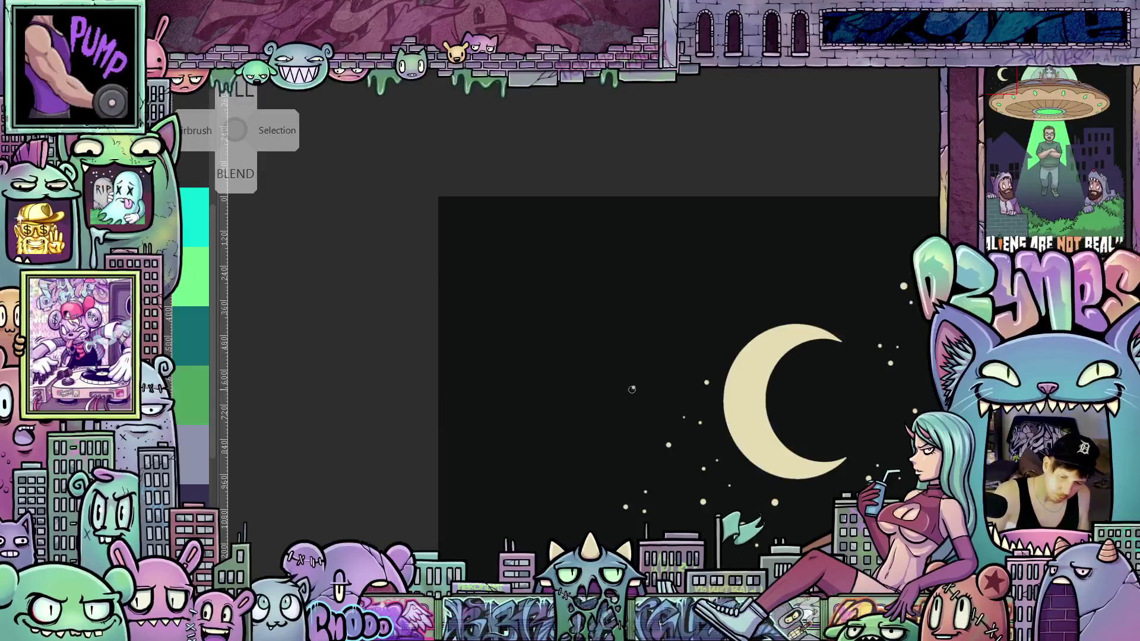
{"action": "left_click_drag", "start_coordinate": [642, 405], "coordinate": [694, 410]}
{"action": "left_click", "coordinate": [636, 434]}
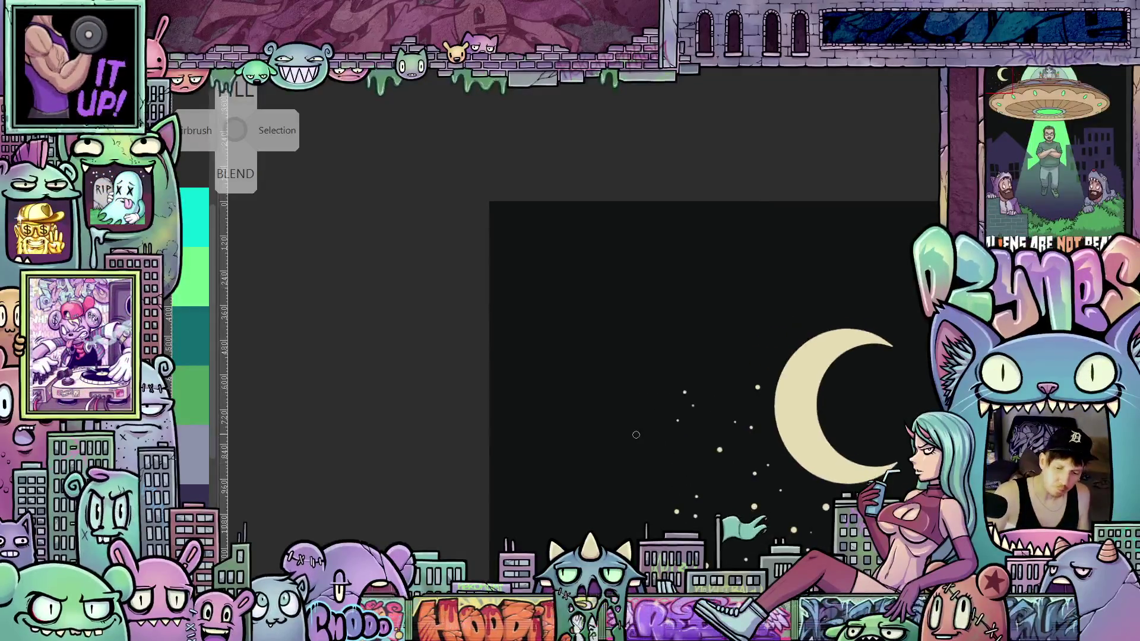
{"action": "left_click", "coordinate": [634, 499]}
{"action": "left_click", "coordinate": [589, 472]}
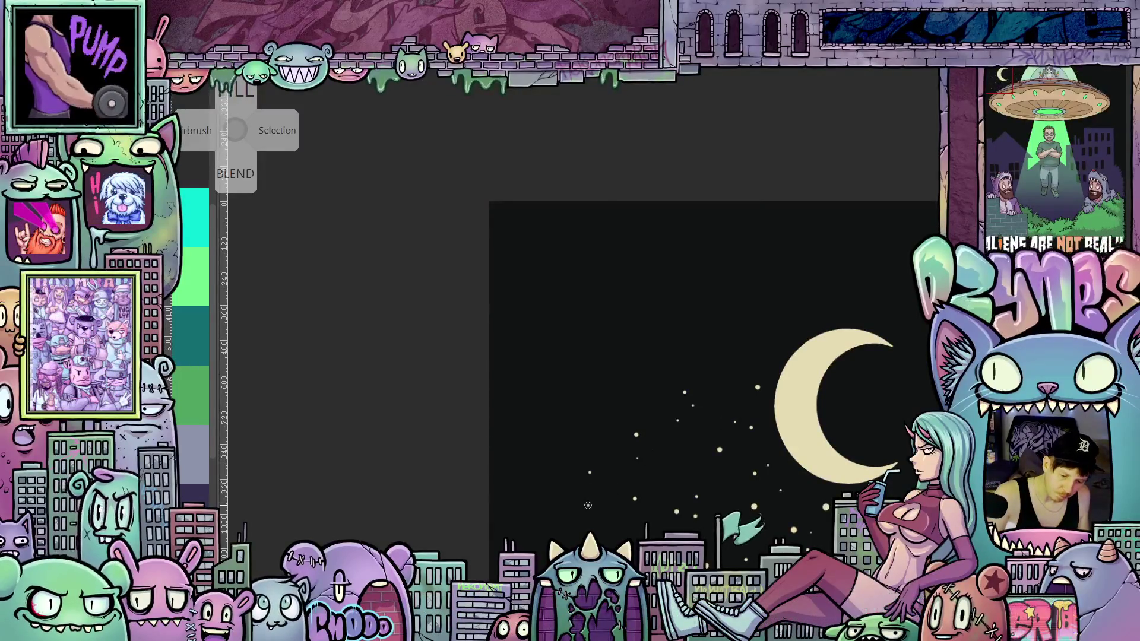
{"action": "scroll", "coordinate": [661, 500], "scroll_direction": "down", "scroll_amount": 5}
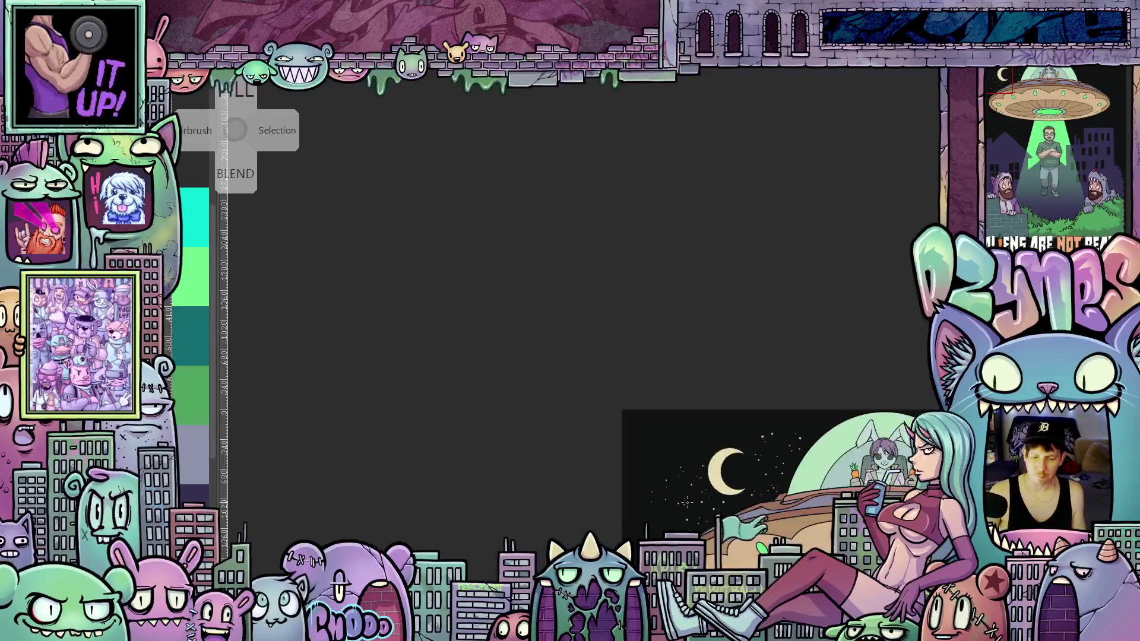
{"action": "left_click_drag", "start_coordinate": [679, 416], "coordinate": [727, 514]}
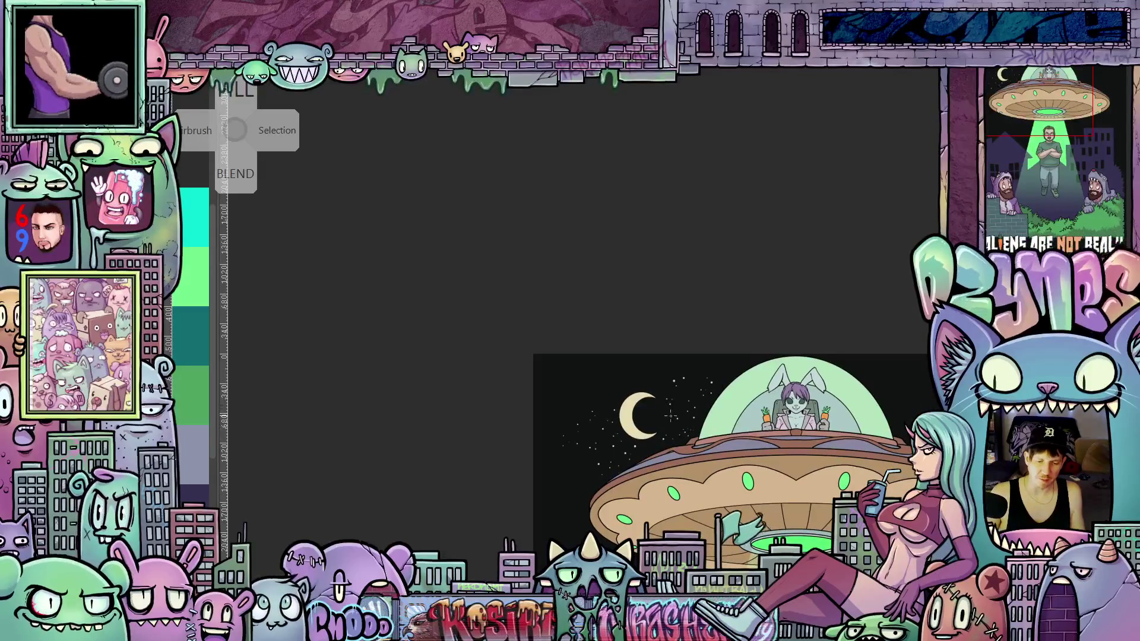
{"action": "scroll", "coordinate": [668, 415], "scroll_direction": "up", "scroll_amount": 4}
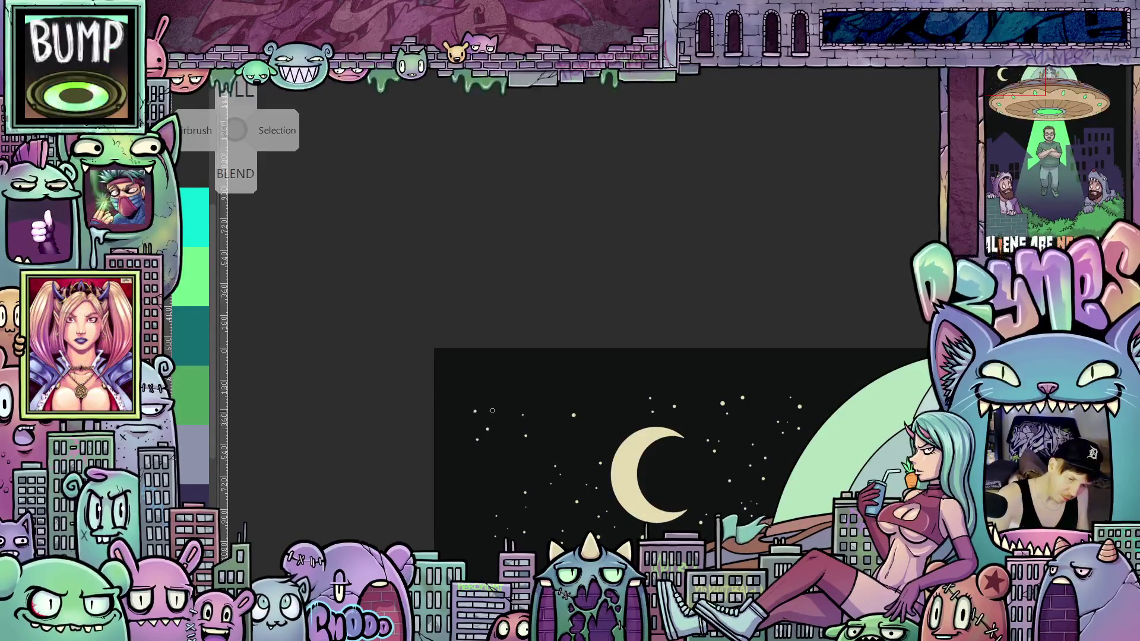
{"action": "left_click_drag", "start_coordinate": [498, 397], "coordinate": [552, 387]}
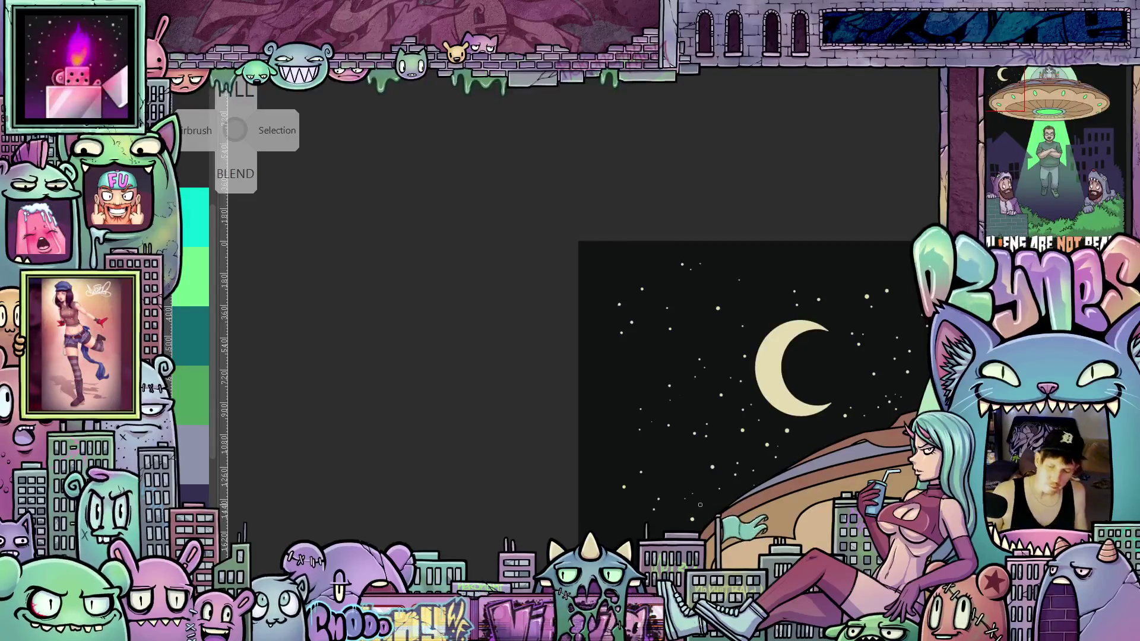
{"action": "left_click_drag", "start_coordinate": [700, 504], "coordinate": [446, 359]}
{"action": "scroll", "coordinate": [402, 394], "scroll_direction": "up", "scroll_amount": 1}
{"action": "left_click_drag", "start_coordinate": [401, 394], "coordinate": [565, 361]}
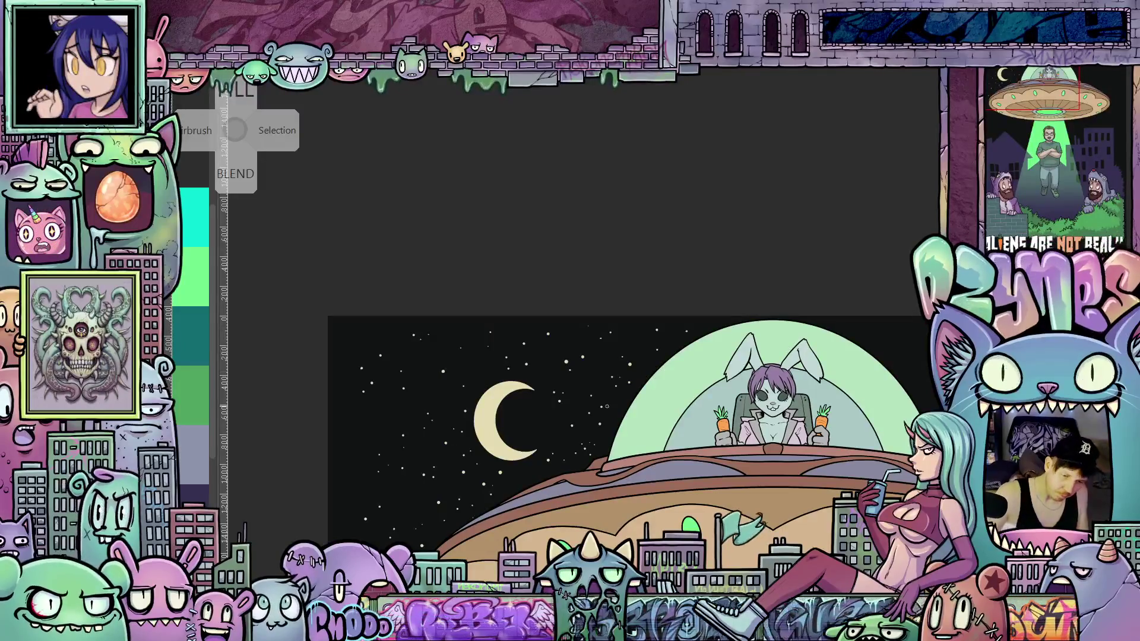
Step: Start a freehand lasso around the sky left of the dome, running up along its edge
{"action": "scroll", "coordinate": [607, 406], "scroll_direction": "down", "scroll_amount": 5}
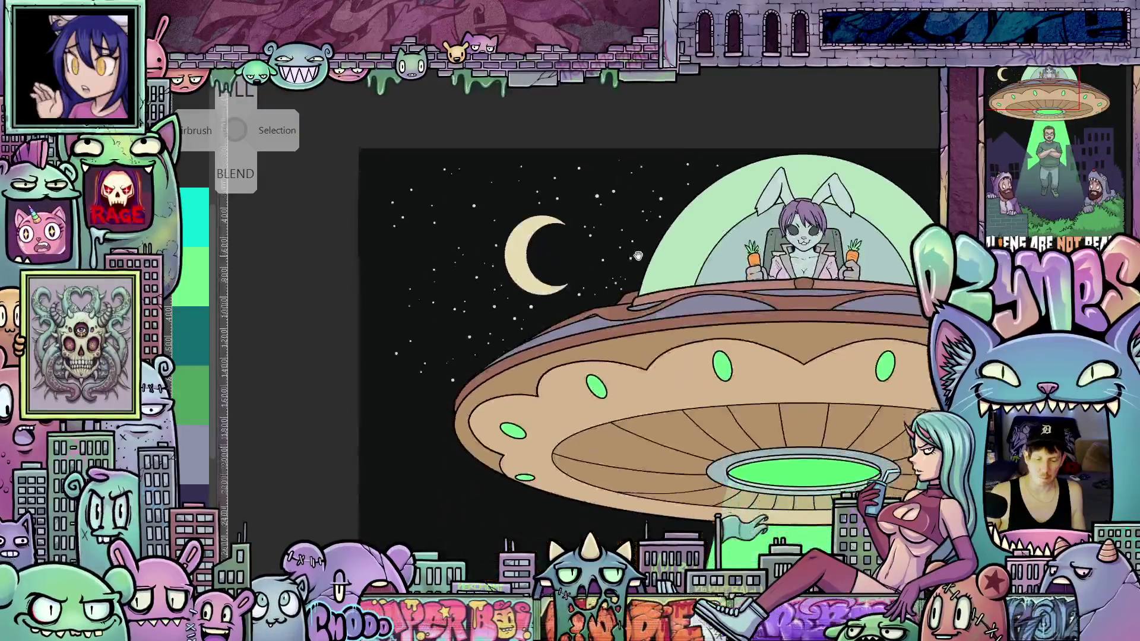
{"action": "scroll", "coordinate": [663, 407], "scroll_direction": "down", "scroll_amount": 2}
{"action": "scroll", "coordinate": [663, 407], "scroll_direction": "down", "scroll_amount": 3}
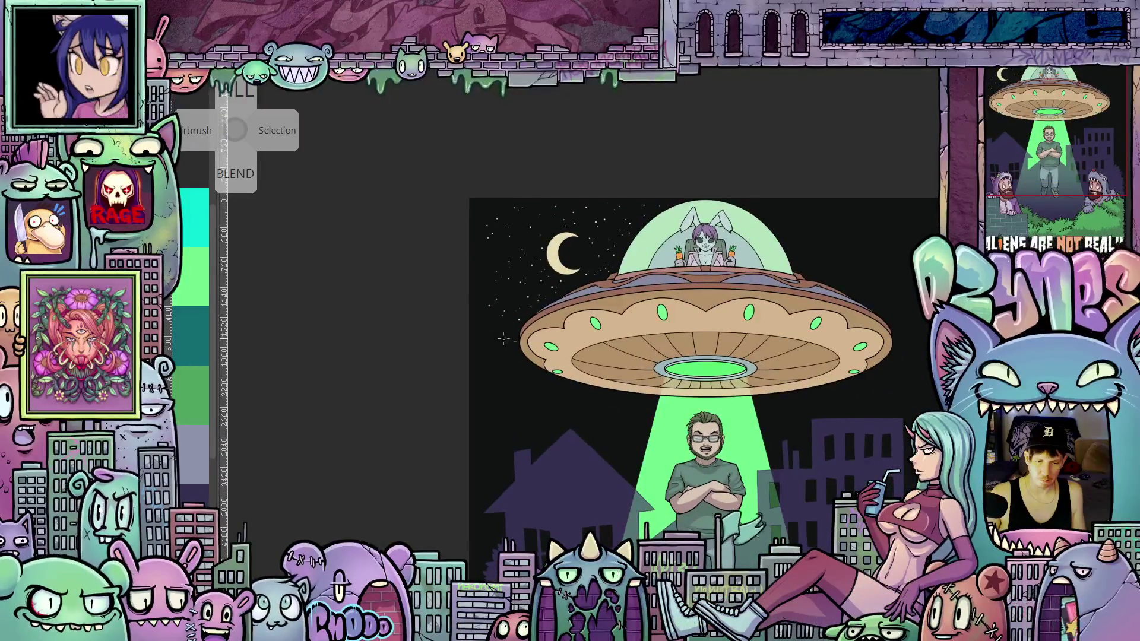
{"action": "scroll", "coordinate": [619, 306], "scroll_direction": "up", "scroll_amount": 3}
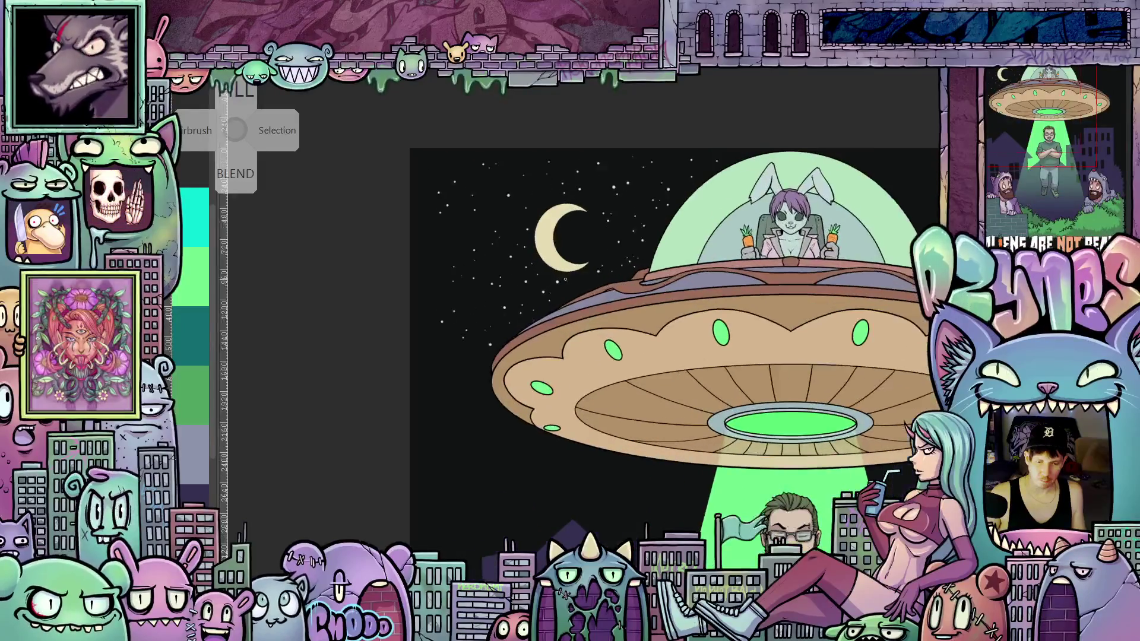
{"action": "scroll", "coordinate": [673, 344], "scroll_direction": "down", "scroll_amount": 2}
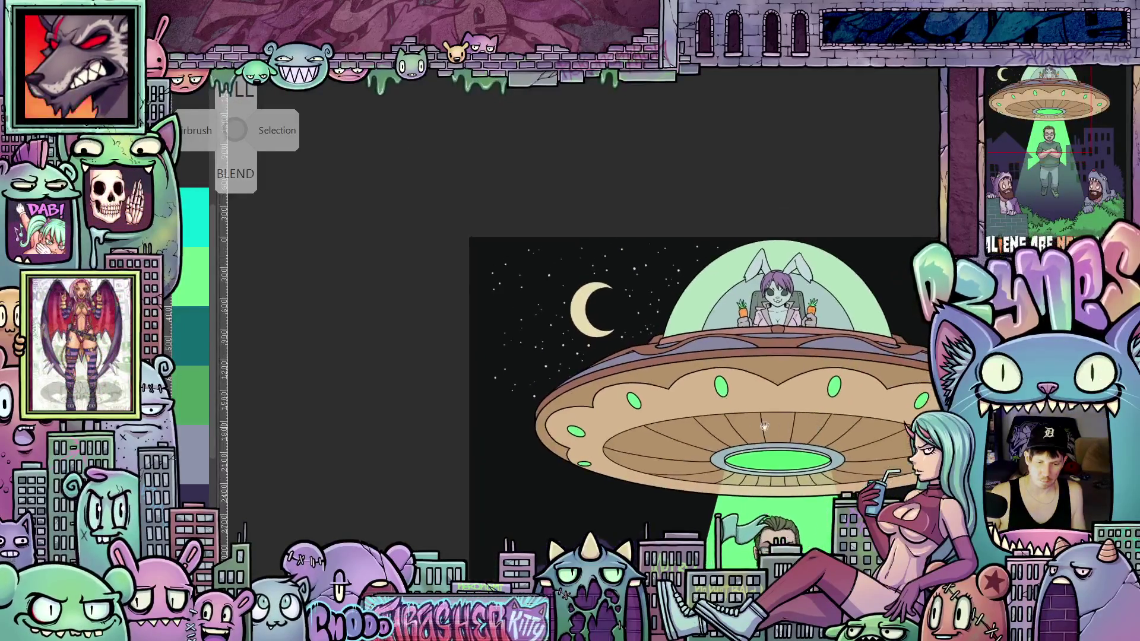
{"action": "scroll", "coordinate": [495, 286], "scroll_direction": "up", "scroll_amount": 1}
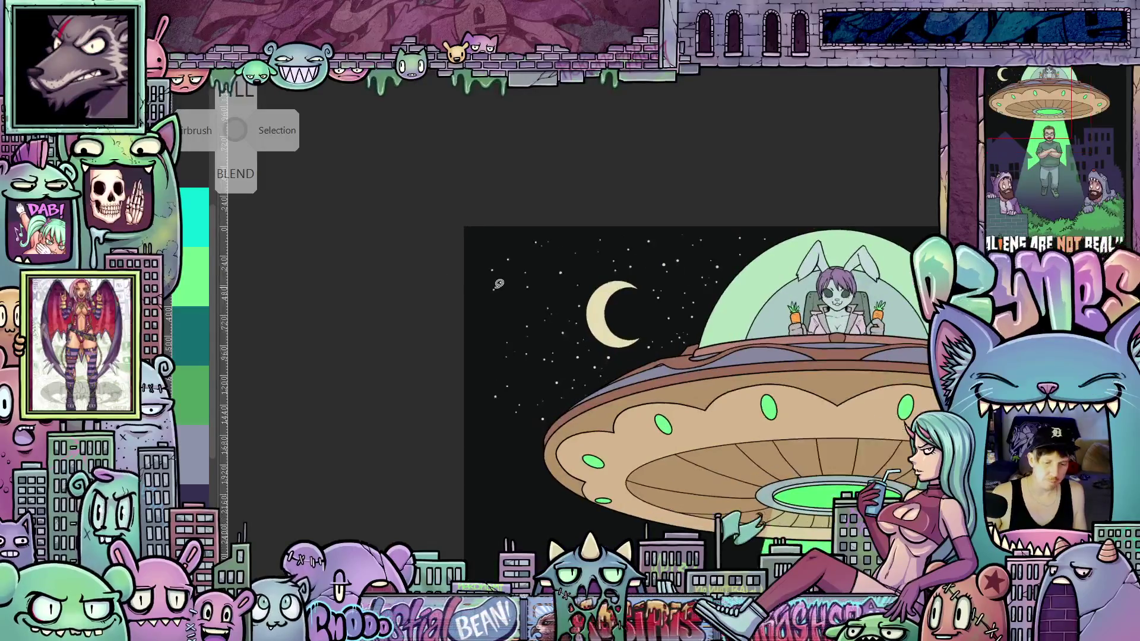
{"action": "mouse_move", "coordinate": [502, 443]}
{"action": "left_mouse_down"}
{"action": "mouse_move", "coordinate": [532, 436]}
{"action": "mouse_move", "coordinate": [641, 359]}
{"action": "left_mouse_up"}
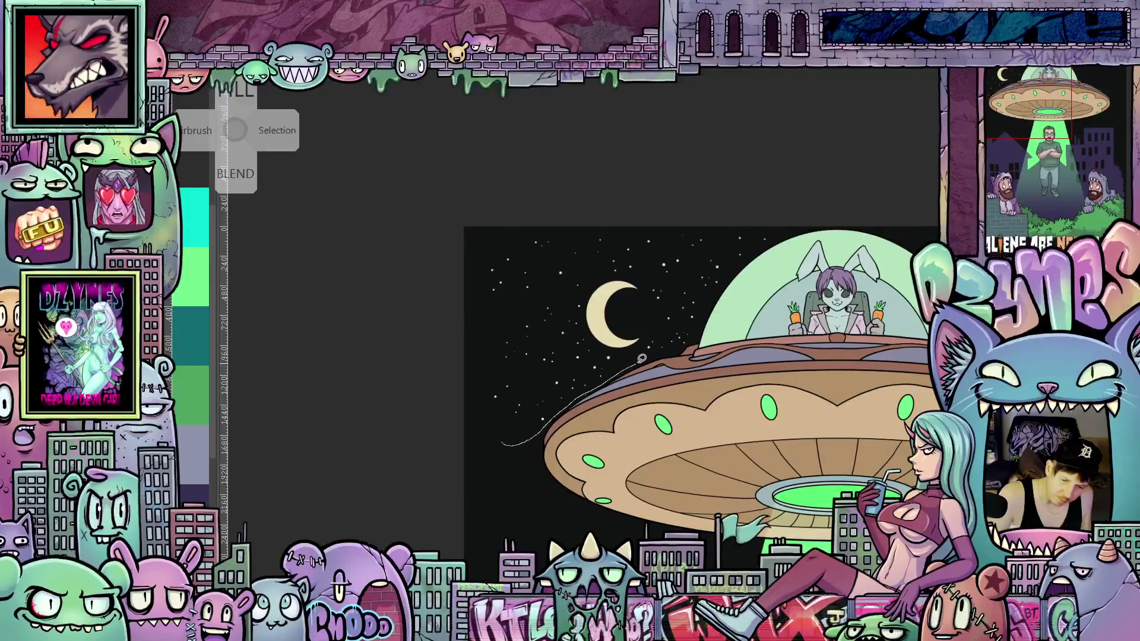
{"action": "mouse_move", "coordinate": [701, 330]}
{"action": "left_mouse_down"}
{"action": "mouse_move", "coordinate": [745, 258]}
{"action": "mouse_move", "coordinate": [664, 204]}
{"action": "mouse_move", "coordinate": [458, 252]}
{"action": "left_mouse_up"}
Step: Close the lasso, trial-erase and restore the stars and moon twice, then deselect
{"action": "left_click_drag", "start_coordinate": [493, 446], "coordinate": [502, 444]}
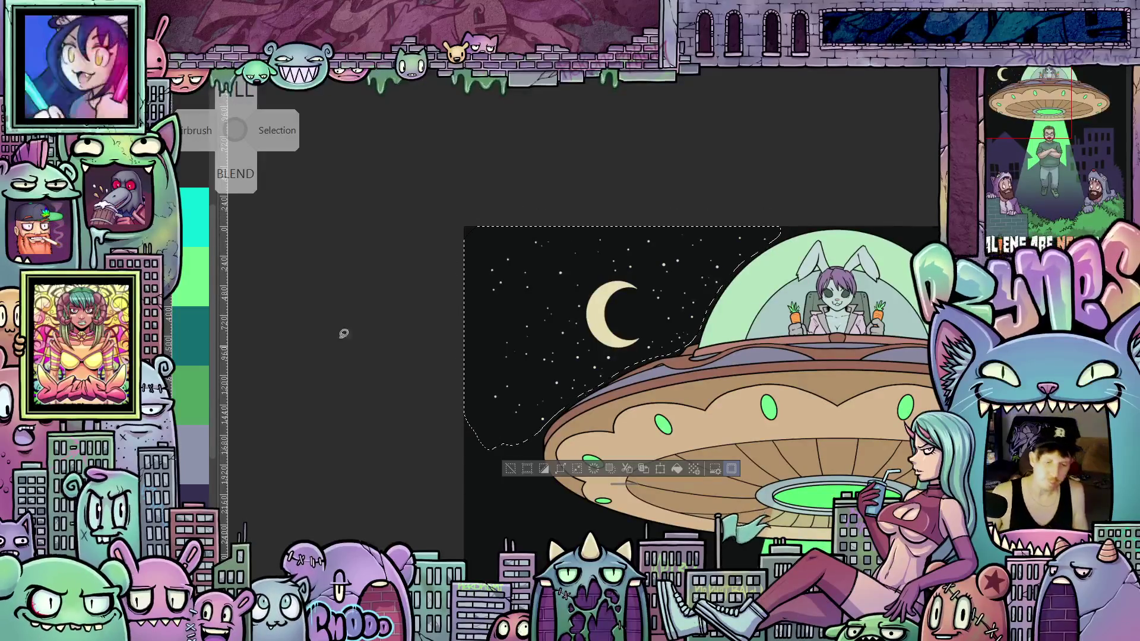
{"action": "key", "text": "Delete"}
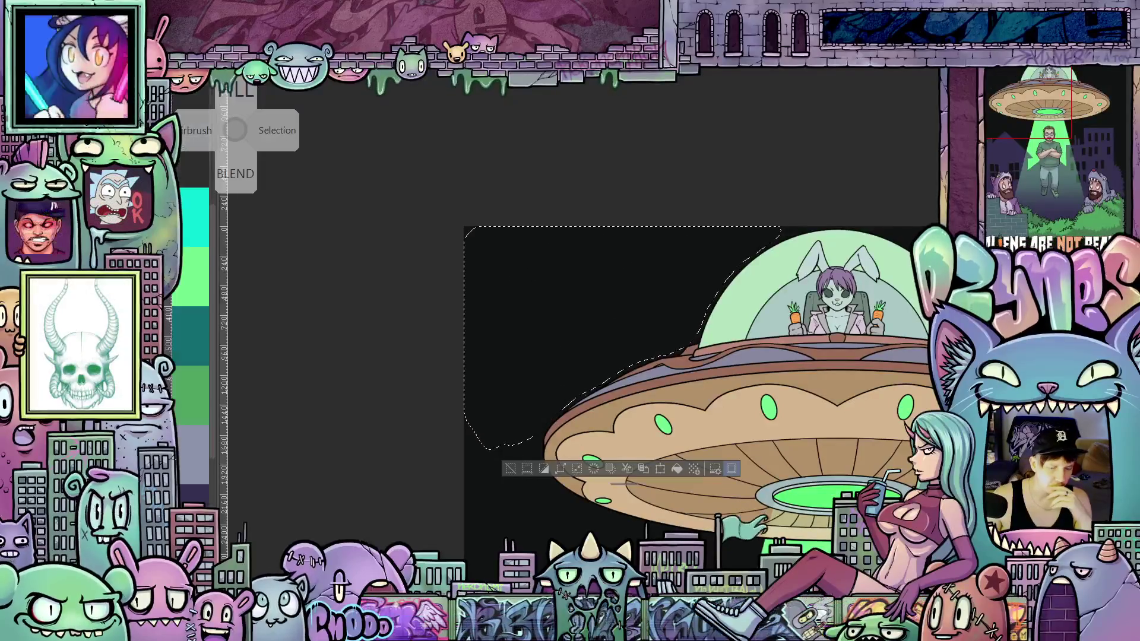
{"action": "key", "text": "ctrl+z"}
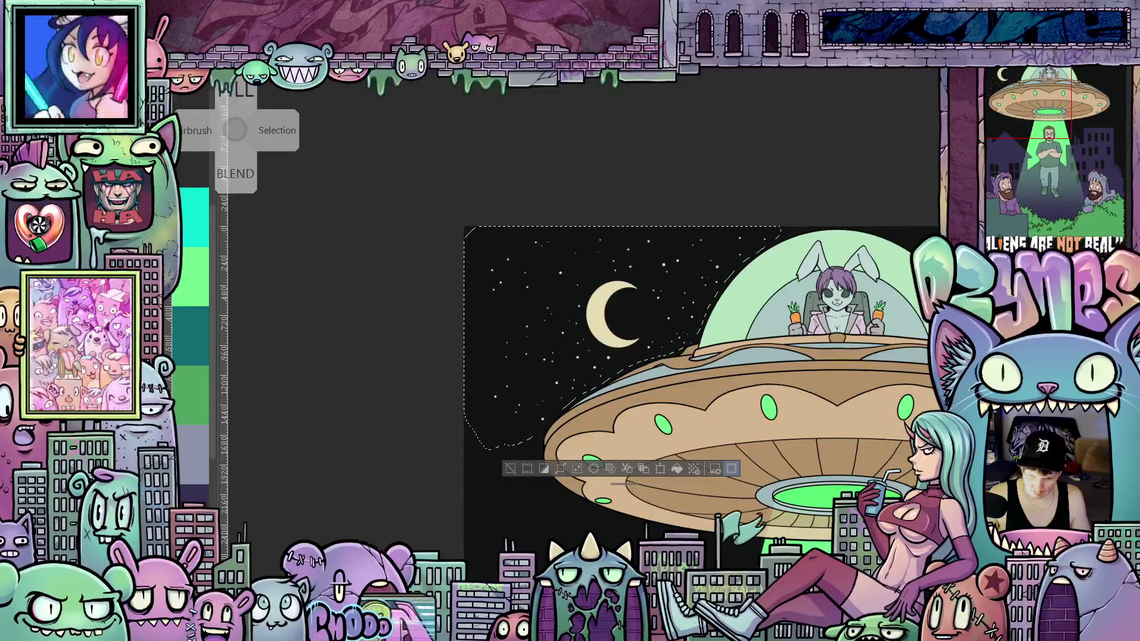
{"action": "key", "text": "Delete"}
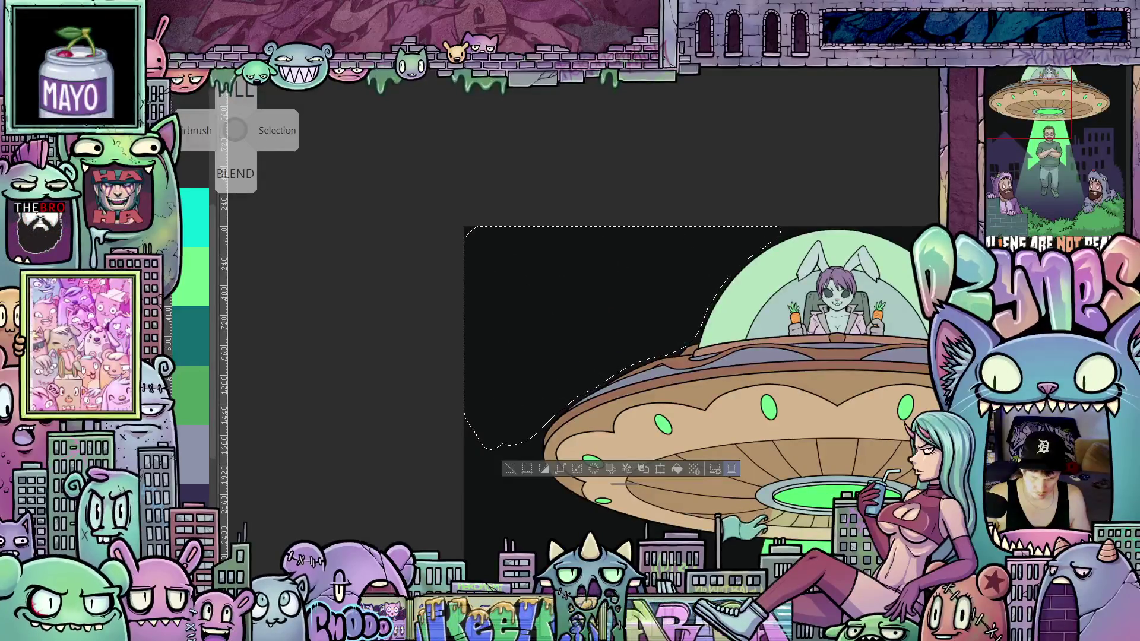
{"action": "key", "text": "ctrl+z"}
{"action": "key", "text": "ctrl+d"}
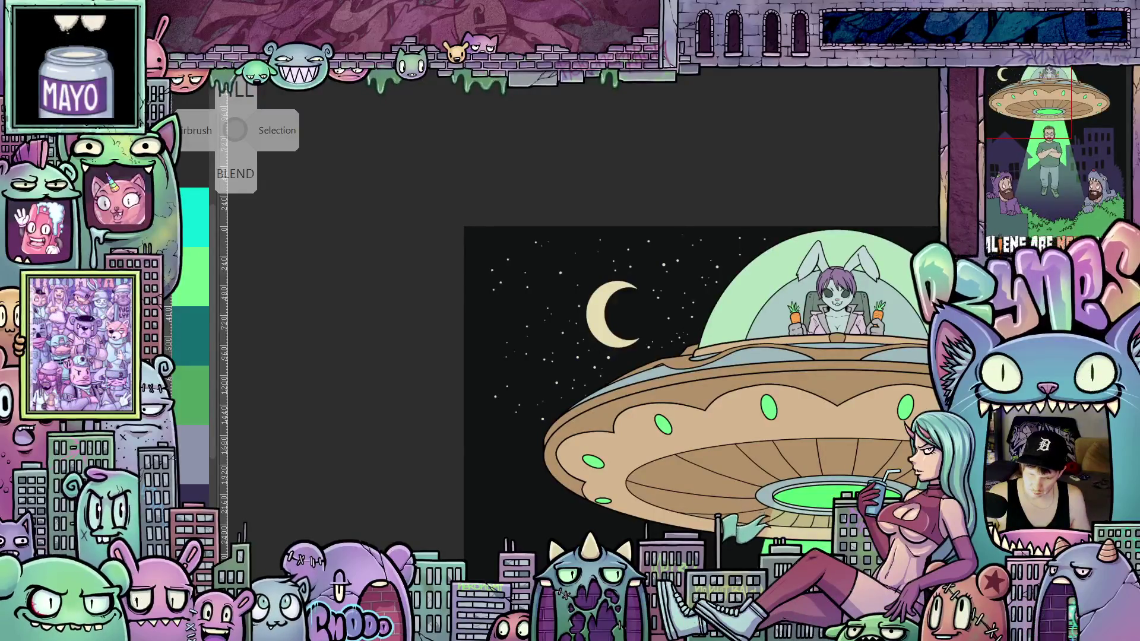
Step: Darken the band beneath the UFO dome and adjust the view
{"action": "key", "text": "ctrl+z"}
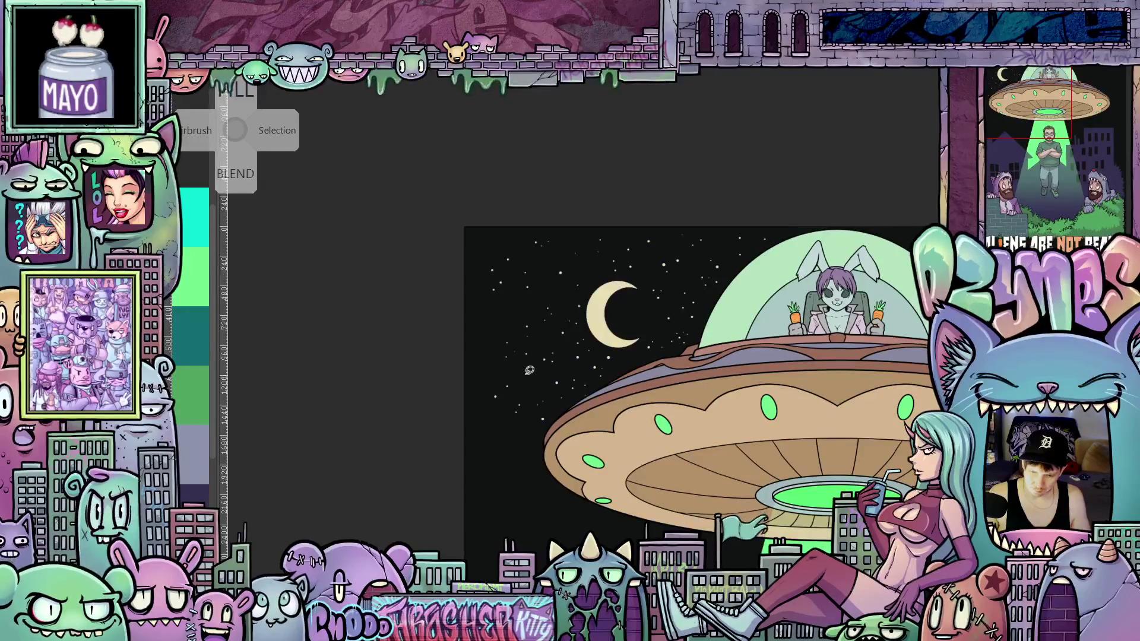
{"action": "scroll", "coordinate": [514, 355], "scroll_direction": "up", "scroll_amount": 2}
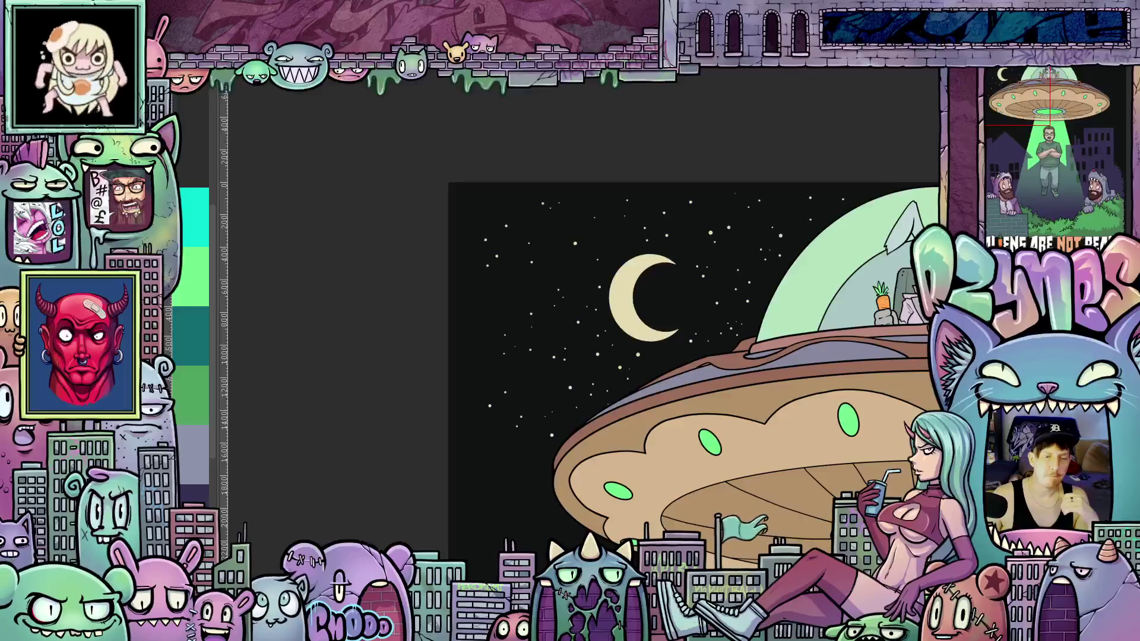
{"action": "key", "text": "Tab"}
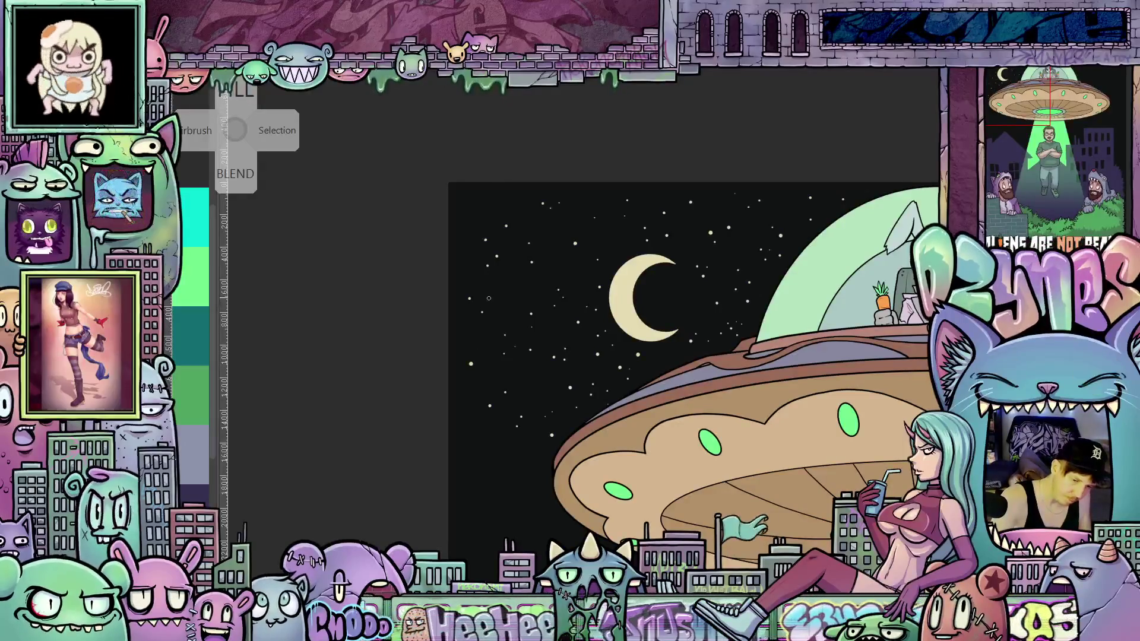
{"action": "scroll", "coordinate": [782, 454], "scroll_direction": "down", "scroll_amount": 3}
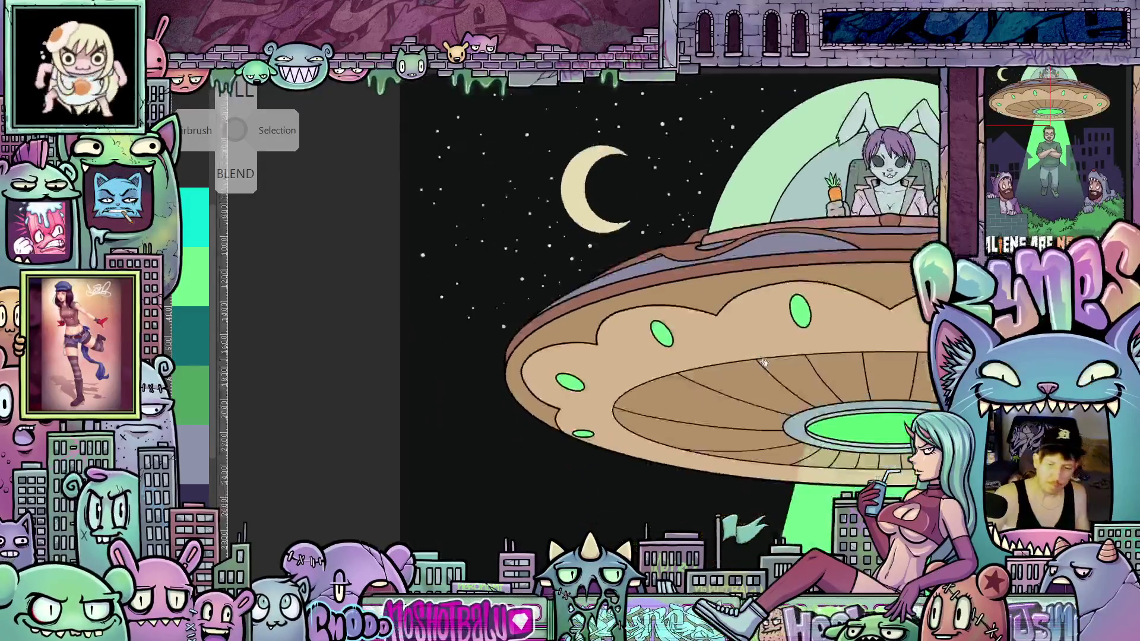
{"action": "left_click_drag", "start_coordinate": [788, 450], "coordinate": [792, 447]}
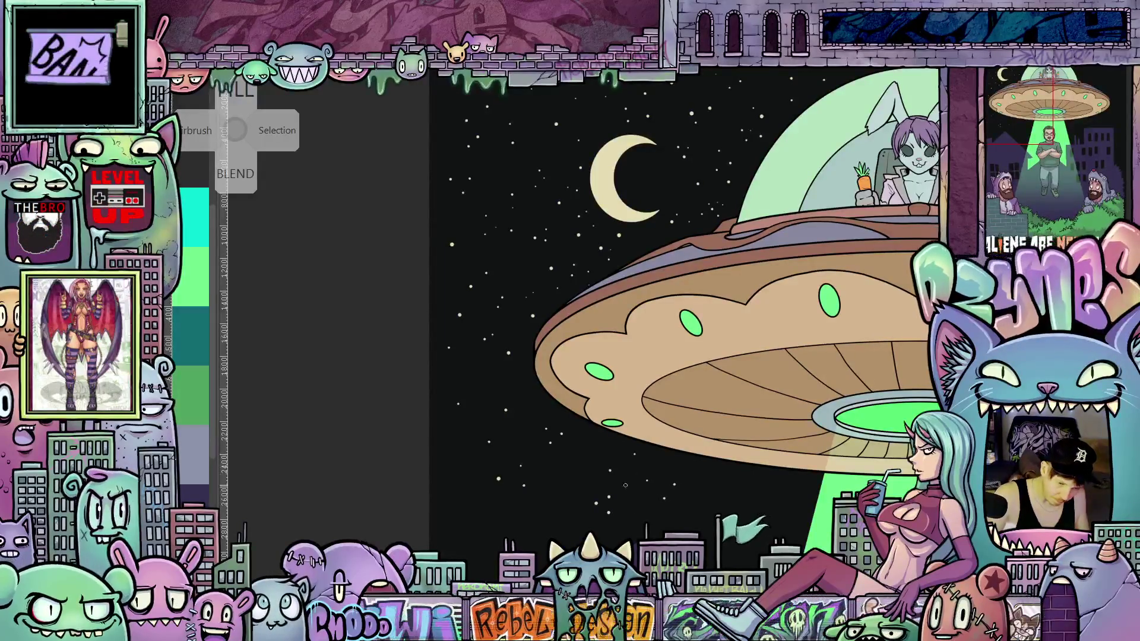
{"action": "scroll", "coordinate": [639, 516], "scroll_direction": "up", "scroll_amount": 2}
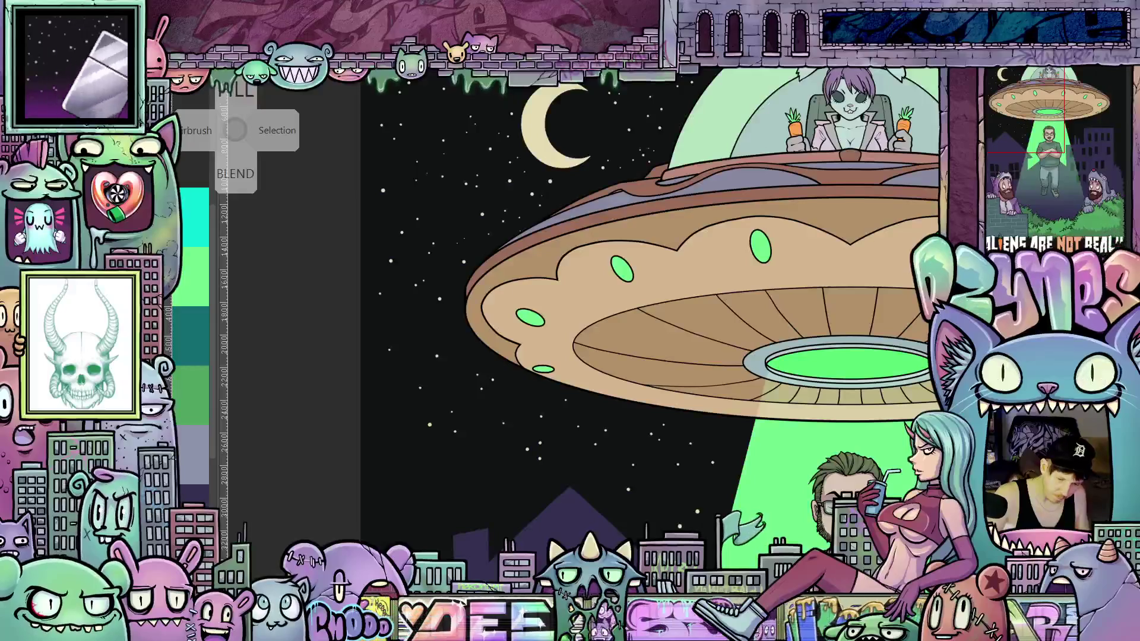
Step: Frame the full illustration, lasso a sky patch left of the moon, and start Transform (Ctrl+T)
{"action": "left_click_drag", "start_coordinate": [558, 477], "coordinate": [707, 479]}
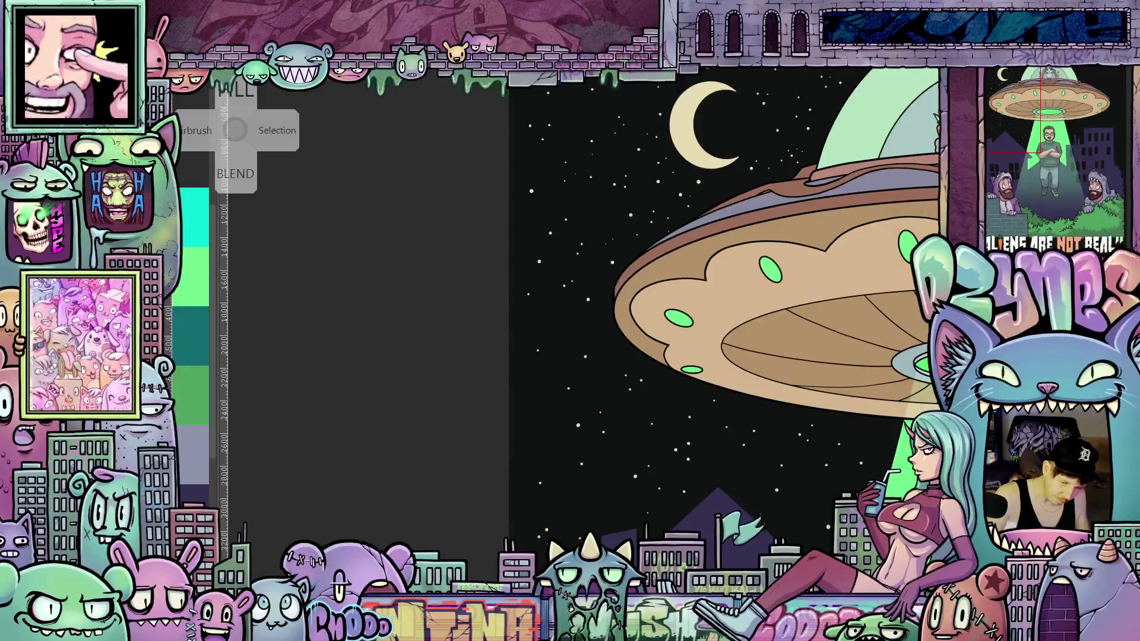
{"action": "left_click_drag", "start_coordinate": [558, 620], "coordinate": [650, 468]}
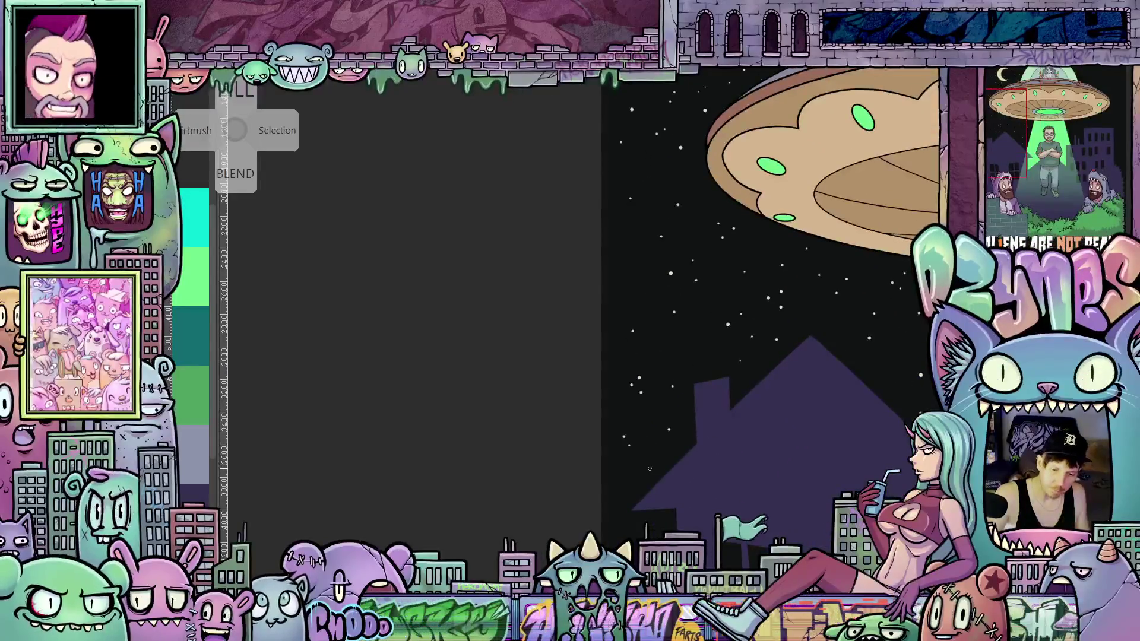
{"action": "scroll", "coordinate": [673, 468], "scroll_direction": "down", "scroll_amount": 4}
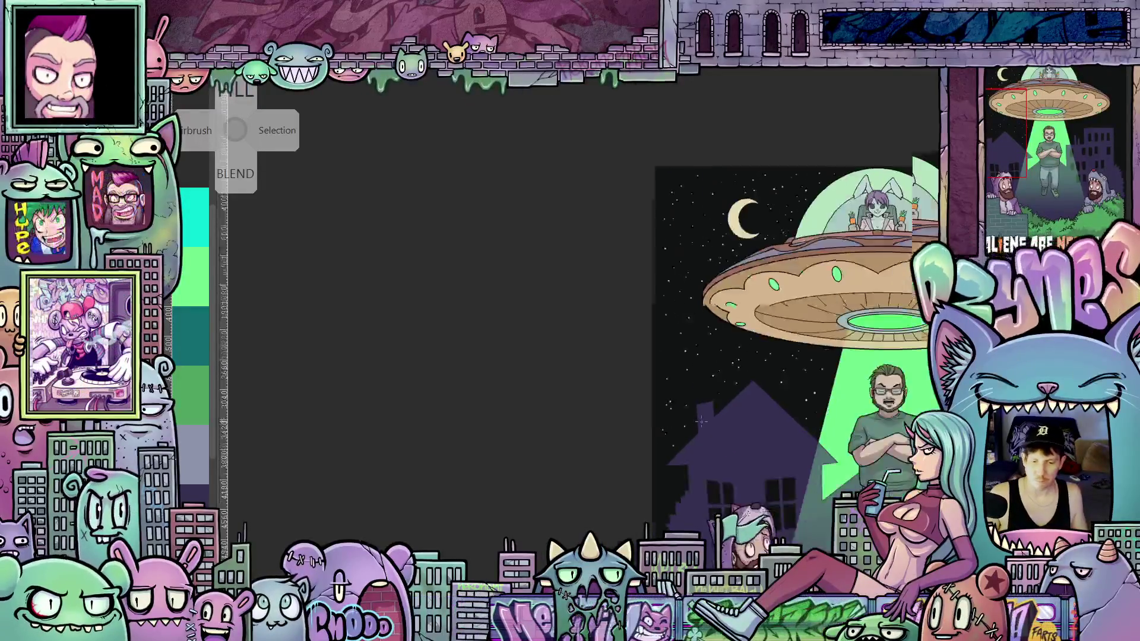
{"action": "scroll", "coordinate": [683, 417], "scroll_direction": "up", "scroll_amount": 4}
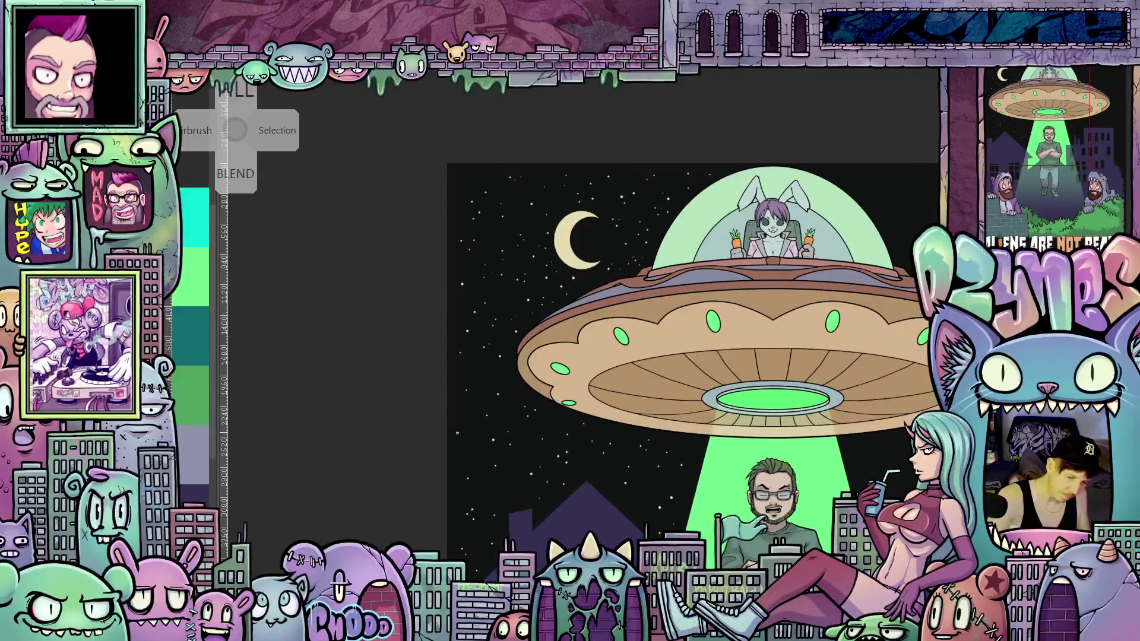
{"action": "scroll", "coordinate": [539, 465], "scroll_direction": "down", "scroll_amount": 1}
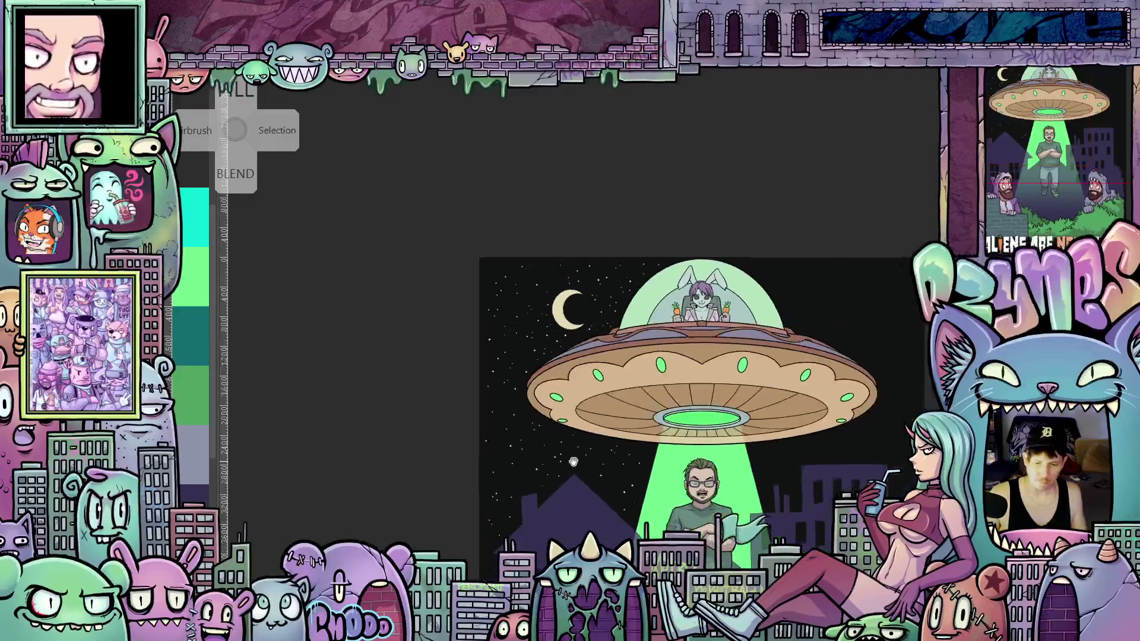
{"action": "scroll", "coordinate": [523, 460], "scroll_direction": "up", "scroll_amount": 3}
{"action": "scroll", "coordinate": [519, 458], "scroll_direction": "down", "scroll_amount": 2}
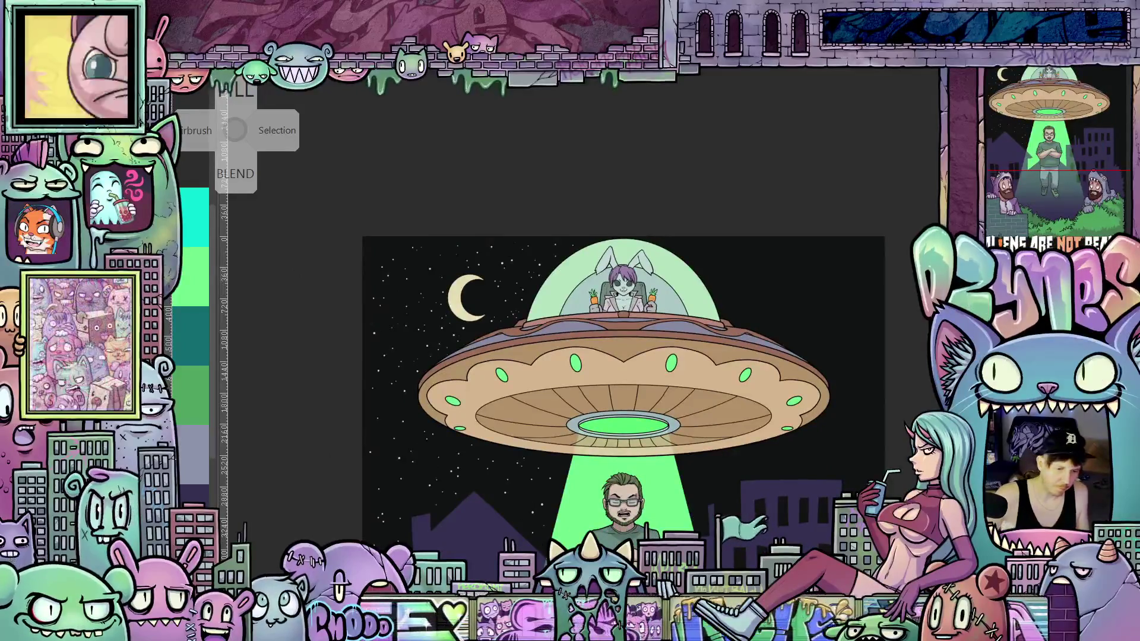
{"action": "left_click_drag", "start_coordinate": [391, 356], "coordinate": [411, 341]}
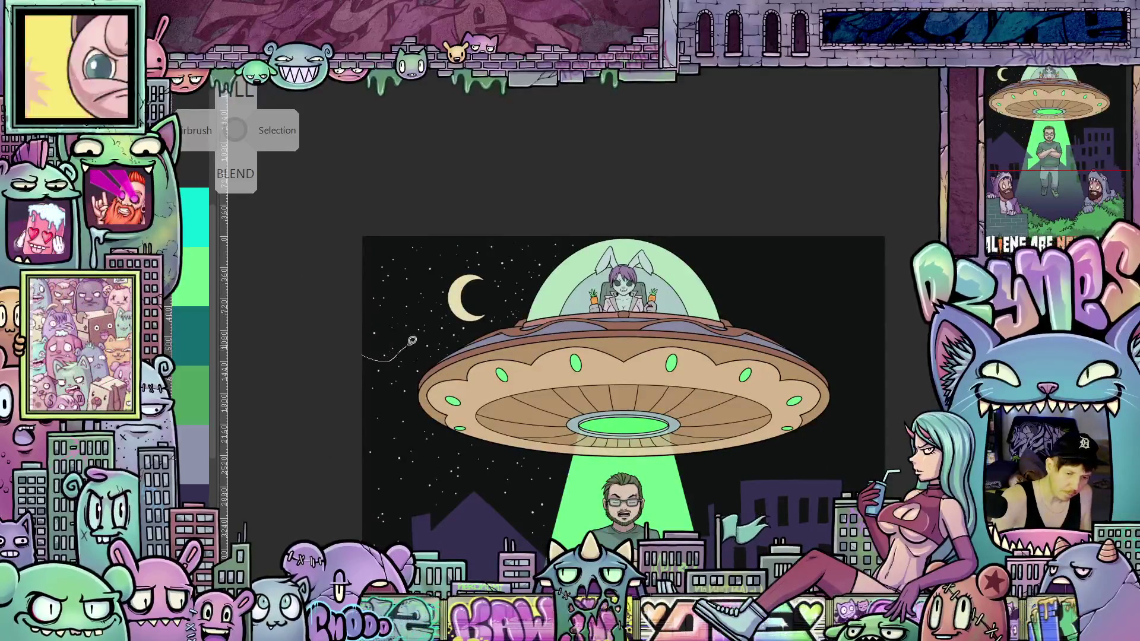
{"action": "left_click_drag", "start_coordinate": [432, 282], "coordinate": [438, 255]}
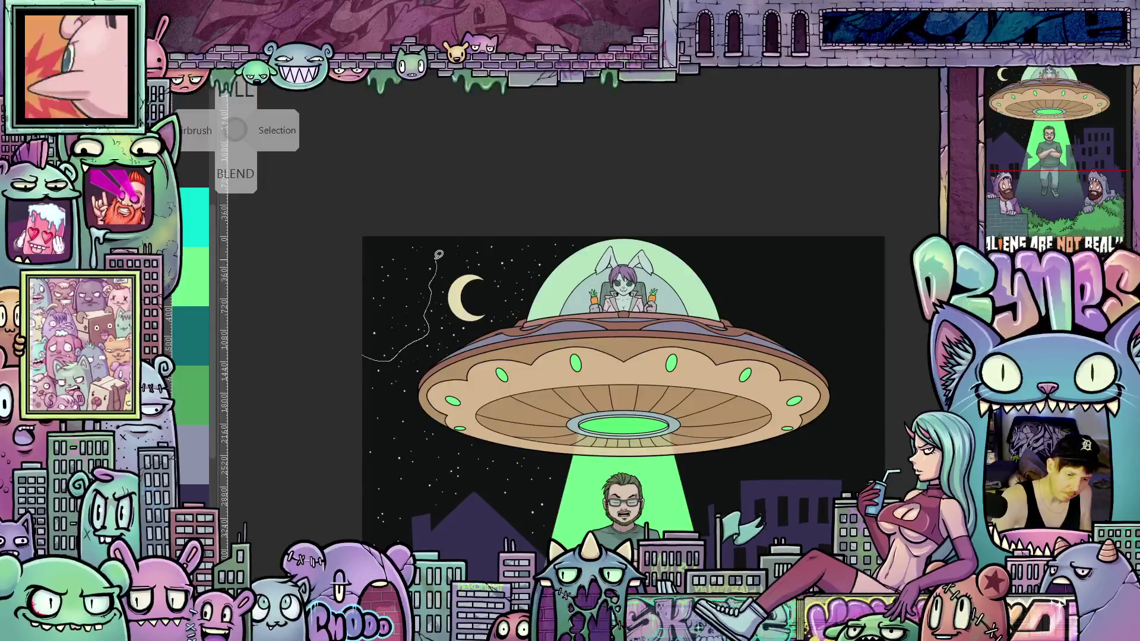
{"action": "mouse_move", "coordinate": [388, 216]}
{"action": "left_mouse_down"}
{"action": "mouse_move", "coordinate": [355, 347]}
{"action": "mouse_move", "coordinate": [363, 358]}
{"action": "left_mouse_up"}
{"action": "key", "text": "ctrl+t"}
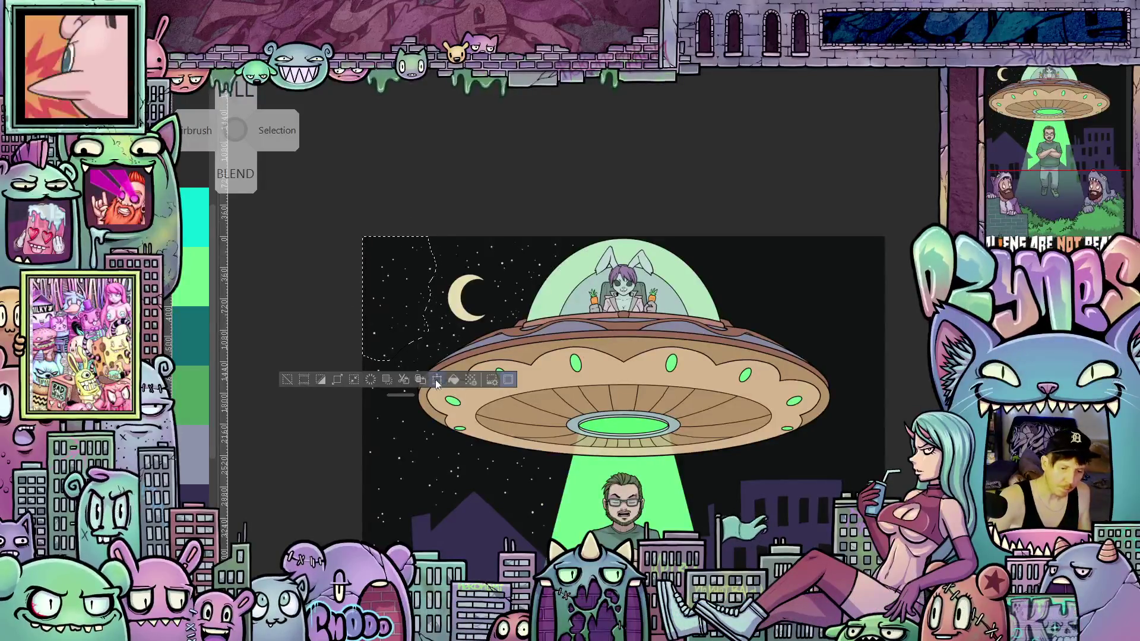
Step: Move the lassoed star patch beside the saucer's right edge, confirm, and clear the selection
{"action": "mouse_move", "coordinate": [410, 325]}
{"action": "left_mouse_down"}
{"action": "mouse_move", "coordinate": [866, 448]}
{"action": "mouse_move", "coordinate": [868, 435]}
{"action": "mouse_move", "coordinate": [864, 453]}
{"action": "left_mouse_up"}
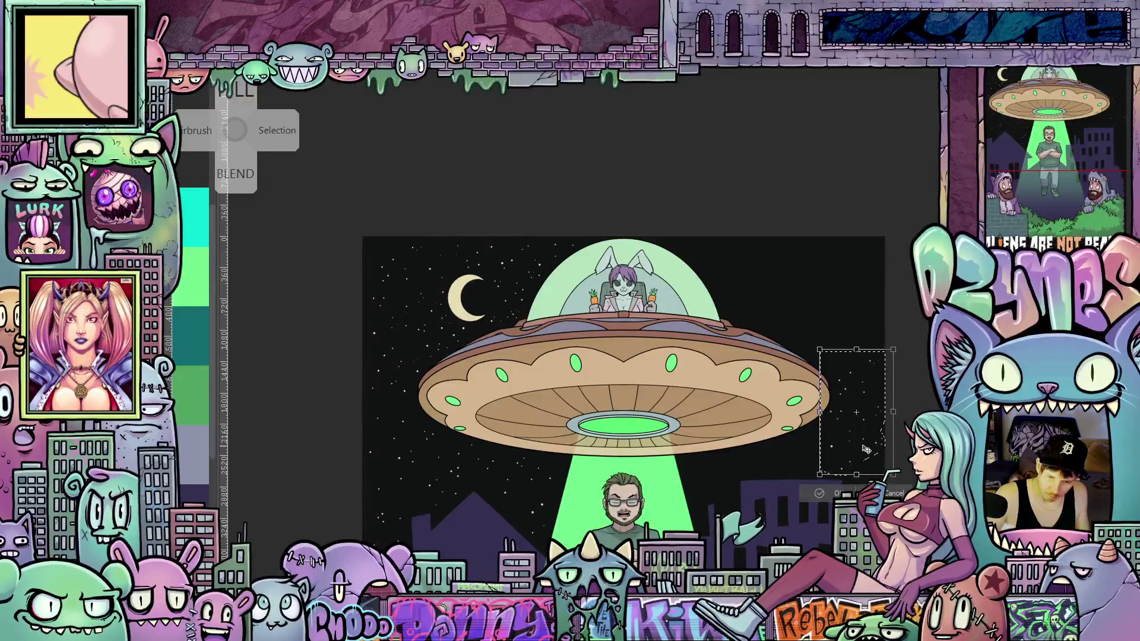
{"action": "left_click", "coordinate": [829, 495]}
{"action": "scroll", "coordinate": [899, 453], "scroll_direction": "up", "scroll_amount": 3}
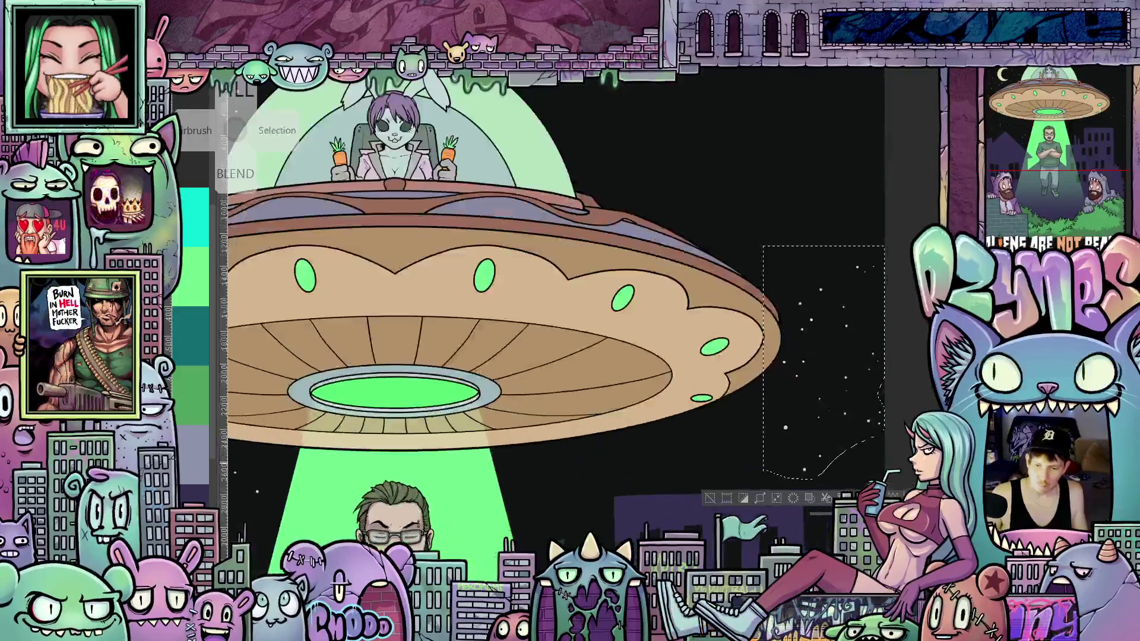
{"action": "left_click_drag", "start_coordinate": [899, 453], "coordinate": [735, 492]}
{"action": "key", "text": "ctrl+shift+a"}
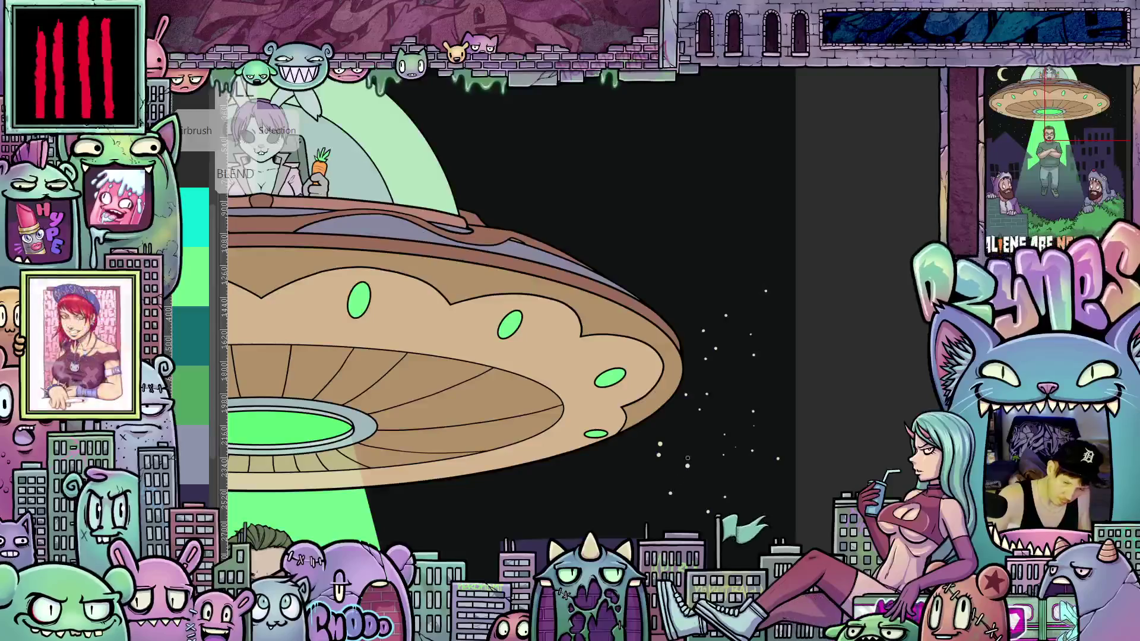
Step: Dot three extra small stars right of the saucer, then fit the illustration in view
{"action": "left_click", "coordinate": [670, 288]}
{"action": "left_click", "coordinate": [693, 270]}
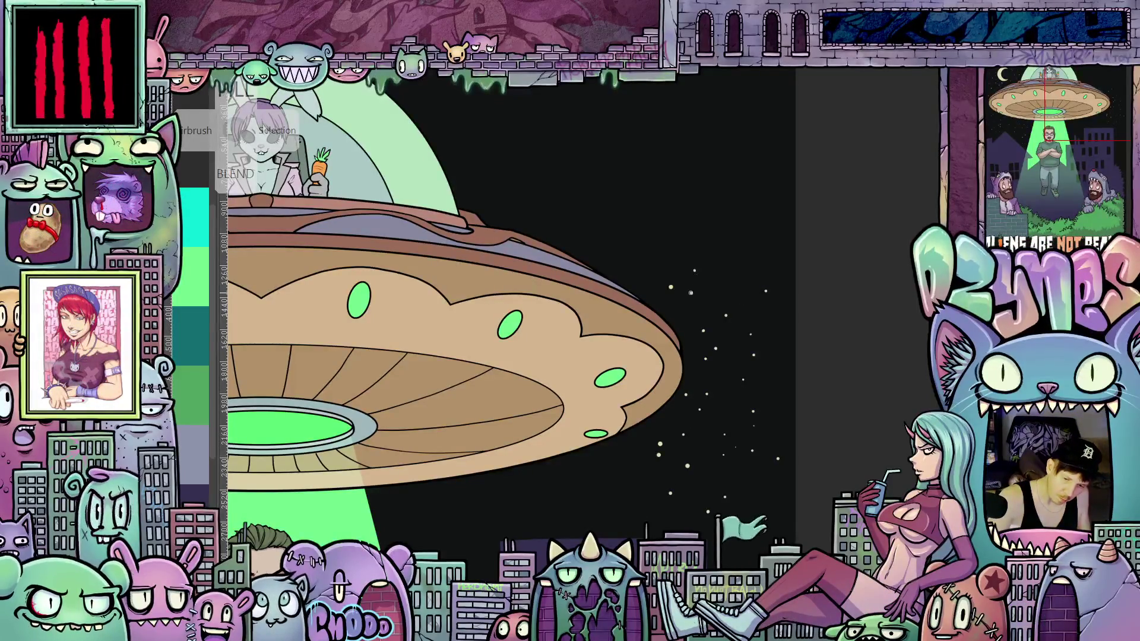
{"action": "left_click", "coordinate": [602, 478]}
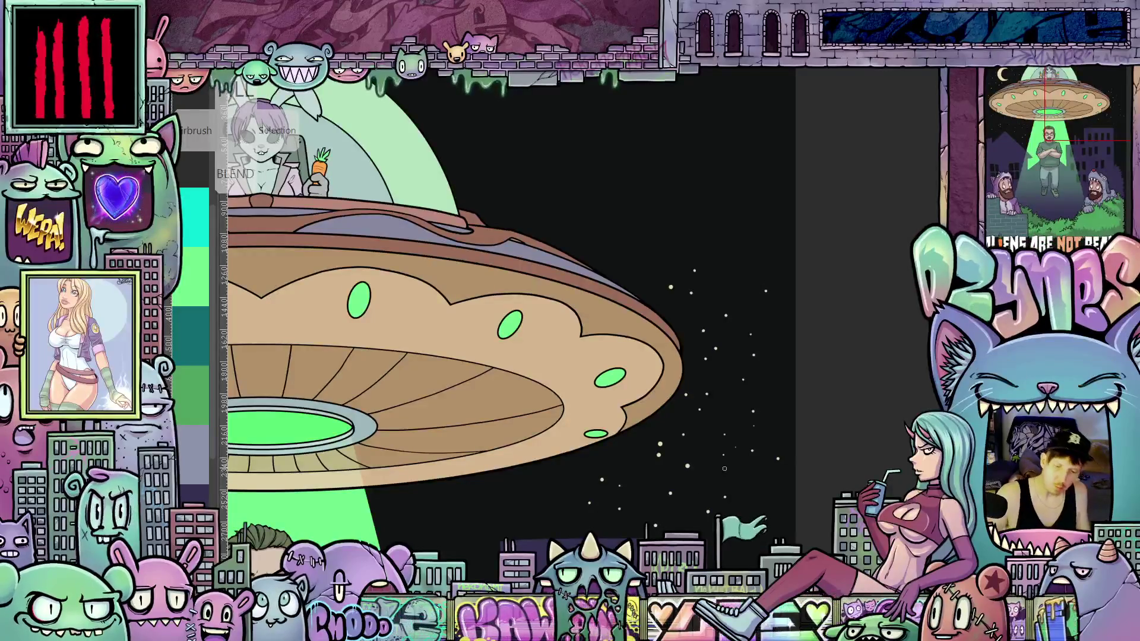
{"action": "key", "text": "ctrl+0"}
{"action": "mouse_move", "coordinate": [618, 527]}
{"action": "left_mouse_down"}
{"action": "mouse_move", "coordinate": [732, 504]}
{"action": "mouse_move", "coordinate": [668, 509]}
{"action": "left_mouse_up"}
{"action": "scroll", "coordinate": [731, 504], "scroll_direction": "up", "scroll_amount": 2}
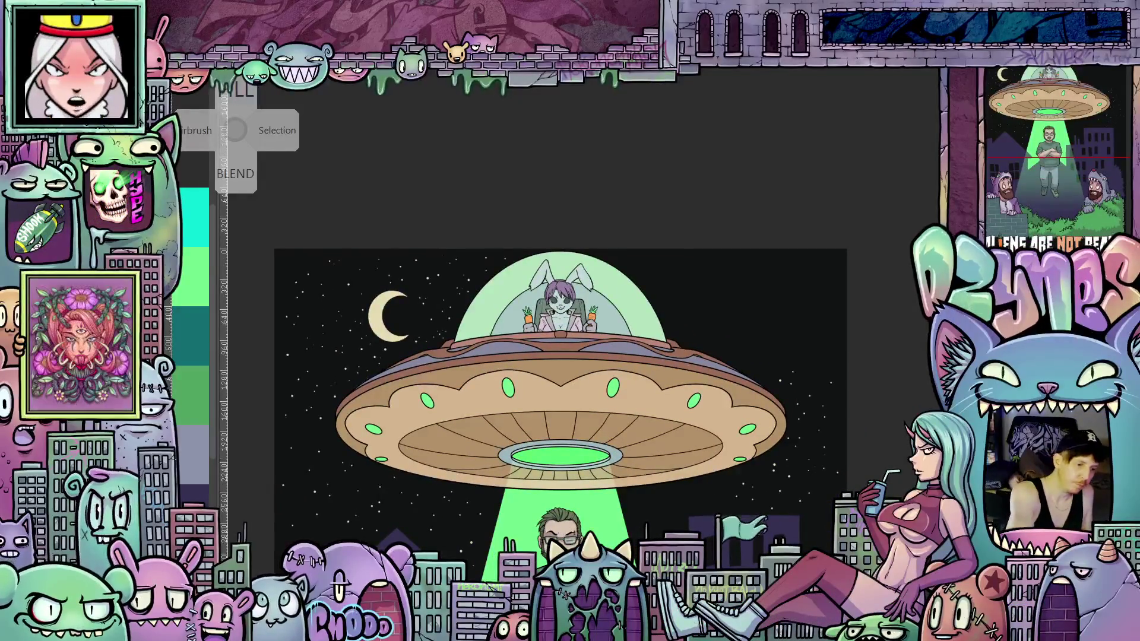
Step: Lasso a star patch beside the moon and move it down right of the light beam
{"action": "mouse_move", "coordinate": [416, 289]}
{"action": "left_mouse_down"}
{"action": "mouse_move", "coordinate": [420, 326]}
{"action": "mouse_move", "coordinate": [468, 292]}
{"action": "mouse_move", "coordinate": [477, 262]}
{"action": "mouse_move", "coordinate": [430, 254]}
{"action": "mouse_move", "coordinate": [420, 274]}
{"action": "left_mouse_up"}
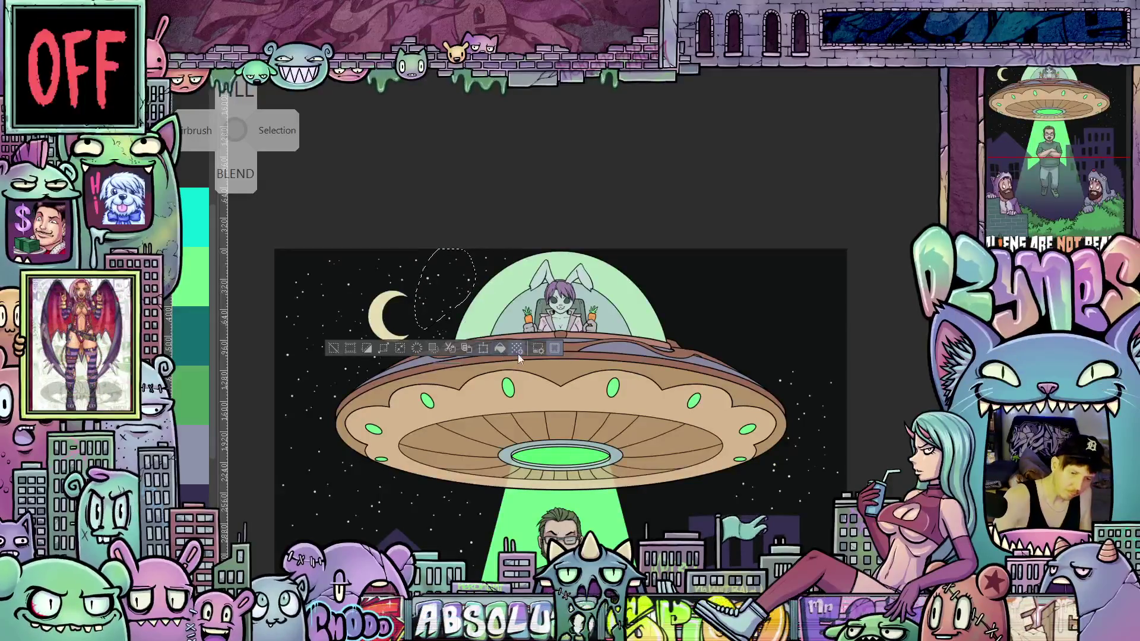
{"action": "left_click", "coordinate": [483, 347]}
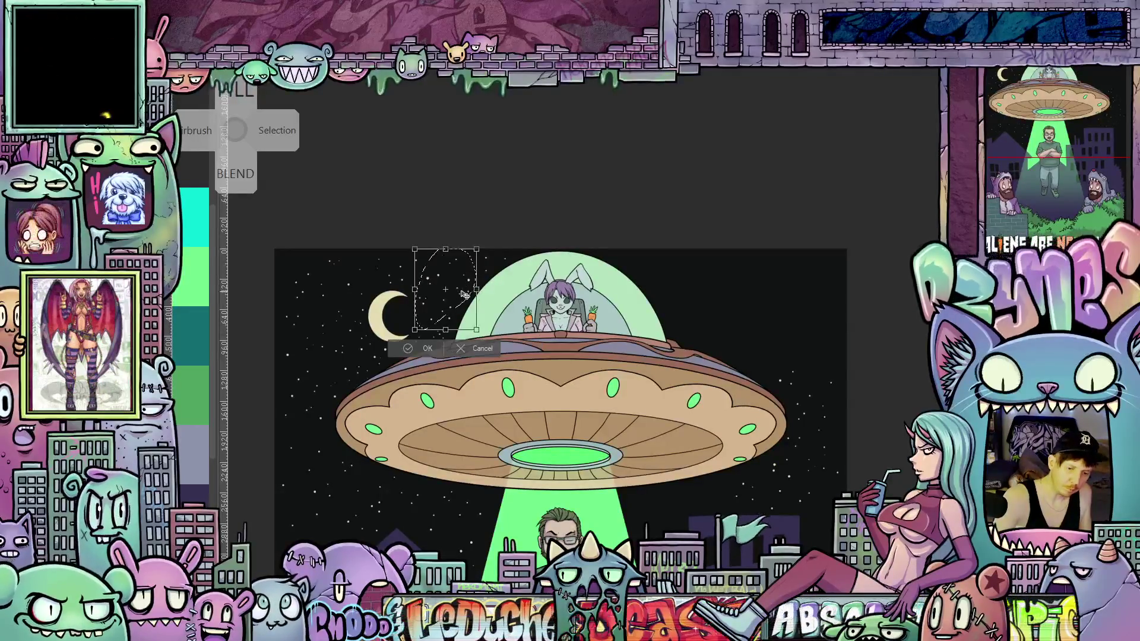
{"action": "mouse_move", "coordinate": [463, 294]}
{"action": "left_mouse_down"}
{"action": "mouse_move", "coordinate": [692, 495]}
{"action": "mouse_move", "coordinate": [675, 514]}
{"action": "left_mouse_up"}
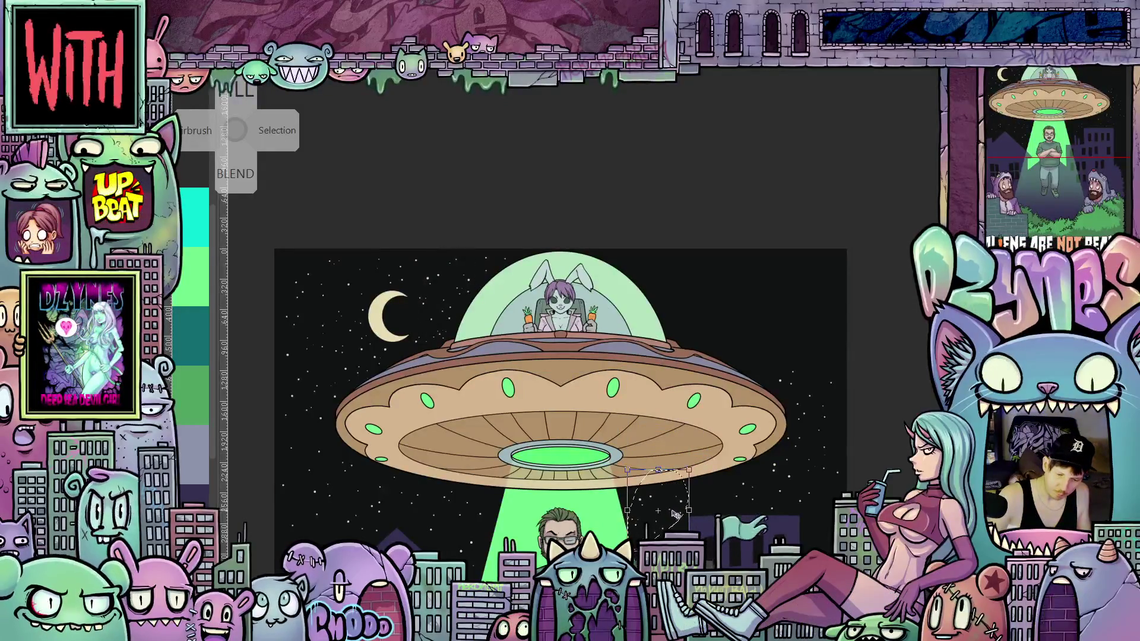
{"action": "scroll", "coordinate": [690, 501], "scroll_direction": "up", "scroll_amount": 2}
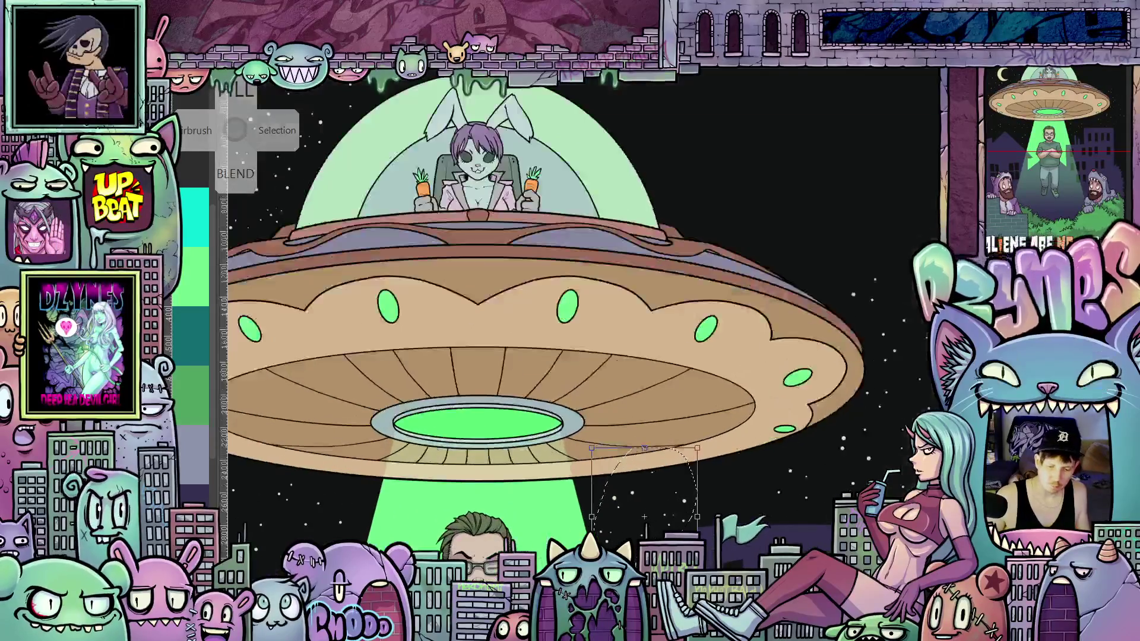
{"action": "key", "text": "Return"}
{"action": "scroll", "coordinate": [733, 490], "scroll_direction": "up", "scroll_amount": 2}
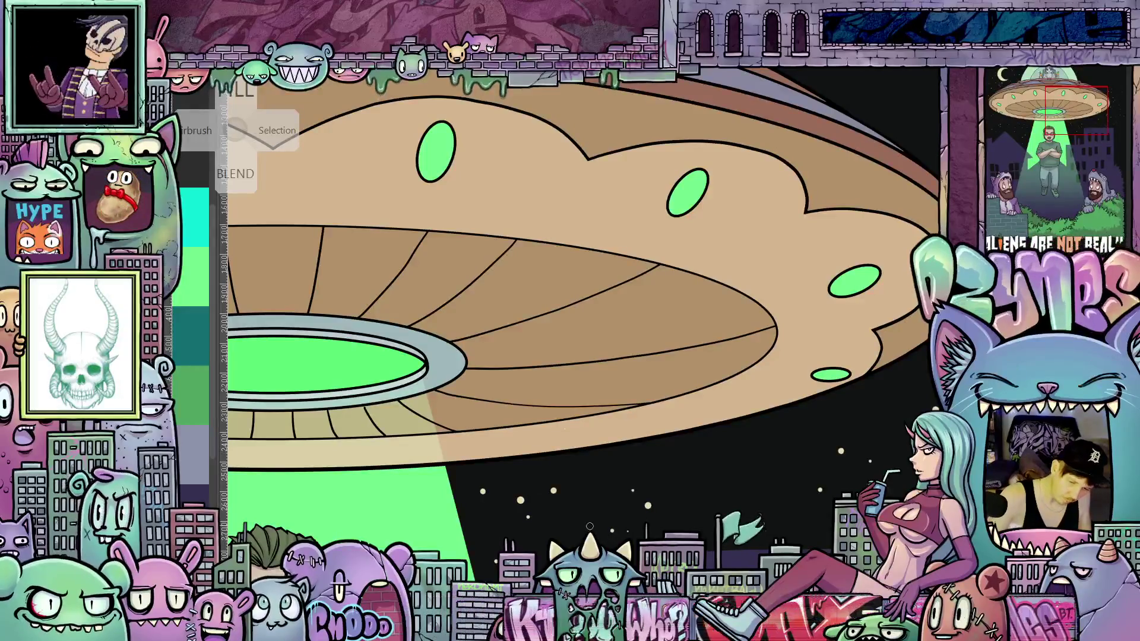
{"action": "scroll", "coordinate": [583, 528], "scroll_direction": "down", "scroll_amount": 3}
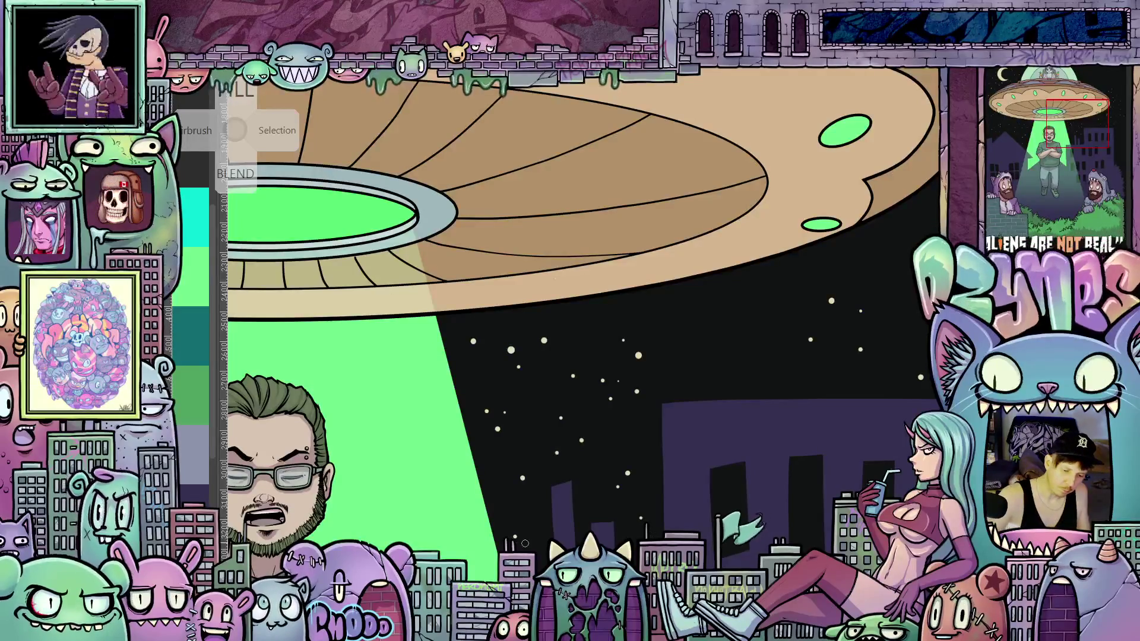
{"action": "scroll", "coordinate": [525, 543], "scroll_direction": "down", "scroll_amount": 6}
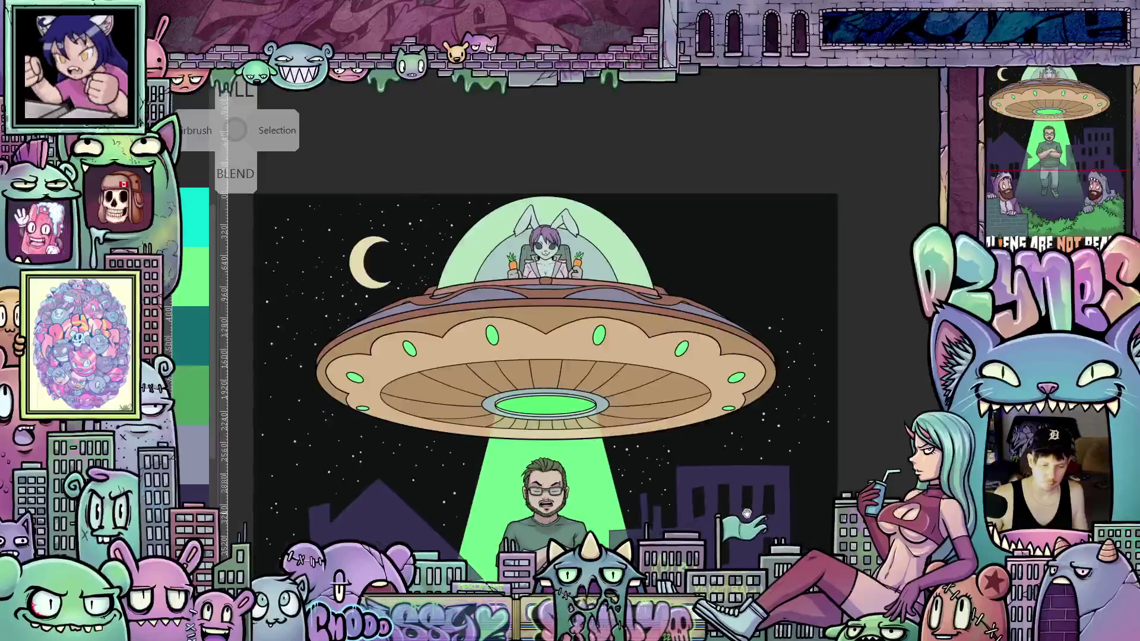
{"action": "mouse_move", "coordinate": [783, 508]}
{"action": "left_mouse_down"}
{"action": "mouse_move", "coordinate": [799, 524]}
{"action": "mouse_move", "coordinate": [753, 553]}
{"action": "left_mouse_up"}
{"action": "scroll", "coordinate": [771, 503], "scroll_direction": "up", "scroll_amount": 2}
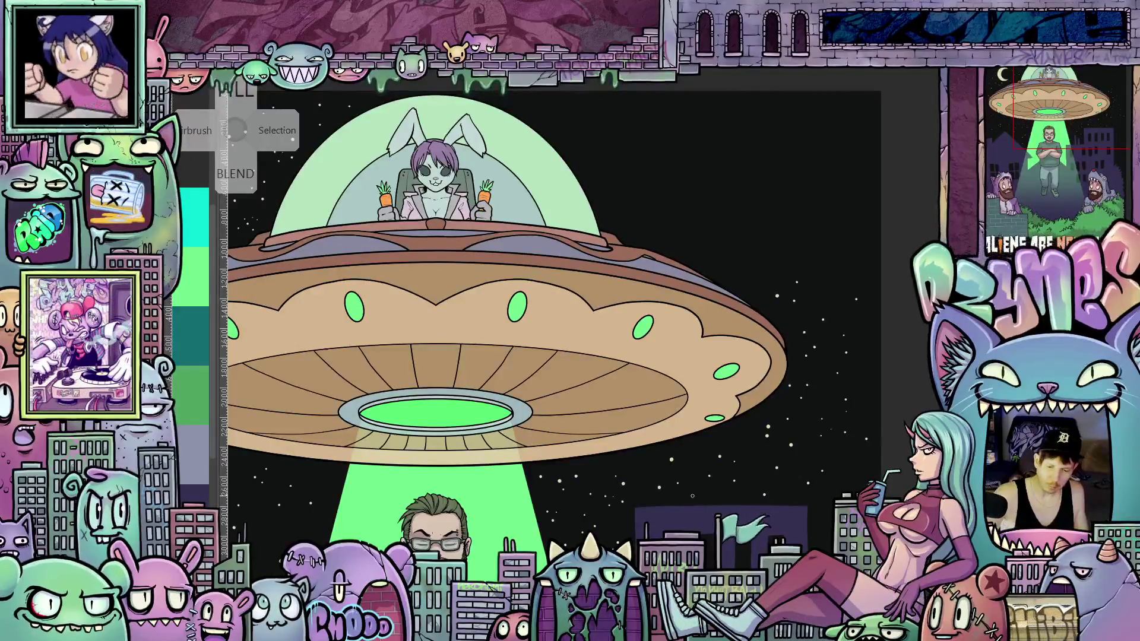
{"action": "scroll", "coordinate": [825, 481], "scroll_direction": "down", "scroll_amount": 3}
{"action": "mouse_move", "coordinate": [860, 555]}
{"action": "left_mouse_down"}
{"action": "mouse_move", "coordinate": [860, 508]}
{"action": "mouse_move", "coordinate": [762, 515]}
{"action": "left_mouse_up"}
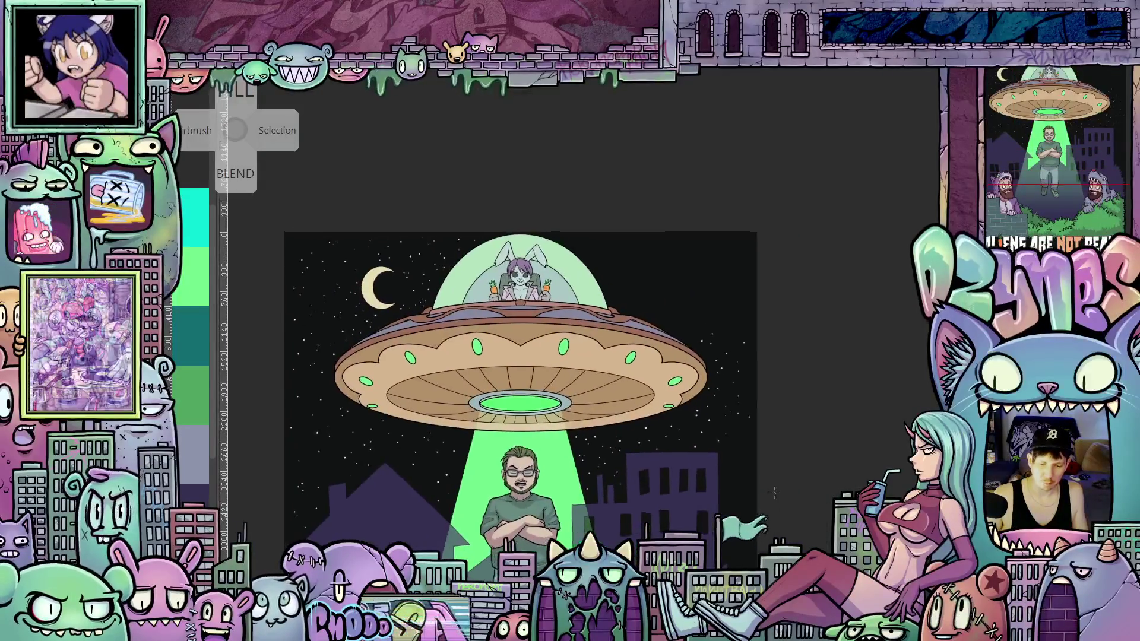
{"action": "scroll", "coordinate": [766, 519], "scroll_direction": "up", "scroll_amount": 1}
{"action": "scroll", "coordinate": [770, 523], "scroll_direction": "up", "scroll_amount": 1}
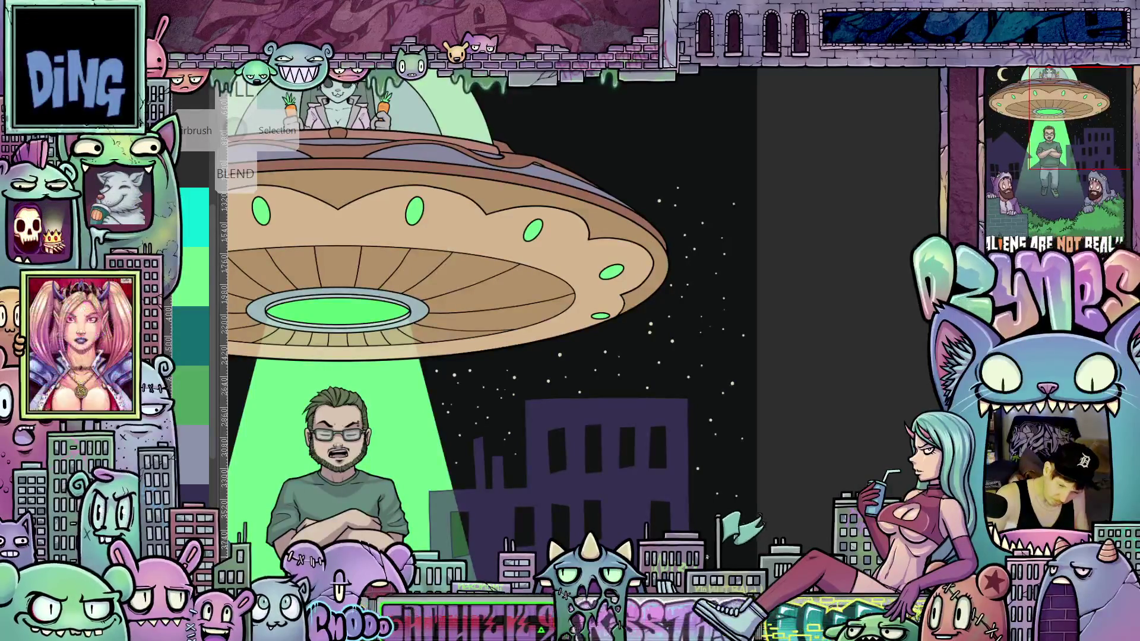
{"action": "left_click_drag", "start_coordinate": [742, 599], "coordinate": [717, 493]}
{"action": "left_click_drag", "start_coordinate": [749, 415], "coordinate": [762, 540]}
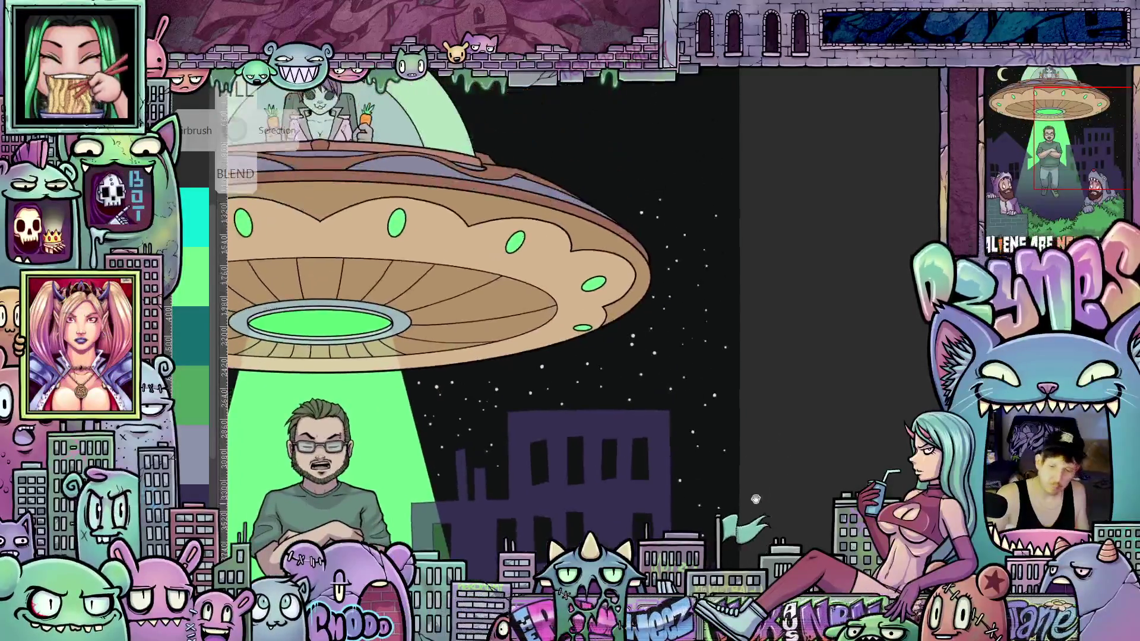
{"action": "left_click_drag", "start_coordinate": [749, 415], "coordinate": [754, 570]}
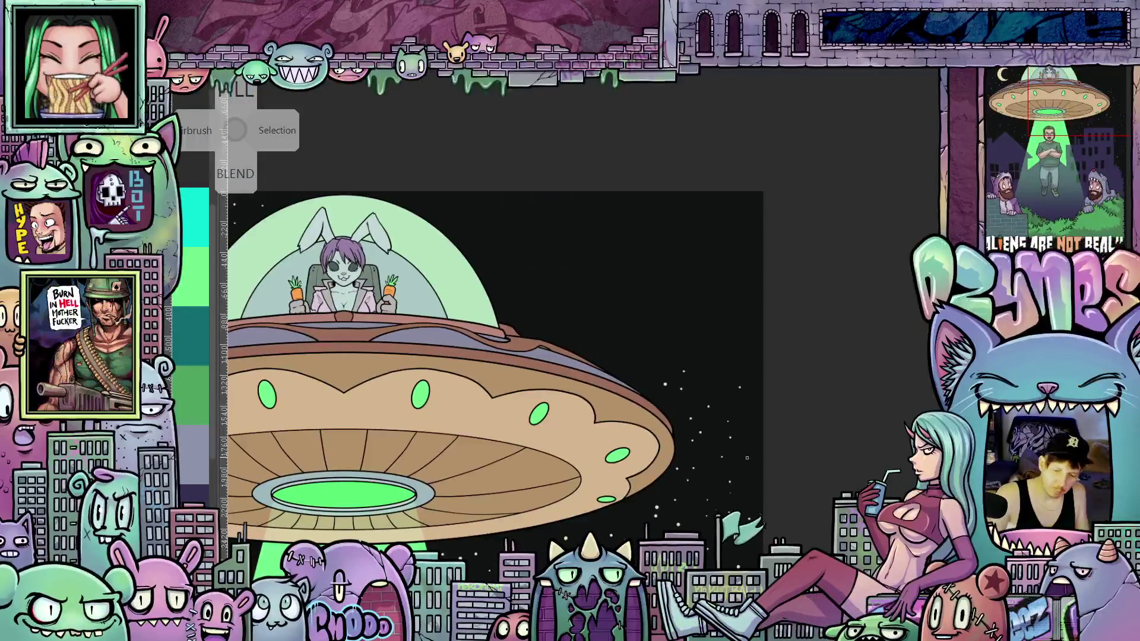
{"action": "left_click_drag", "start_coordinate": [707, 375], "coordinate": [758, 453]}
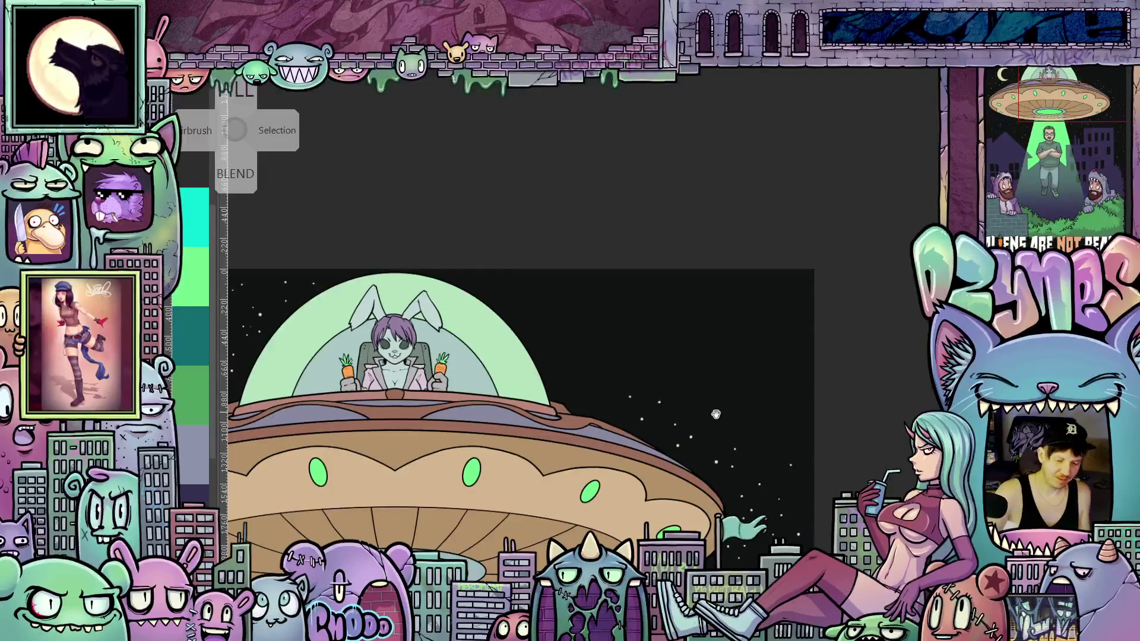
{"action": "left_click_drag", "start_coordinate": [625, 416], "coordinate": [691, 412]}
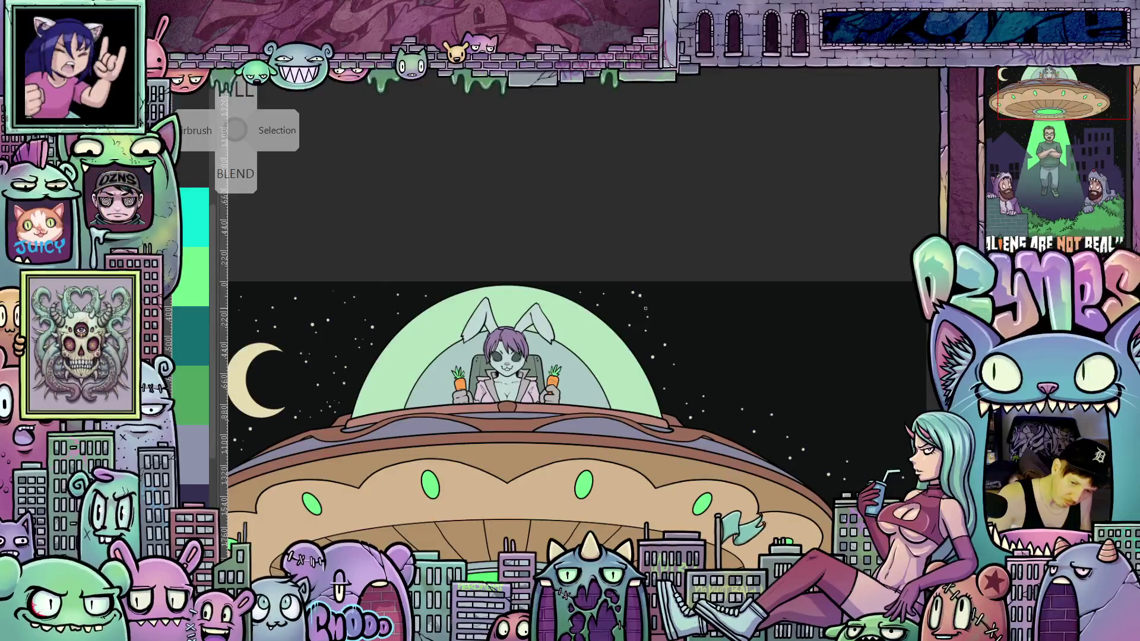
{"action": "left_click_drag", "start_coordinate": [644, 305], "coordinate": [660, 296]}
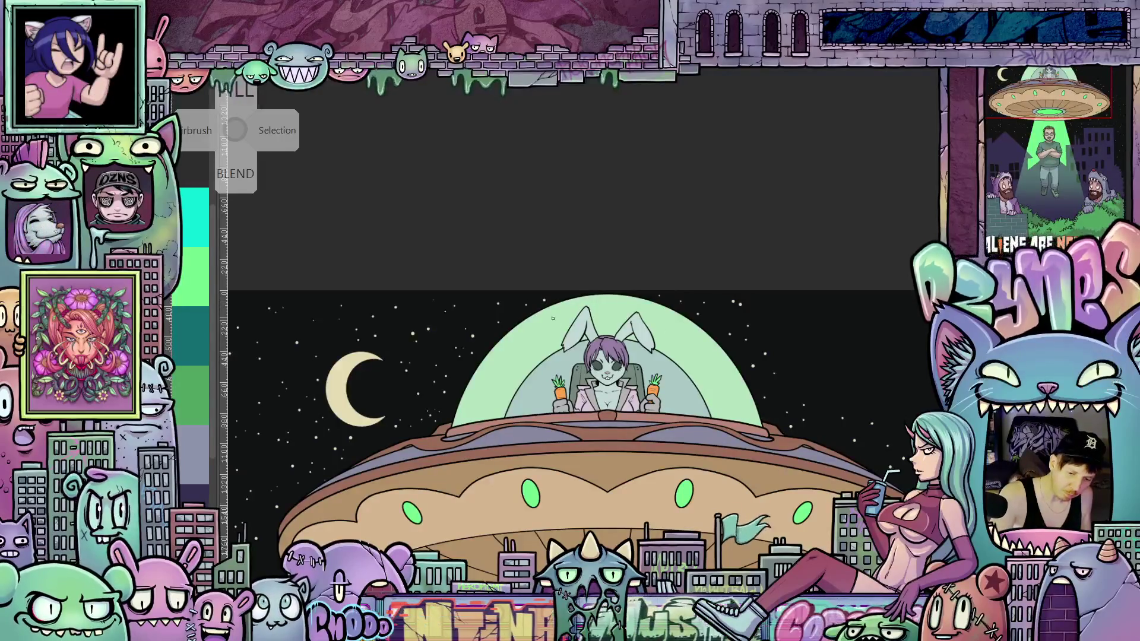
{"action": "scroll", "coordinate": [690, 391], "scroll_direction": "down", "scroll_amount": 2}
{"action": "scroll", "coordinate": [691, 391], "scroll_direction": "down", "scroll_amount": 1}
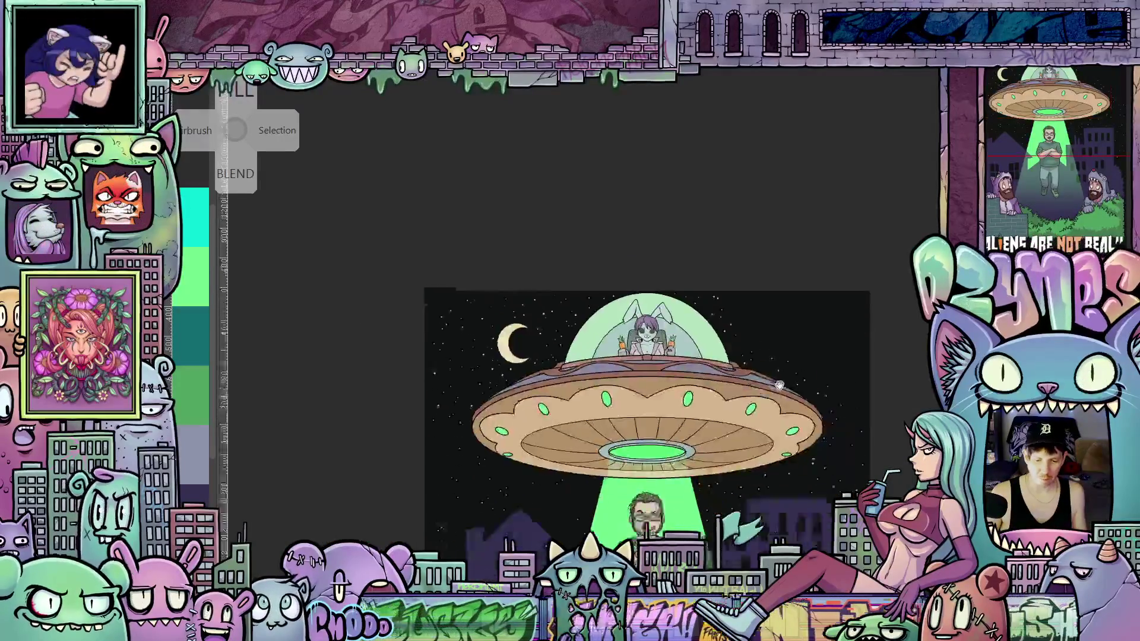
{"action": "left_click_drag", "start_coordinate": [813, 485], "coordinate": [793, 394]}
{"action": "scroll", "coordinate": [793, 393], "scroll_direction": "down", "scroll_amount": 2}
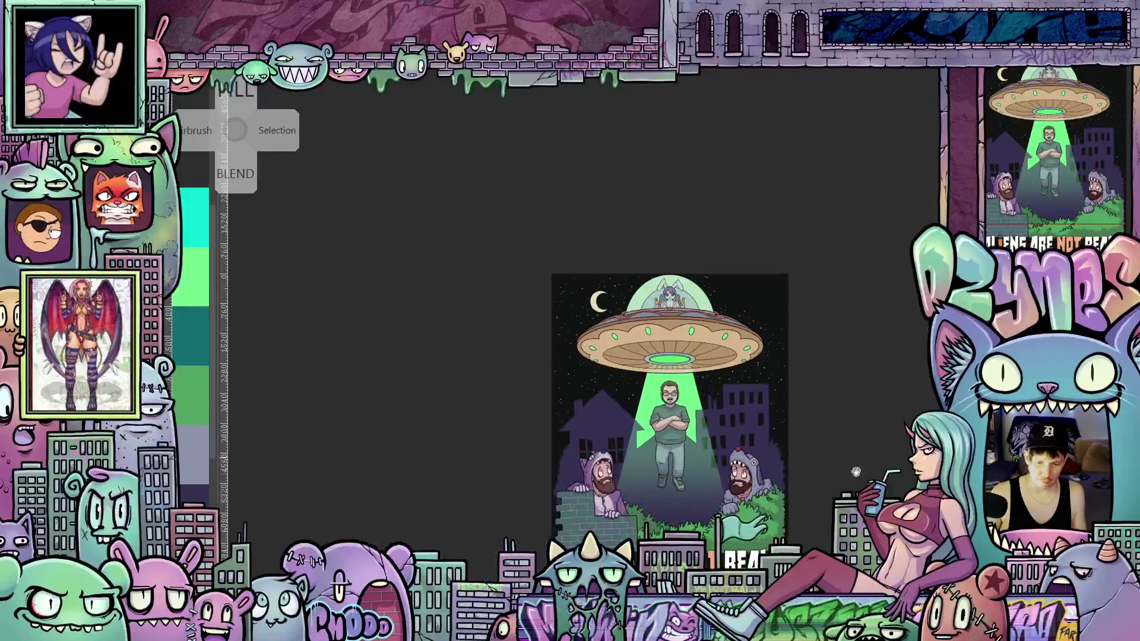
{"action": "left_click_drag", "start_coordinate": [847, 461], "coordinate": [835, 436]}
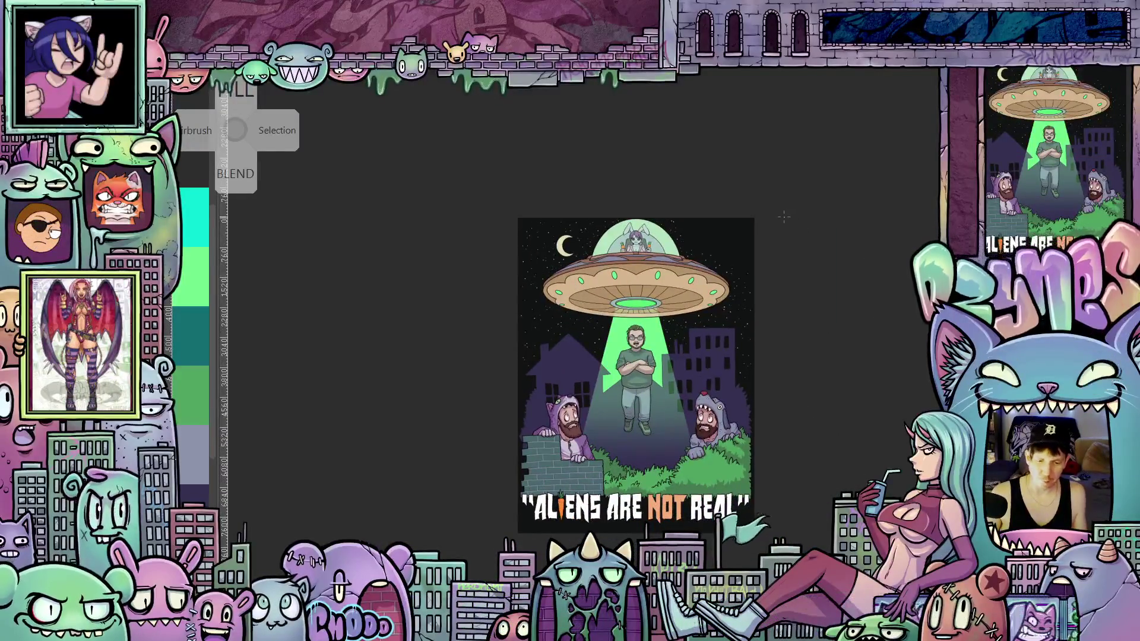
{"action": "scroll", "coordinate": [766, 261], "scroll_direction": "up", "scroll_amount": 3}
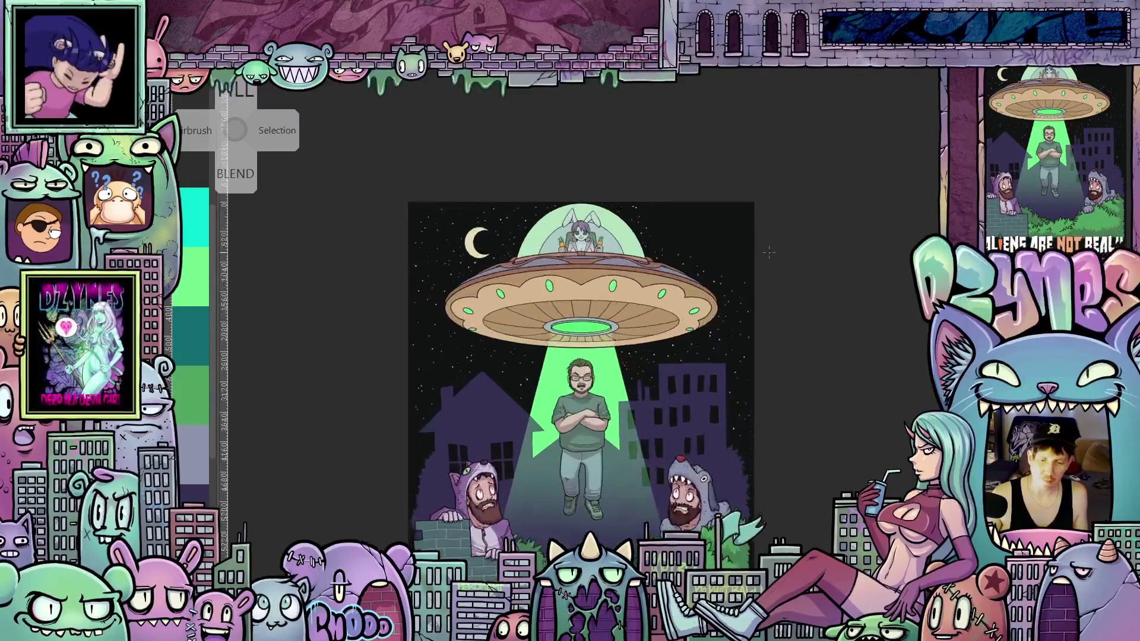
{"action": "left_click_drag", "start_coordinate": [779, 279], "coordinate": [783, 326]}
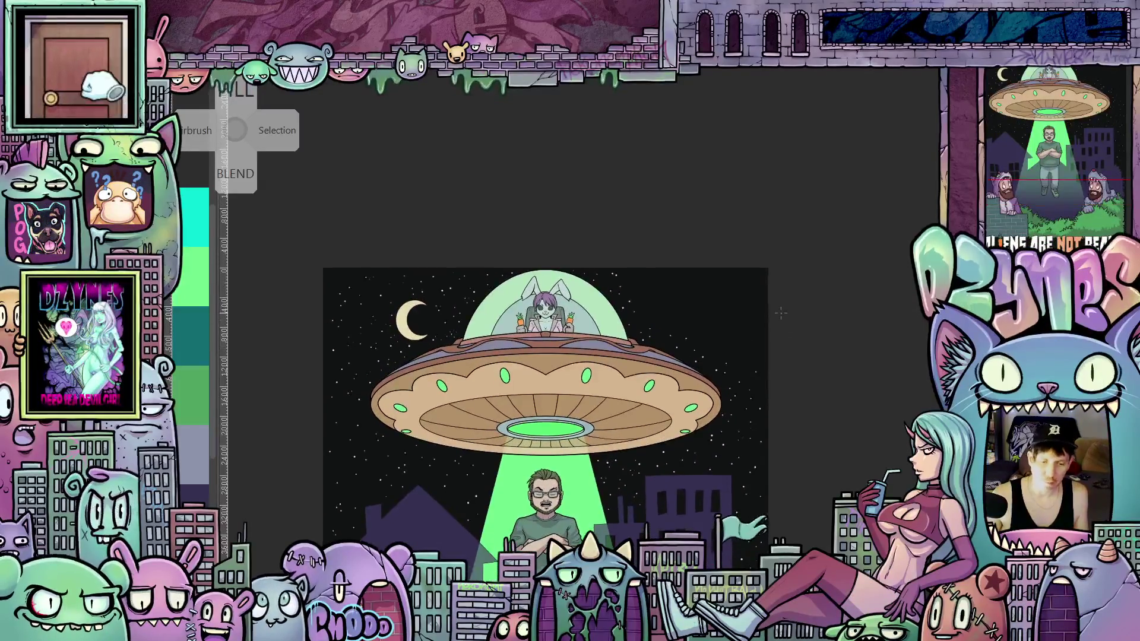
{"action": "scroll", "coordinate": [782, 320], "scroll_direction": "up", "scroll_amount": 3}
{"action": "scroll", "coordinate": [781, 312], "scroll_direction": "down", "scroll_amount": 5}
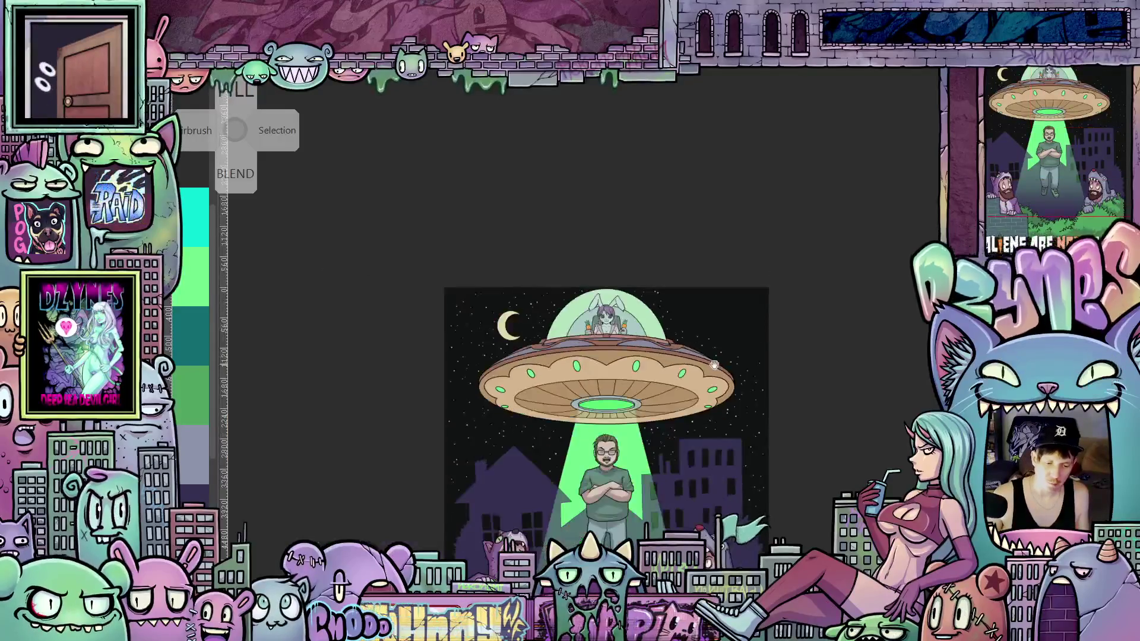
{"action": "scroll", "coordinate": [601, 410], "scroll_direction": "up", "scroll_amount": 1}
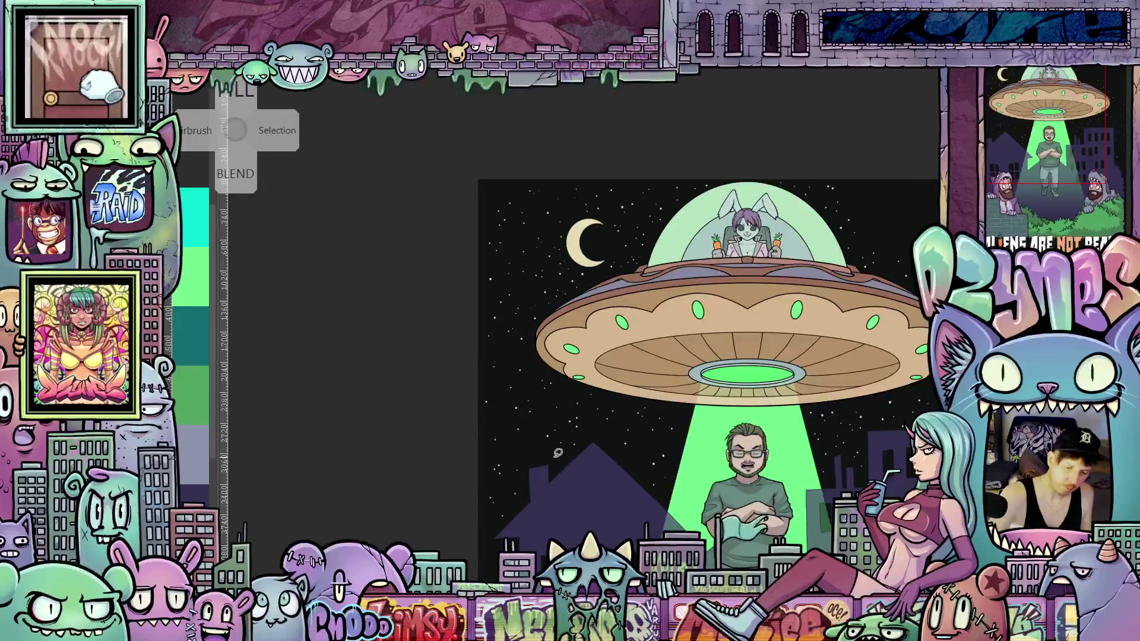
Step: Lasso the sky patch by the saucer's left rim and transform it to the top-right sky
{"action": "mouse_move", "coordinate": [567, 421]}
{"action": "left_mouse_down"}
{"action": "mouse_move", "coordinate": [560, 382]}
{"action": "mouse_move", "coordinate": [488, 354]}
{"action": "left_mouse_up"}
{"action": "mouse_move", "coordinate": [478, 420]}
{"action": "left_mouse_down"}
{"action": "mouse_move", "coordinate": [482, 464]}
{"action": "mouse_move", "coordinate": [512, 475]}
{"action": "mouse_move", "coordinate": [562, 456]}
{"action": "left_mouse_up"}
{"action": "left_click_drag", "start_coordinate": [585, 494], "coordinate": [390, 499]}
{"action": "left_click", "coordinate": [389, 501]}
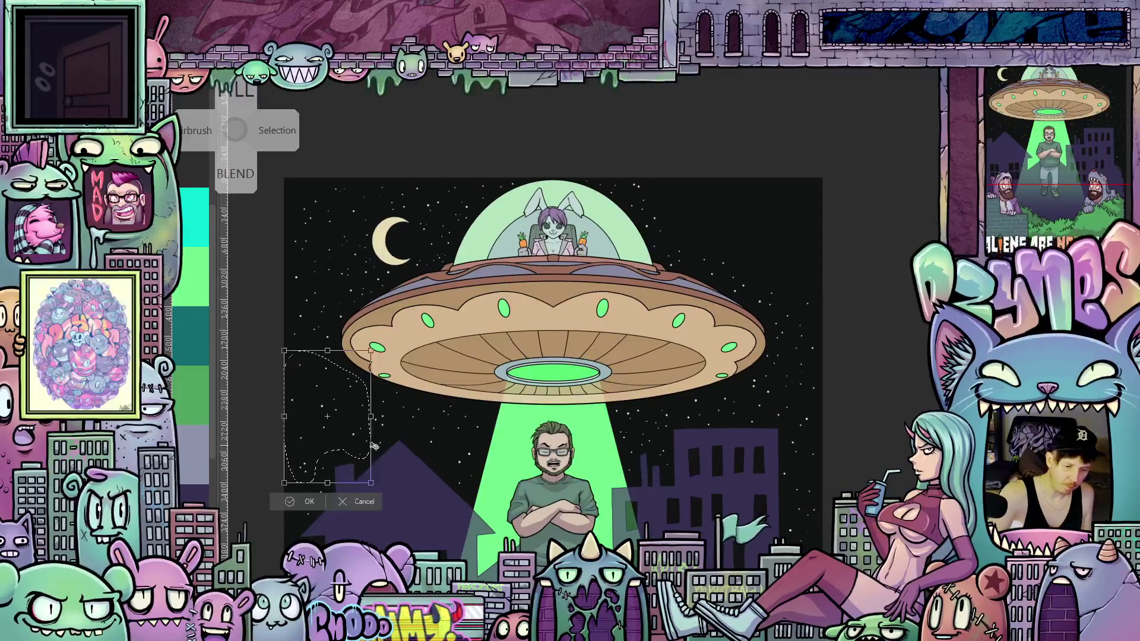
{"action": "mouse_move", "coordinate": [357, 432]}
{"action": "left_mouse_down"}
{"action": "mouse_move", "coordinate": [795, 303]}
{"action": "mouse_move", "coordinate": [811, 239]}
{"action": "left_mouse_up"}
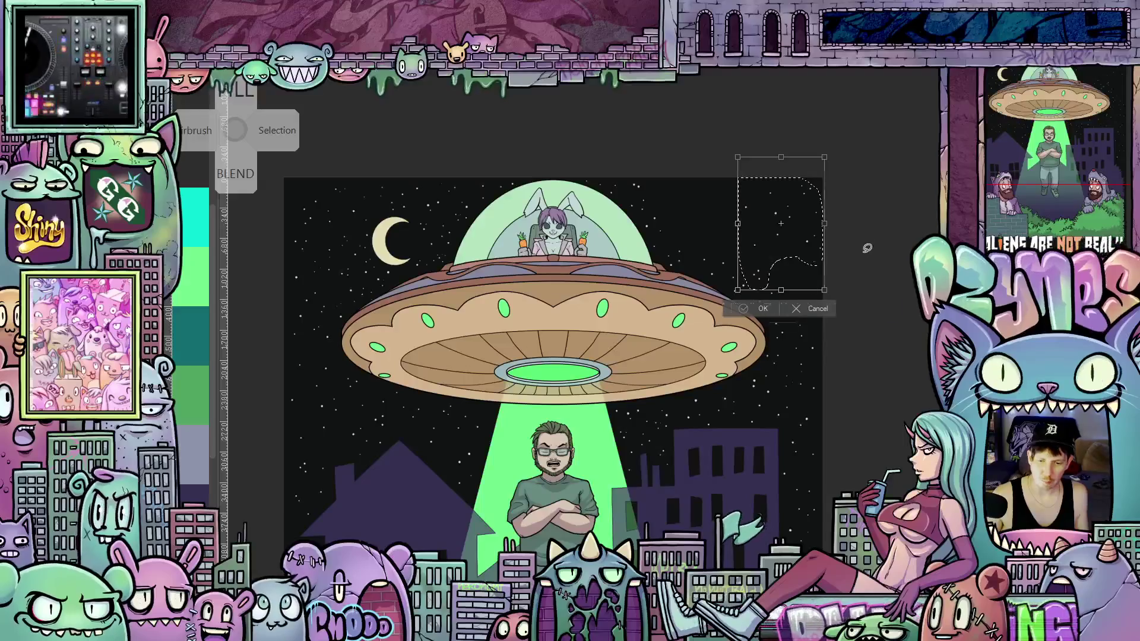
{"action": "key", "text": "Return"}
{"action": "scroll", "coordinate": [859, 218], "scroll_direction": "up", "scroll_amount": 3}
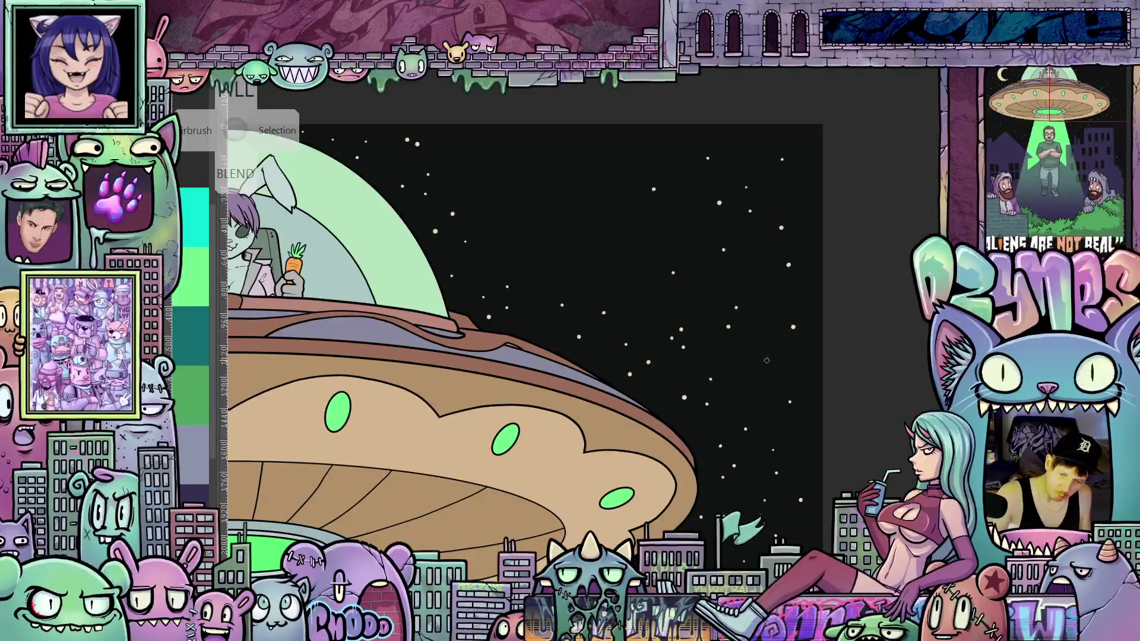
{"action": "scroll", "coordinate": [754, 383], "scroll_direction": "down", "scroll_amount": 3}
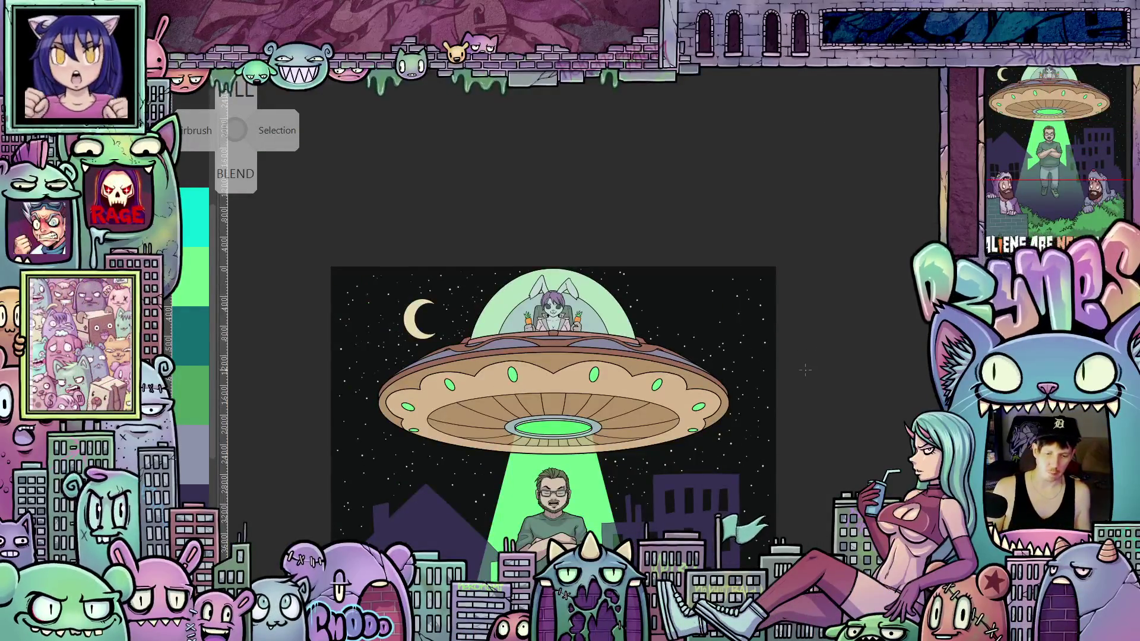
{"action": "scroll", "coordinate": [793, 387], "scroll_direction": "down", "scroll_amount": 1}
{"action": "scroll", "coordinate": [503, 511], "scroll_direction": "up", "scroll_amount": 3}
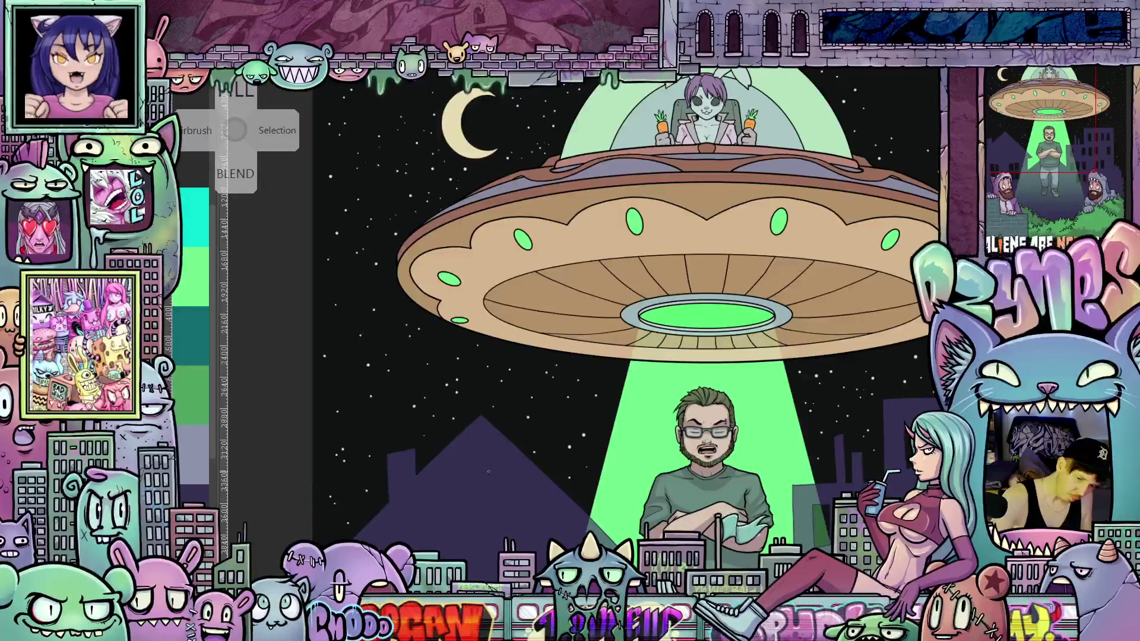
{"action": "scroll", "coordinate": [490, 464], "scroll_direction": "down", "scroll_amount": 3}
{"action": "scroll", "coordinate": [490, 464], "scroll_direction": "left", "scroll_amount": 3}
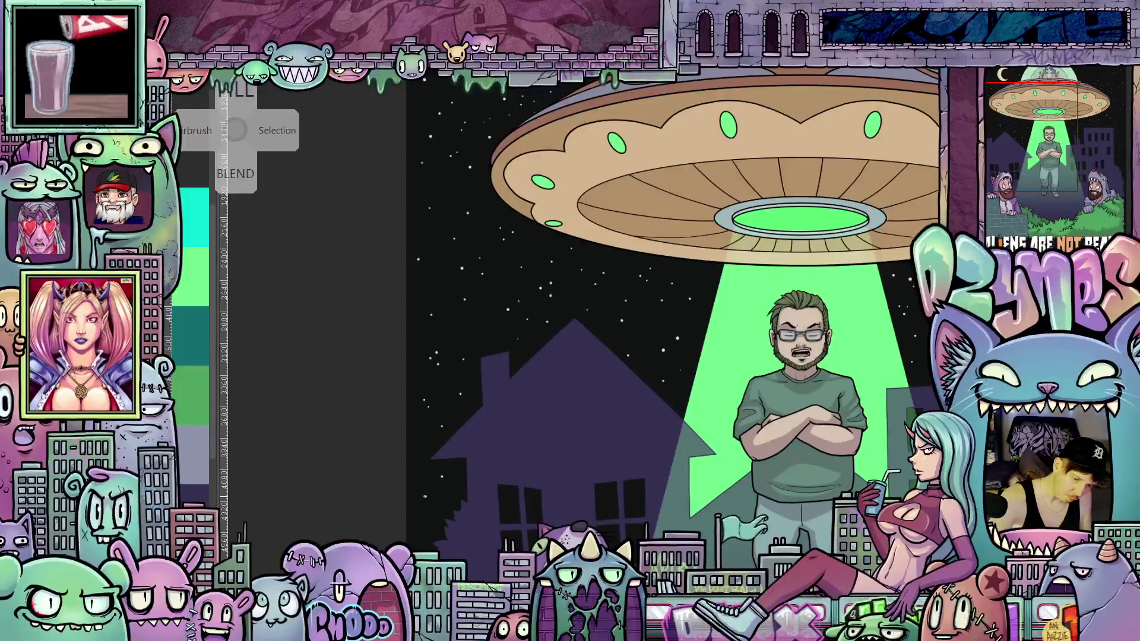
{"action": "scroll", "coordinate": [573, 437], "scroll_direction": "down", "scroll_amount": 3}
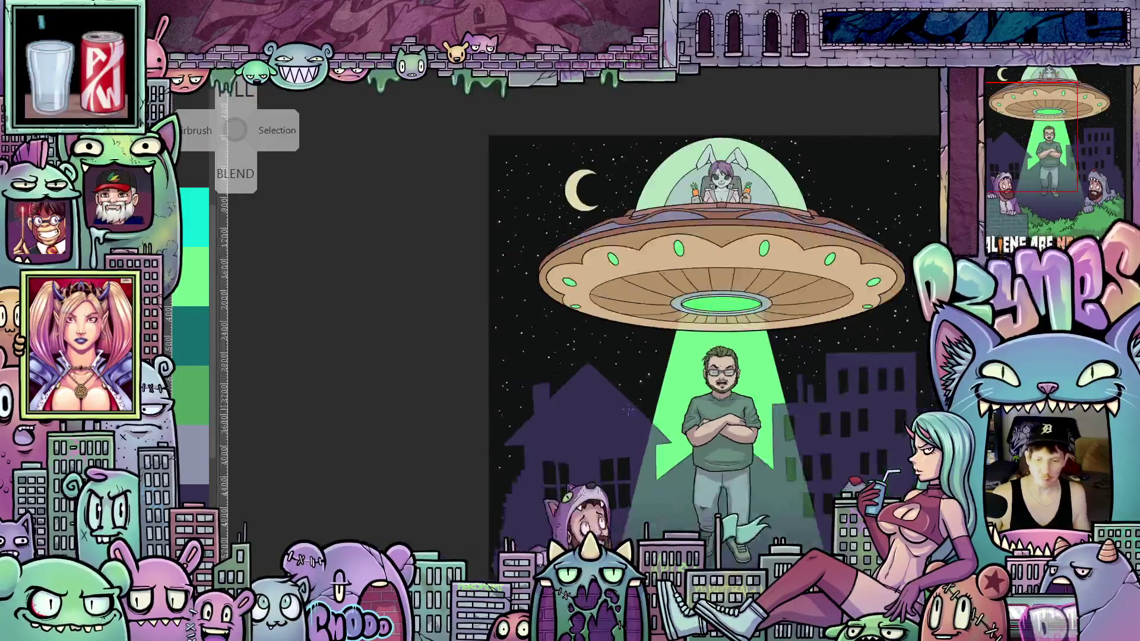
{"action": "scroll", "coordinate": [680, 445], "scroll_direction": "right", "scroll_amount": 5}
{"action": "scroll", "coordinate": [736, 431], "scroll_direction": "up", "scroll_amount": 2}
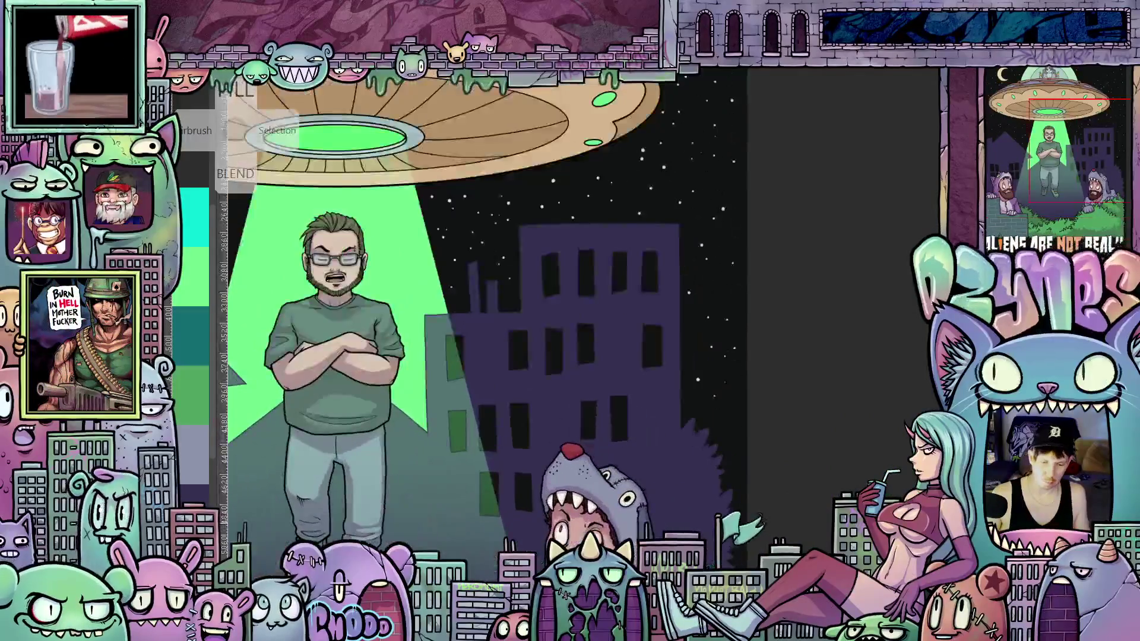
{"action": "left_click_drag", "start_coordinate": [731, 432], "coordinate": [819, 421]}
{"action": "scroll", "coordinate": [819, 421], "scroll_direction": "up", "scroll_amount": 3}
{"action": "scroll", "coordinate": [715, 353], "scroll_direction": "up", "scroll_amount": 3}
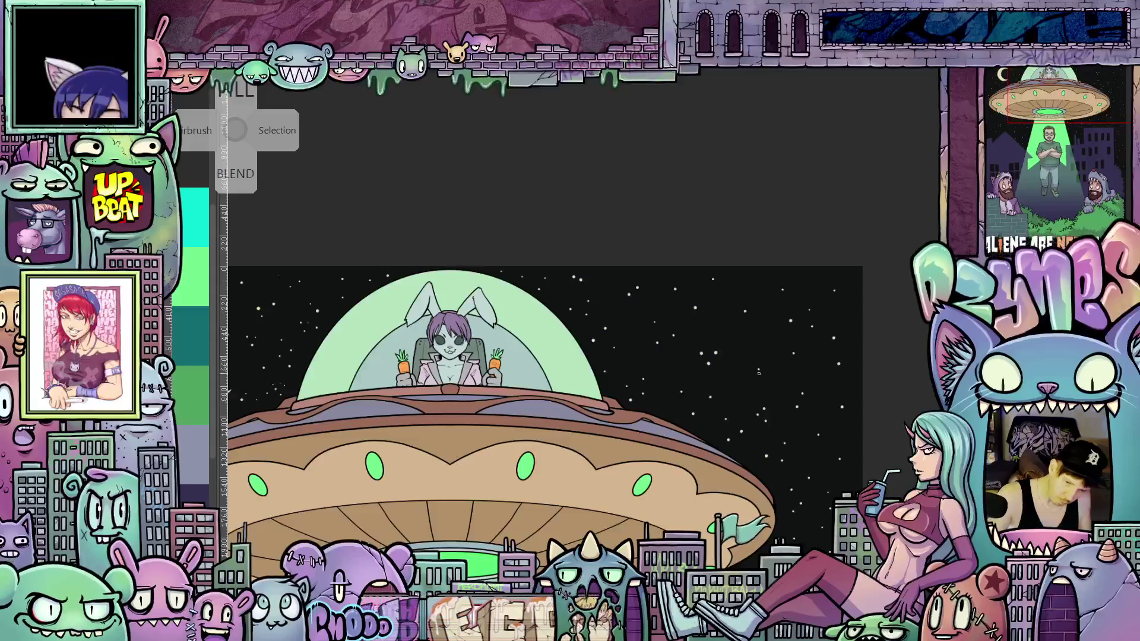
{"action": "left_click_drag", "start_coordinate": [755, 372], "coordinate": [730, 400]}
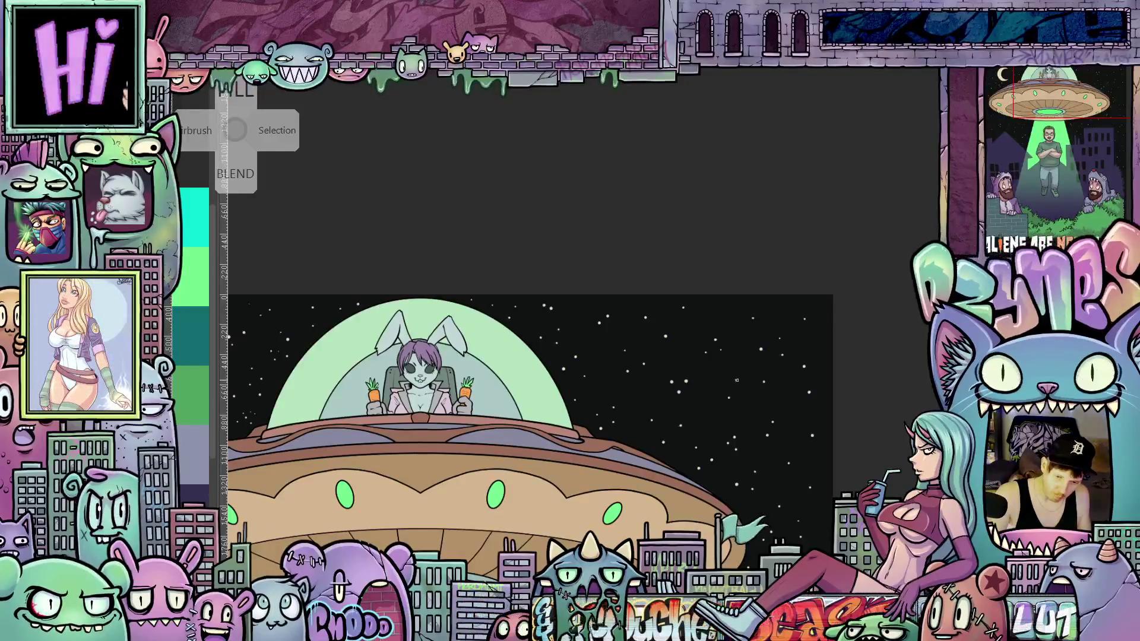
{"action": "mouse_move", "coordinate": [768, 453]}
{"action": "left_mouse_down"}
{"action": "mouse_move", "coordinate": [856, 382]}
{"action": "mouse_move", "coordinate": [874, 339]}
{"action": "left_mouse_up"}
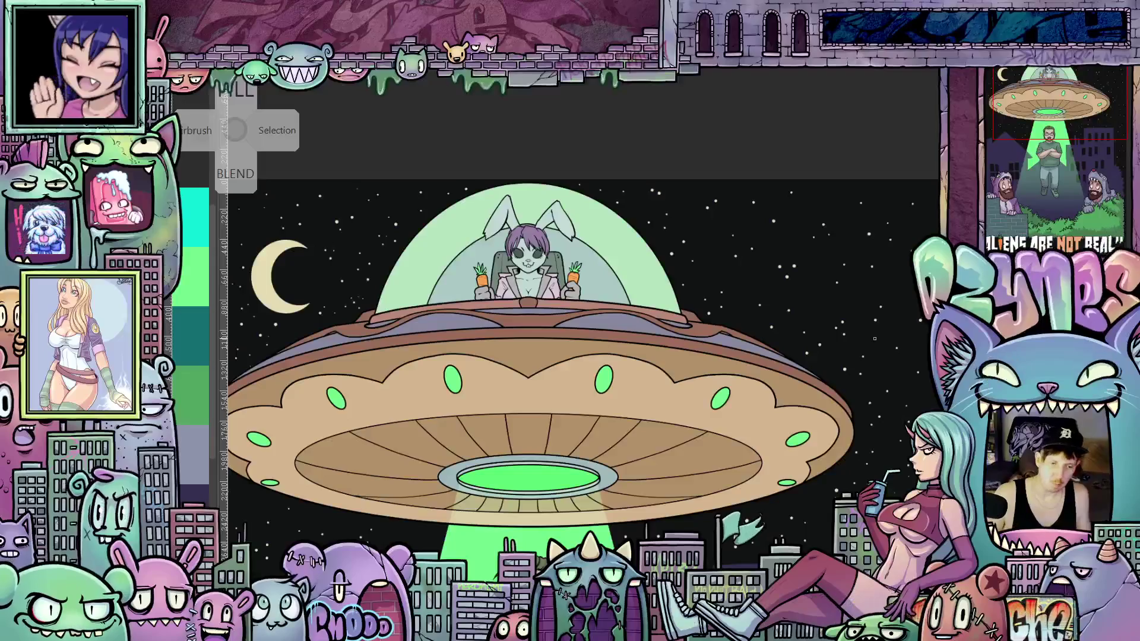
{"action": "scroll", "coordinate": [874, 338], "scroll_direction": "down", "scroll_amount": 5}
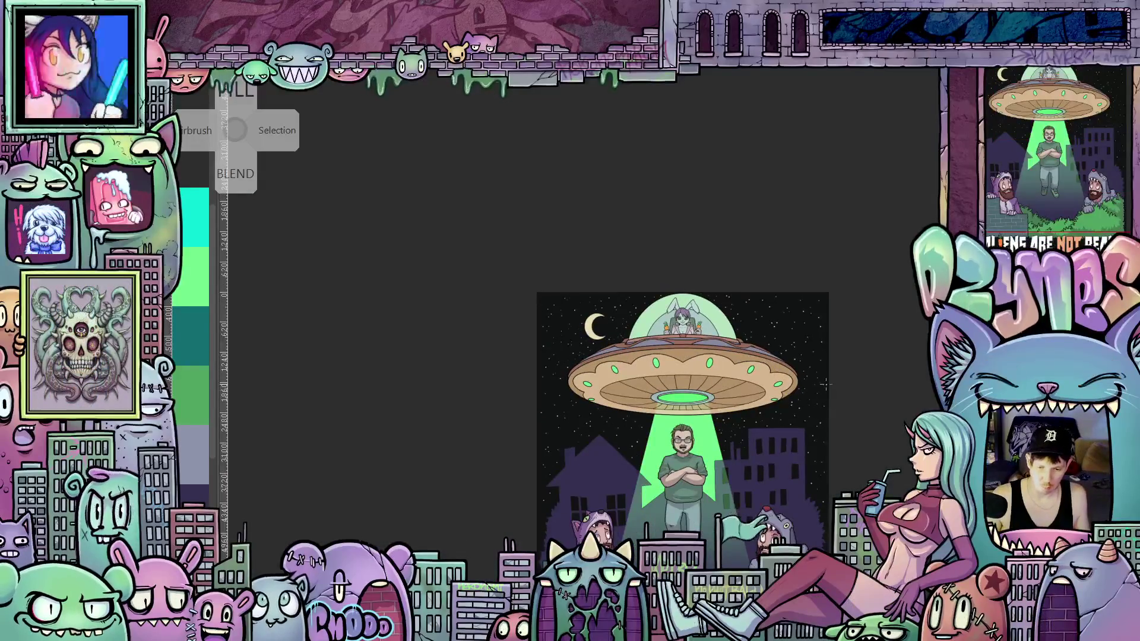
{"action": "scroll", "coordinate": [816, 385], "scroll_direction": "up", "scroll_amount": 5}
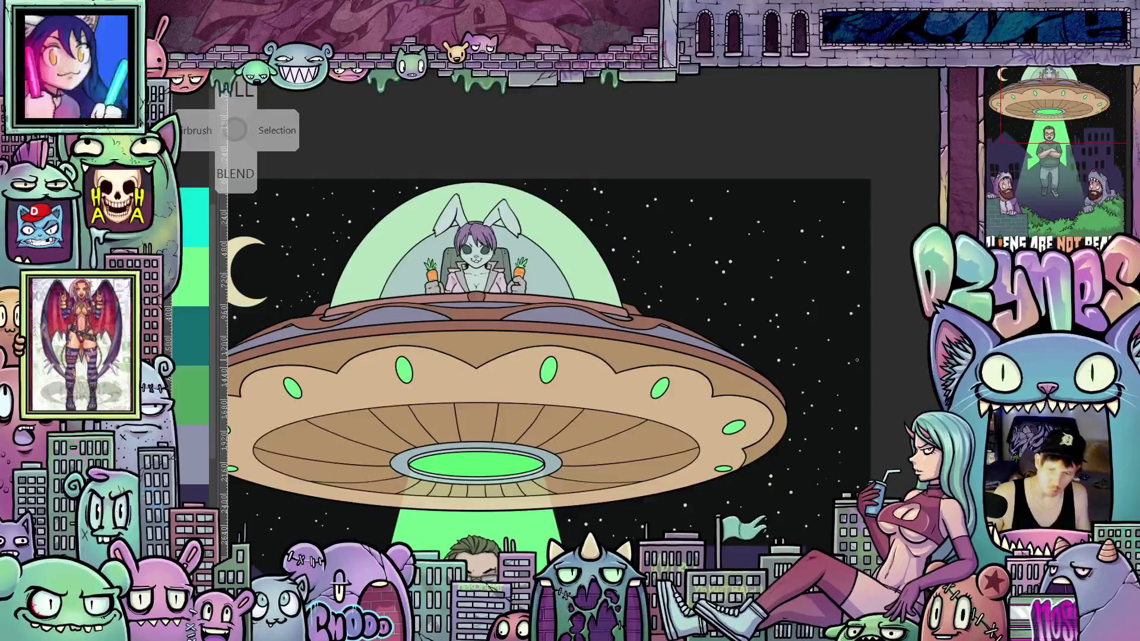
{"action": "key", "text": "ctrl+minus"}
{"action": "left_click_drag", "start_coordinate": [716, 377], "coordinate": [727, 351]}
{"action": "scroll", "coordinate": [727, 351], "scroll_direction": "down", "scroll_amount": 2}
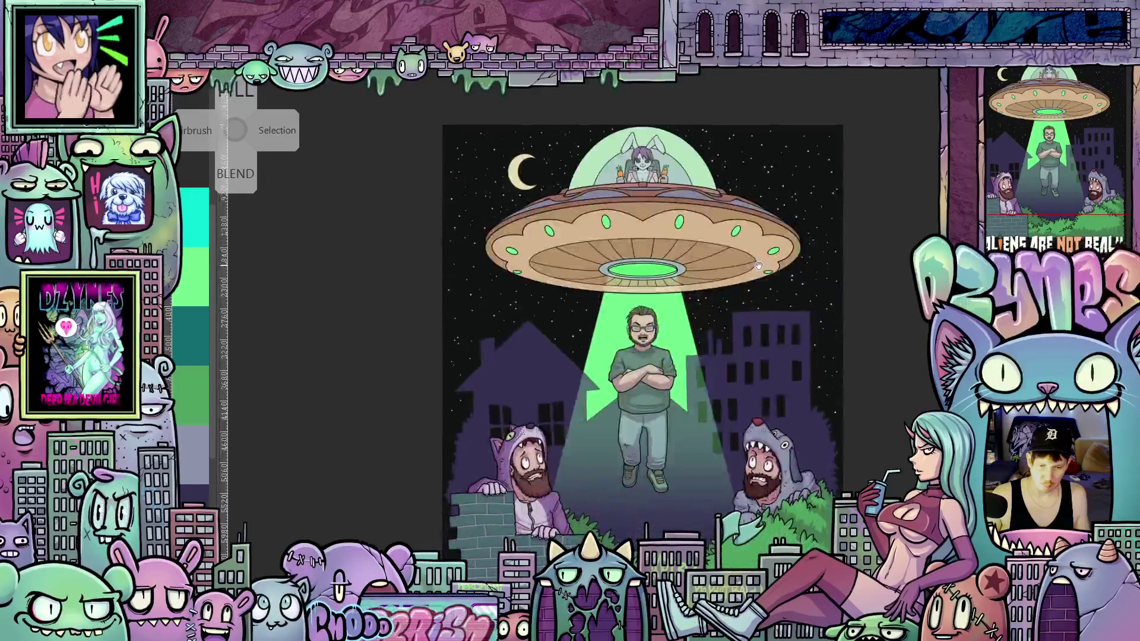
{"action": "left_click_drag", "start_coordinate": [770, 291], "coordinate": [765, 288]}
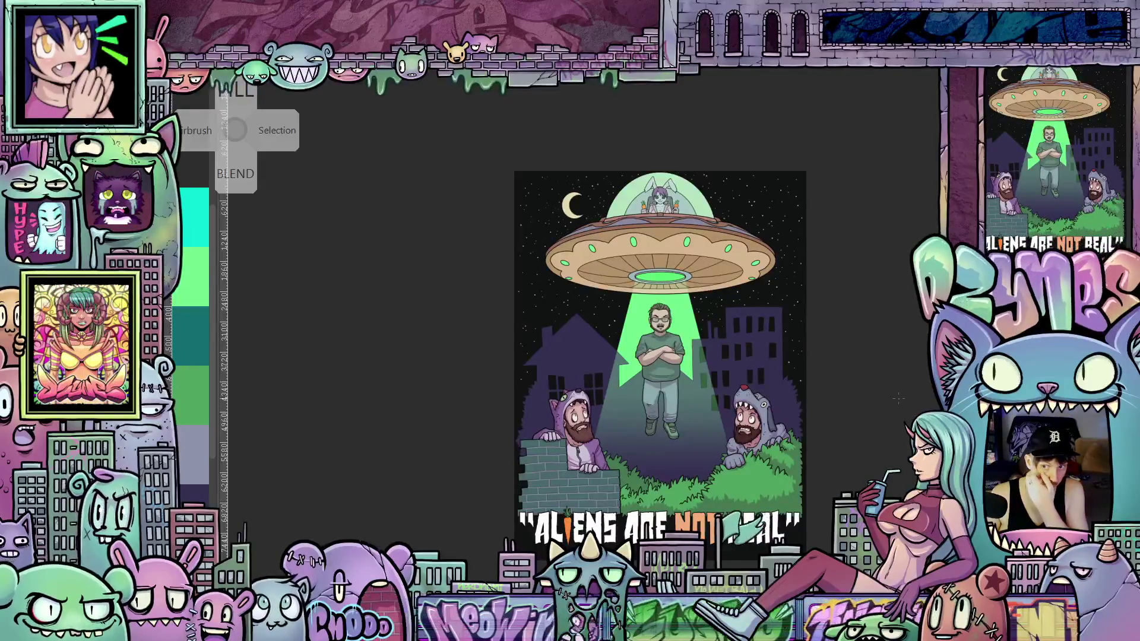
{"action": "scroll", "coordinate": [726, 346], "scroll_direction": "up", "scroll_amount": 5}
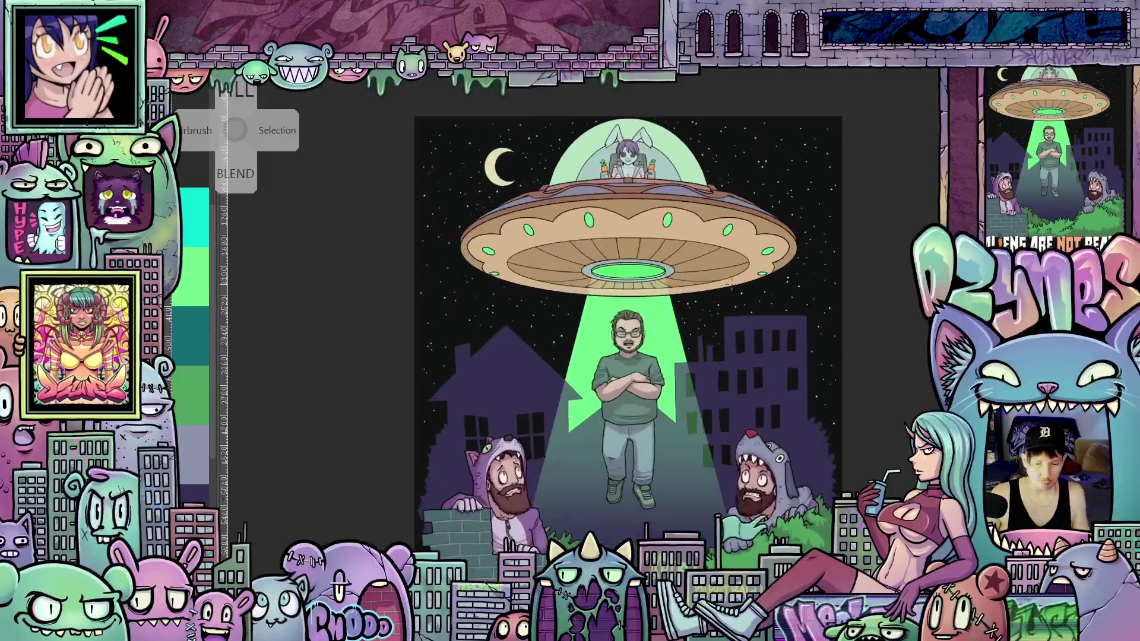
{"action": "mouse_move", "coordinate": [726, 345]}
{"action": "left_mouse_down"}
{"action": "mouse_move", "coordinate": [747, 347]}
{"action": "mouse_move", "coordinate": [730, 360]}
{"action": "mouse_move", "coordinate": [736, 373]}
{"action": "left_mouse_up"}
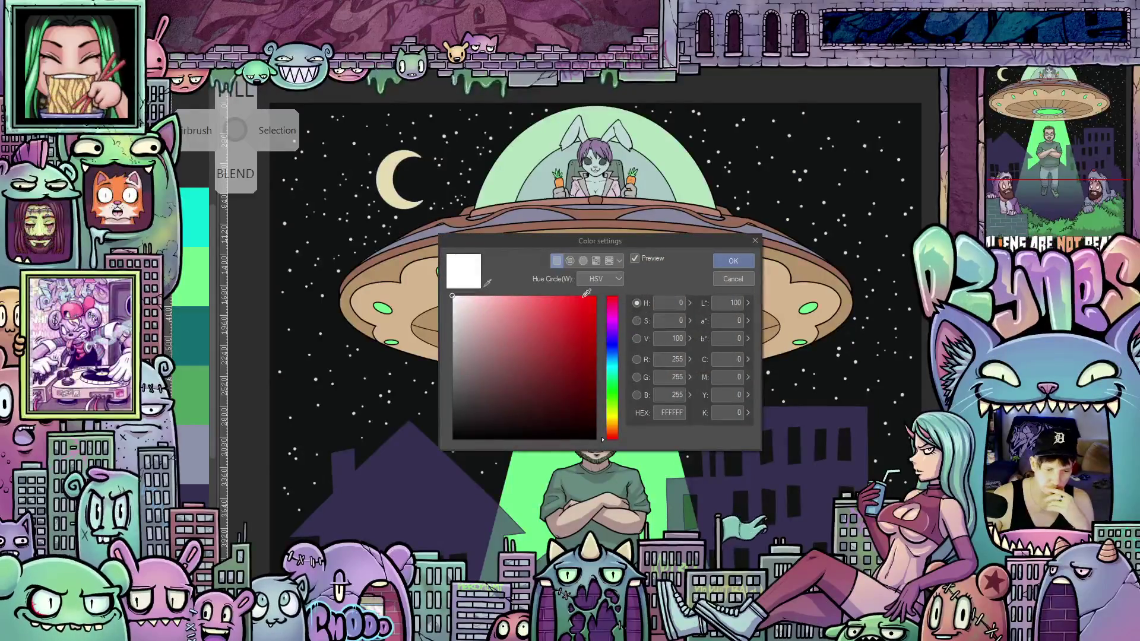
Step: Eyedrop the moon's cream colour (E5DBB3) in Color settings and confirm it
{"action": "left_click", "coordinate": [488, 284]}
{"action": "left_click", "coordinate": [387, 192]}
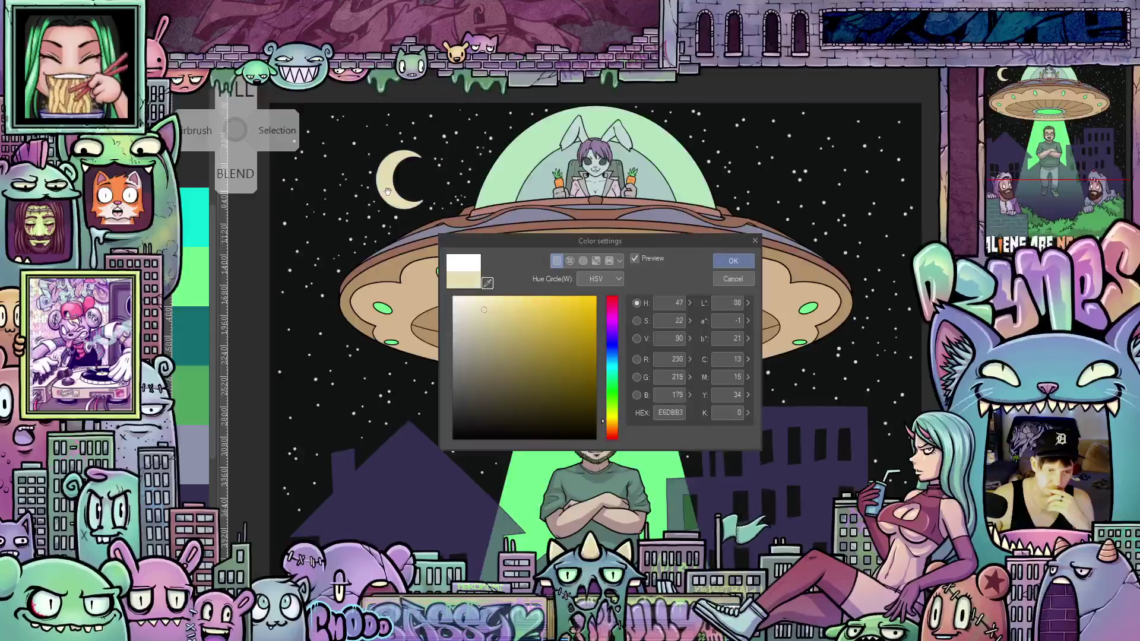
{"action": "left_click", "coordinate": [733, 262]}
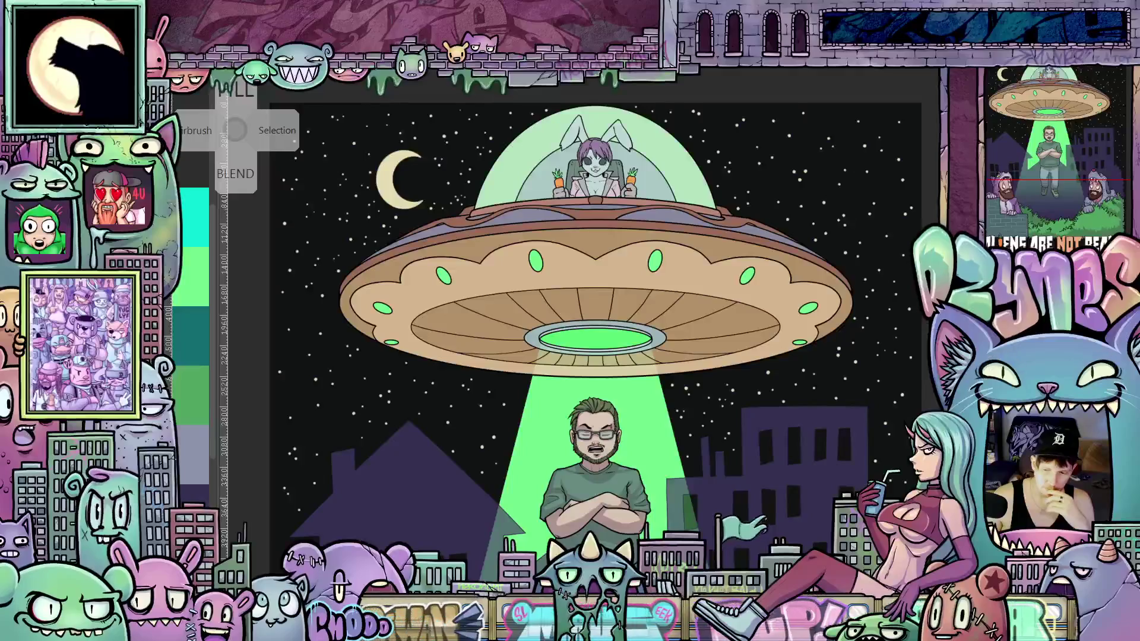
{"action": "scroll", "coordinate": [877, 348], "scroll_direction": "up", "scroll_amount": 5}
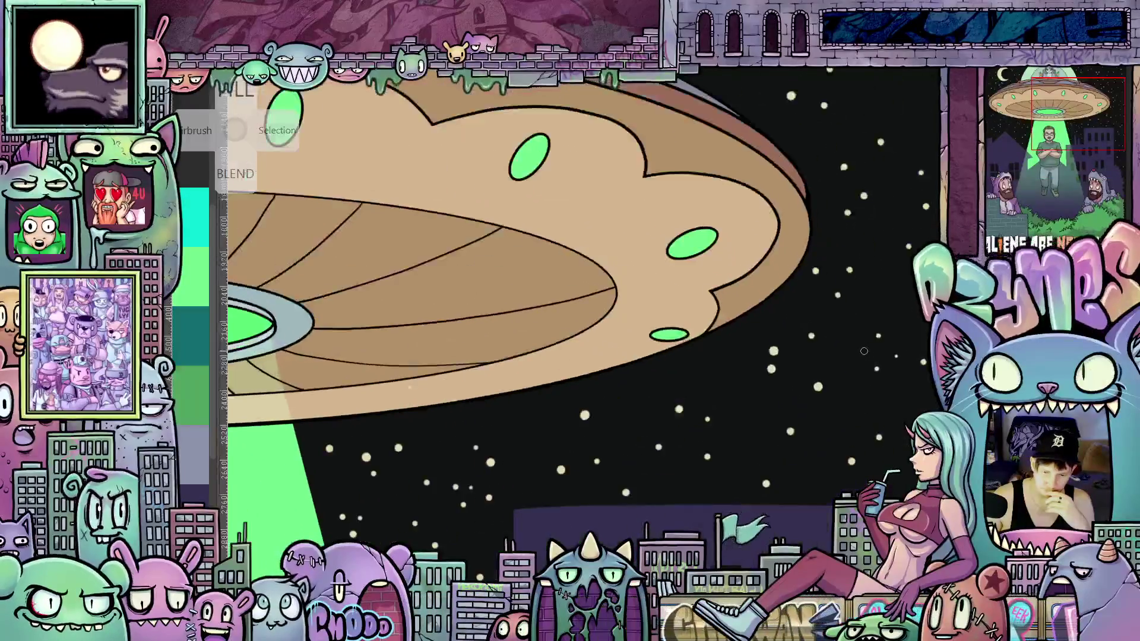
{"action": "scroll", "coordinate": [870, 348], "scroll_direction": "down", "scroll_amount": 5}
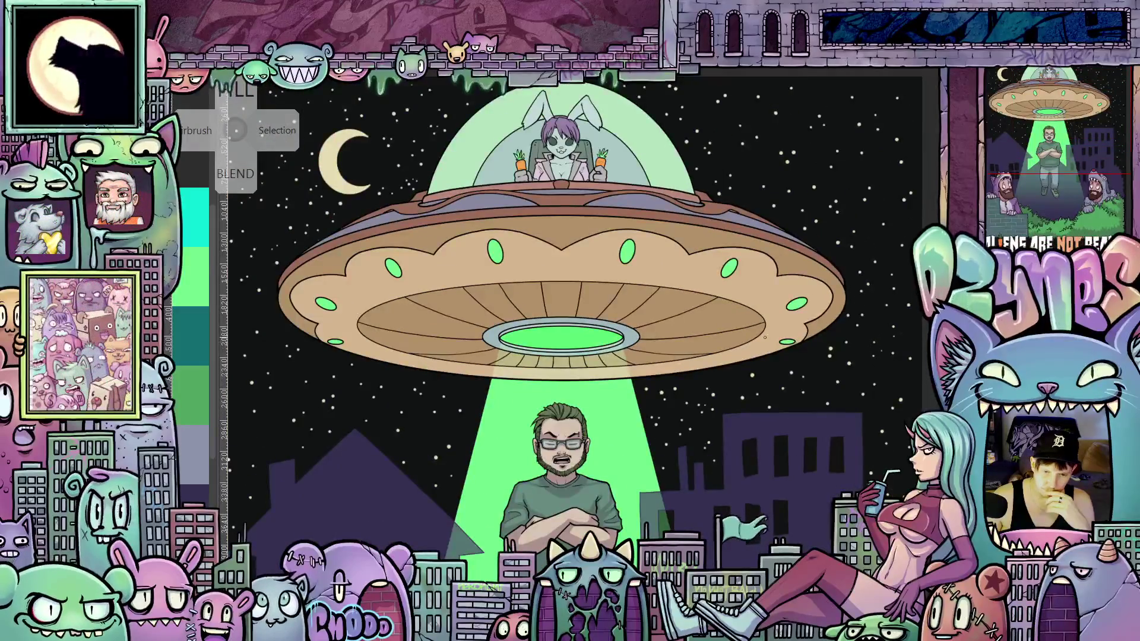
{"action": "scroll", "coordinate": [765, 337], "scroll_direction": "down", "scroll_amount": 2}
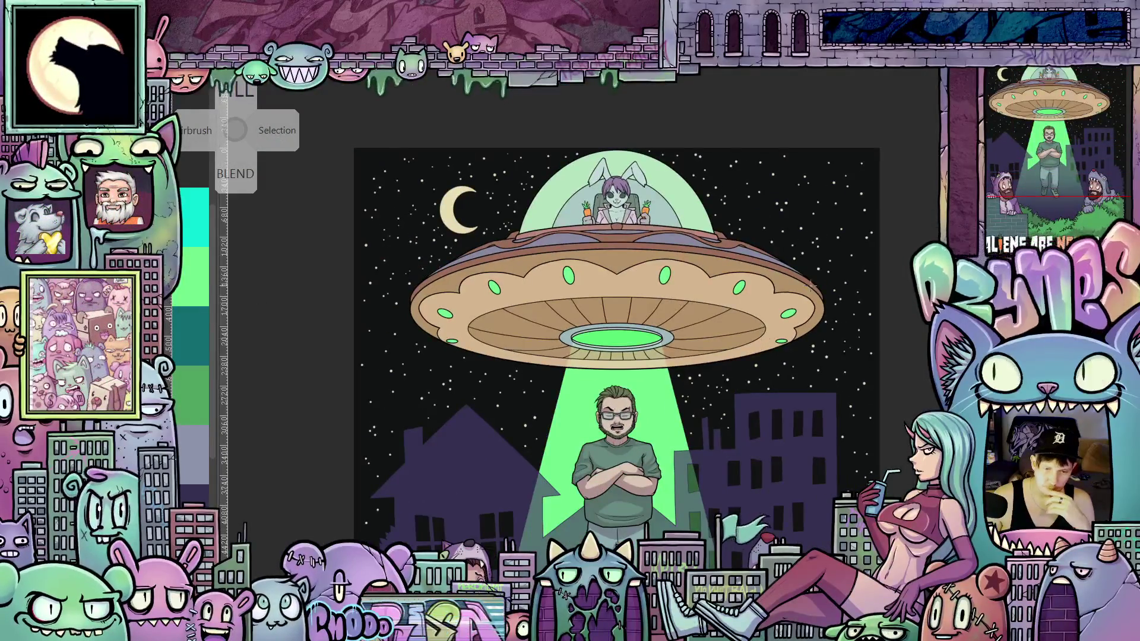
{"action": "scroll", "coordinate": [834, 269], "scroll_direction": "up", "scroll_amount": 2}
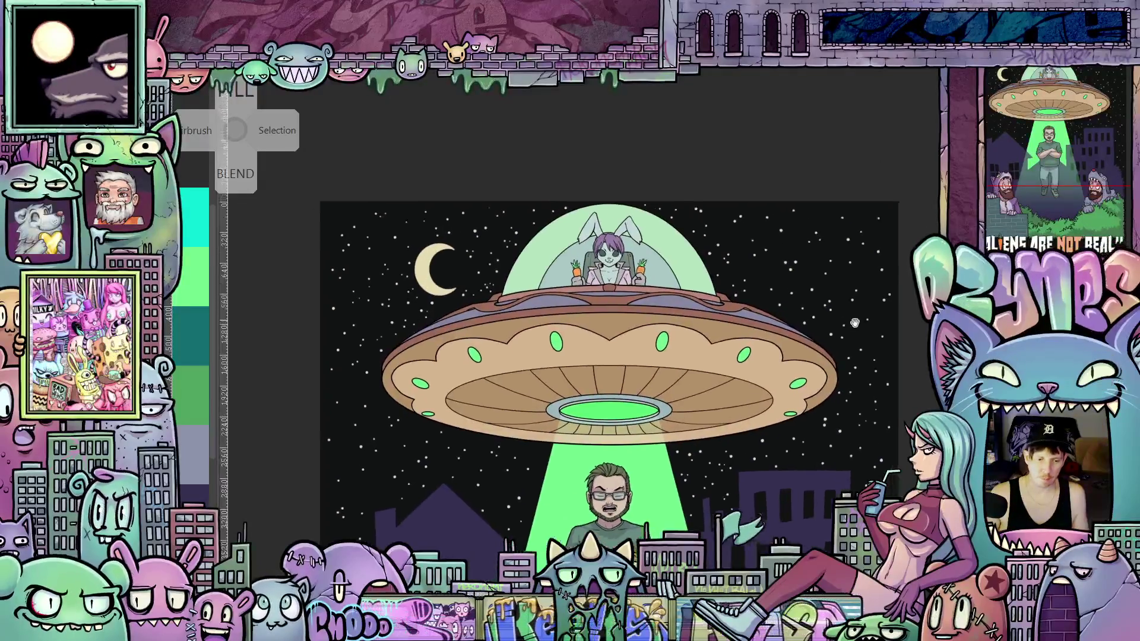
{"action": "scroll", "coordinate": [566, 300], "scroll_direction": "up", "scroll_amount": 3}
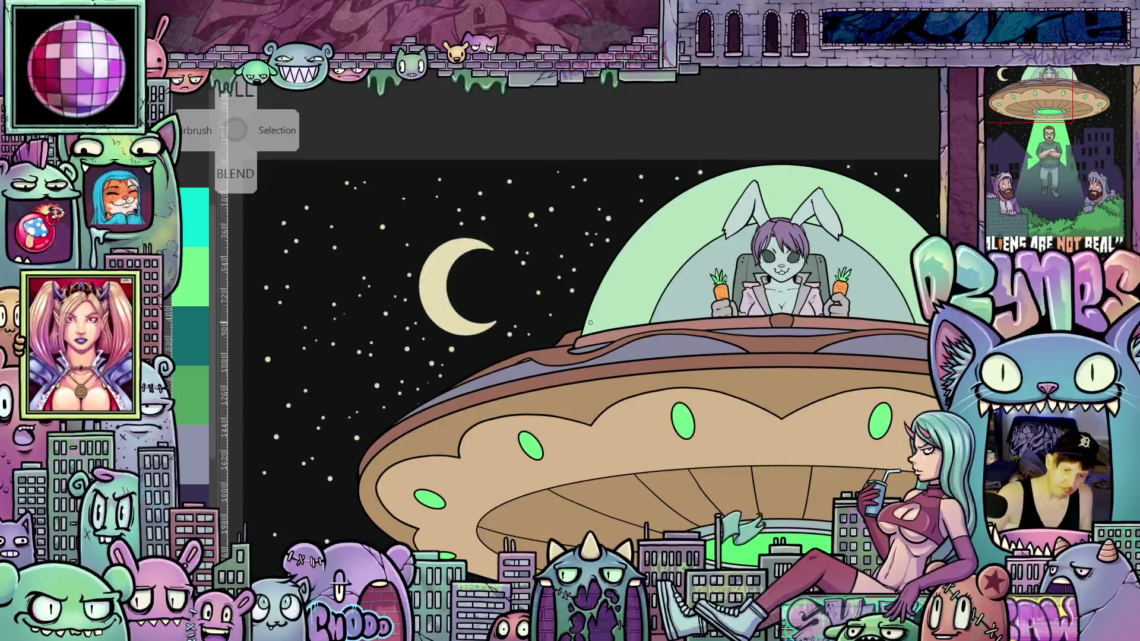
{"action": "scroll", "coordinate": [590, 323], "scroll_direction": "down", "scroll_amount": 5}
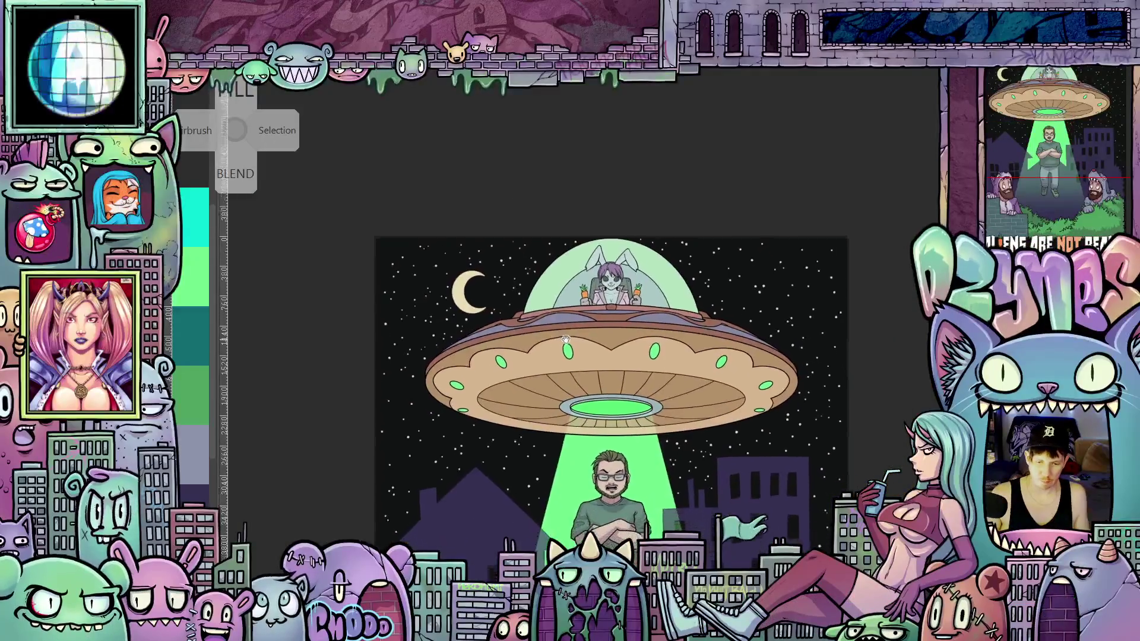
{"action": "left_click_drag", "start_coordinate": [547, 348], "coordinate": [594, 317]}
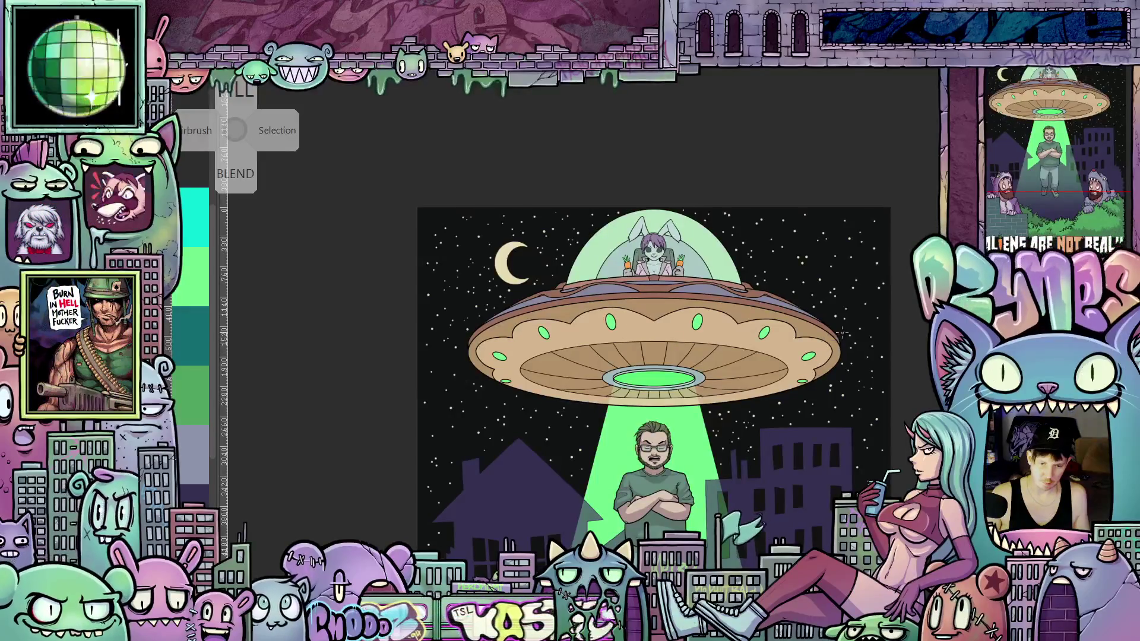
{"action": "scroll", "coordinate": [842, 334], "scroll_direction": "up", "scroll_amount": 2}
{"action": "left_click_drag", "start_coordinate": [852, 320], "coordinate": [763, 383]}
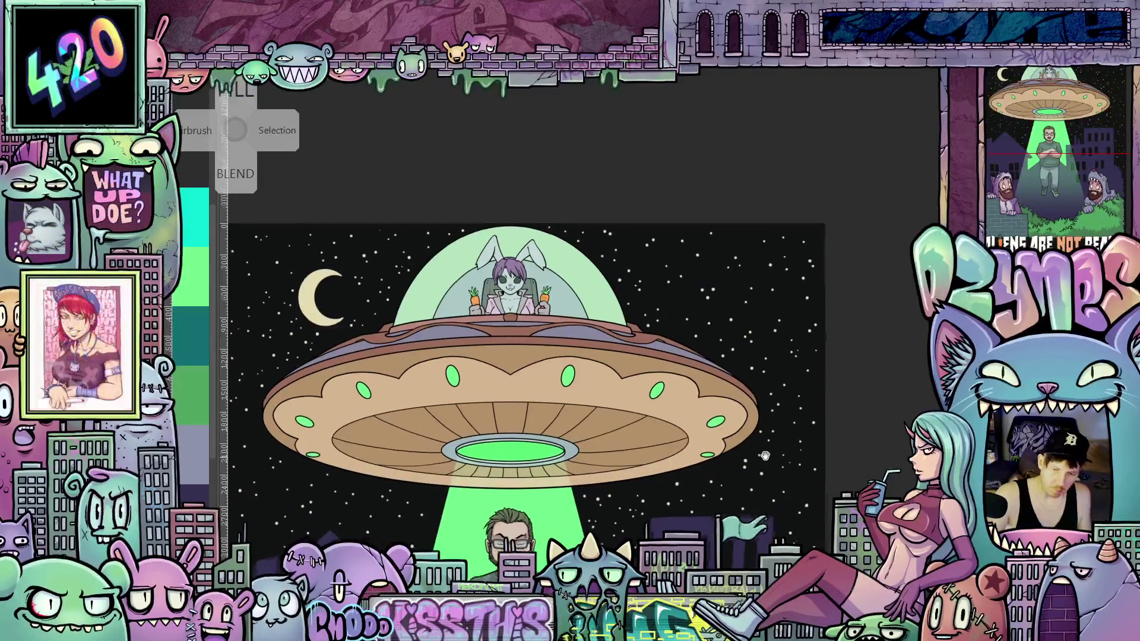
{"action": "scroll", "coordinate": [525, 386], "scroll_direction": "up", "scroll_amount": 2}
{"action": "scroll", "coordinate": [789, 314], "scroll_direction": "up", "scroll_amount": 2}
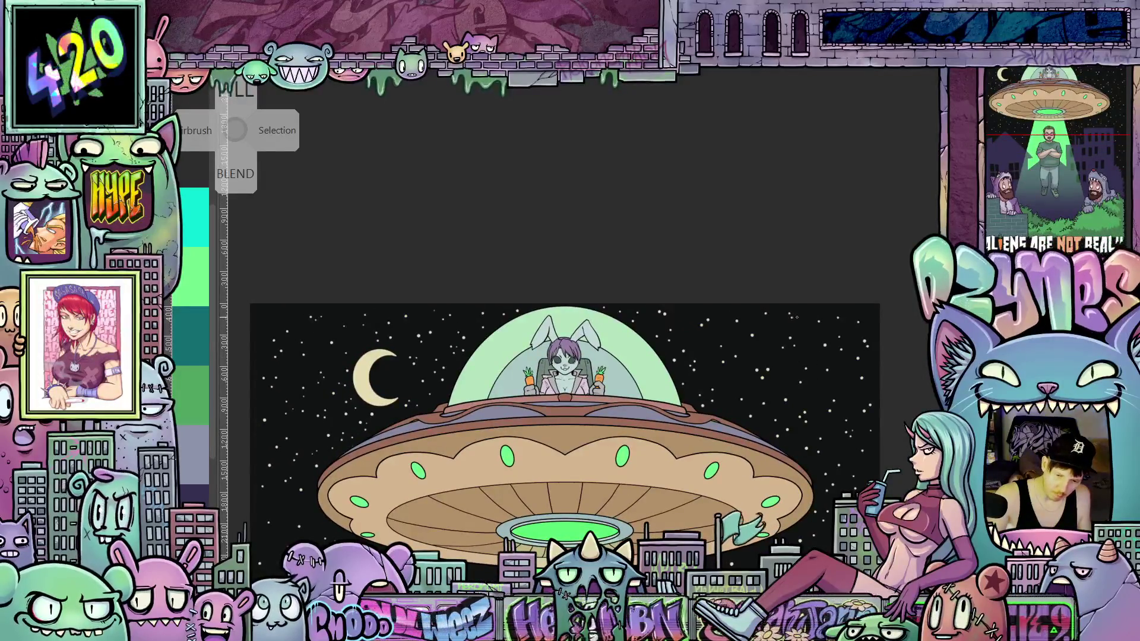
{"action": "scroll", "coordinate": [771, 469], "scroll_direction": "down", "scroll_amount": 3}
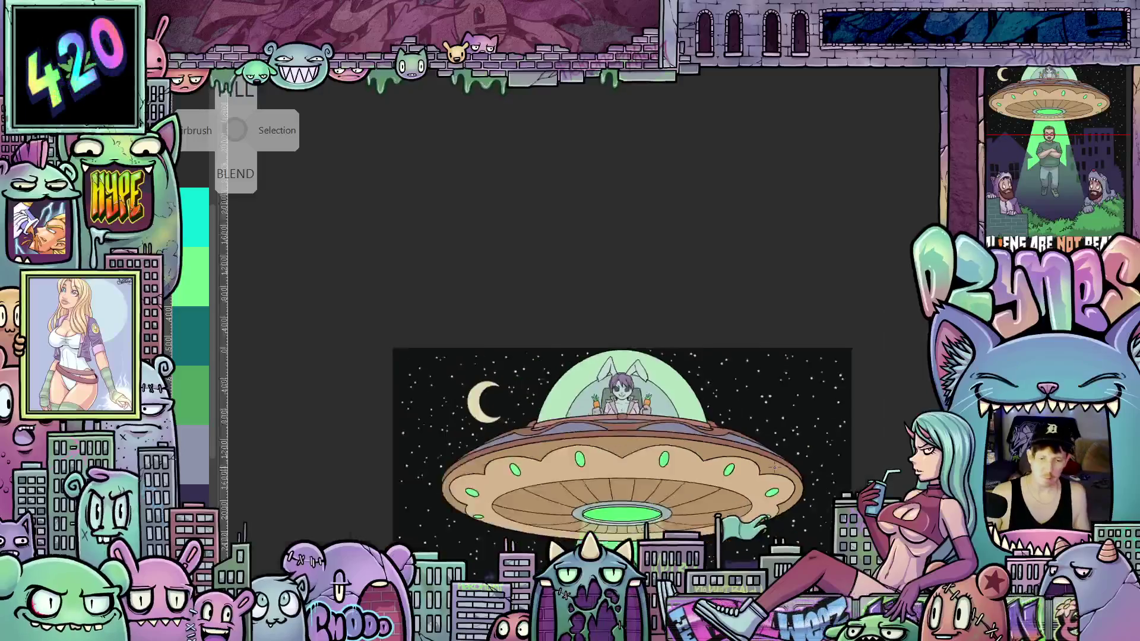
{"action": "mouse_move", "coordinate": [791, 528]}
{"action": "left_mouse_down"}
{"action": "mouse_move", "coordinate": [731, 327]}
{"action": "mouse_move", "coordinate": [743, 330]}
{"action": "left_mouse_up"}
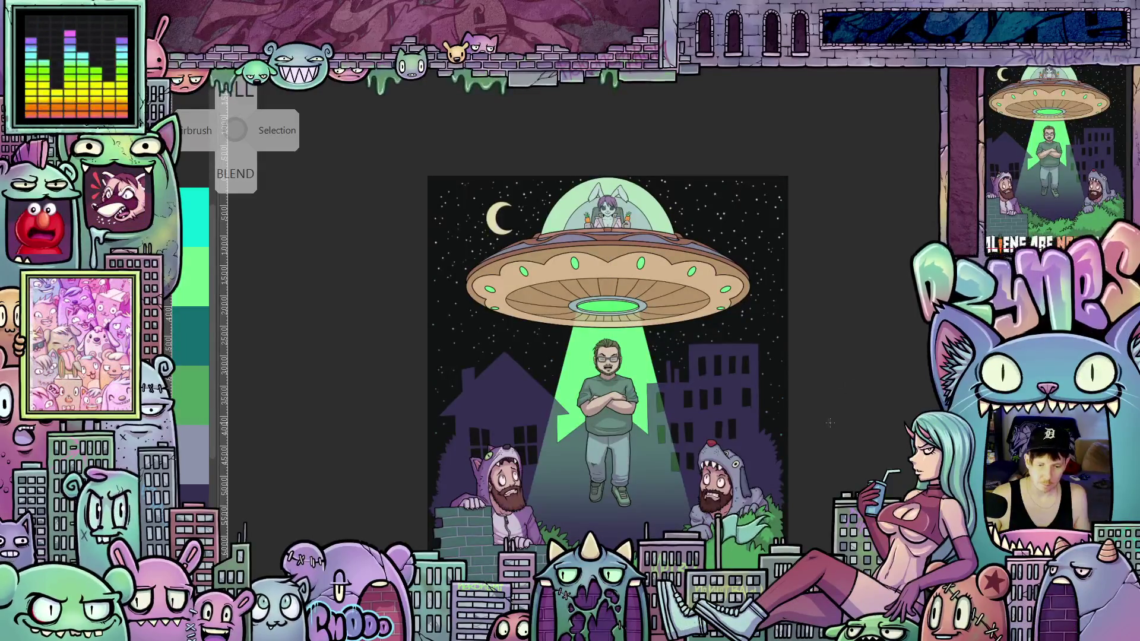
{"action": "scroll", "coordinate": [850, 384], "scroll_direction": "down", "scroll_amount": 5}
{"action": "left_click_drag", "start_coordinate": [834, 404], "coordinate": [819, 435]}
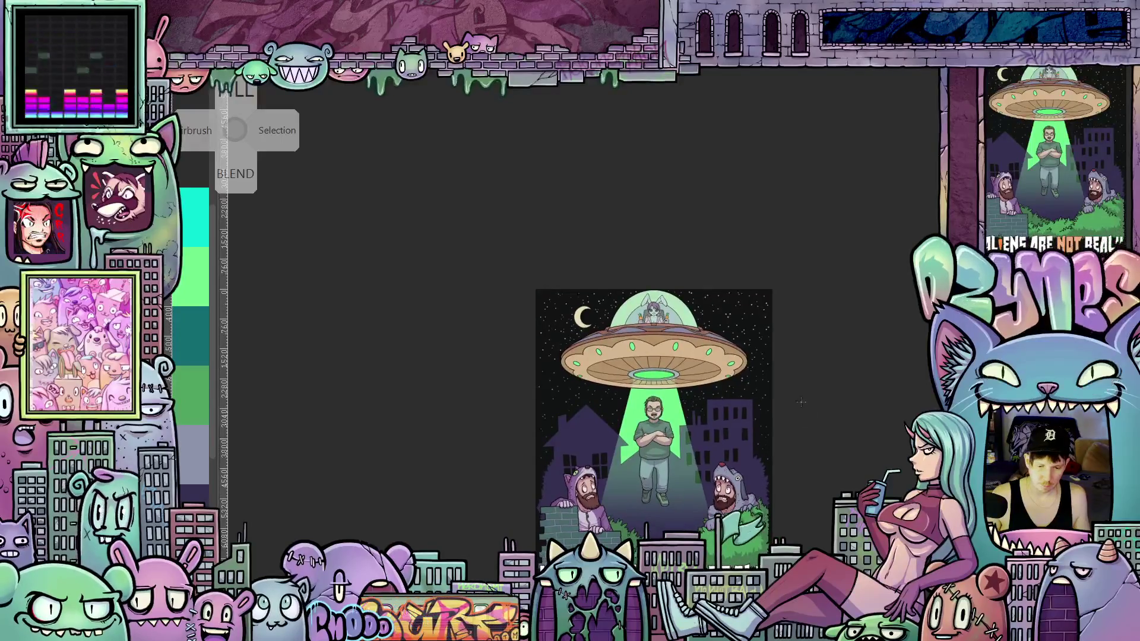
{"action": "scroll", "coordinate": [818, 435], "scroll_direction": "up", "scroll_amount": 5}
{"action": "left_click_drag", "start_coordinate": [803, 394], "coordinate": [885, 469]}
{"action": "scroll", "coordinate": [833, 414], "scroll_direction": "up", "scroll_amount": 1}
{"action": "scroll", "coordinate": [886, 468], "scroll_direction": "down", "scroll_amount": 1}
{"action": "mouse_move", "coordinate": [882, 514]}
{"action": "left_mouse_down"}
{"action": "mouse_move", "coordinate": [860, 394]}
{"action": "mouse_move", "coordinate": [881, 385]}
{"action": "left_mouse_up"}
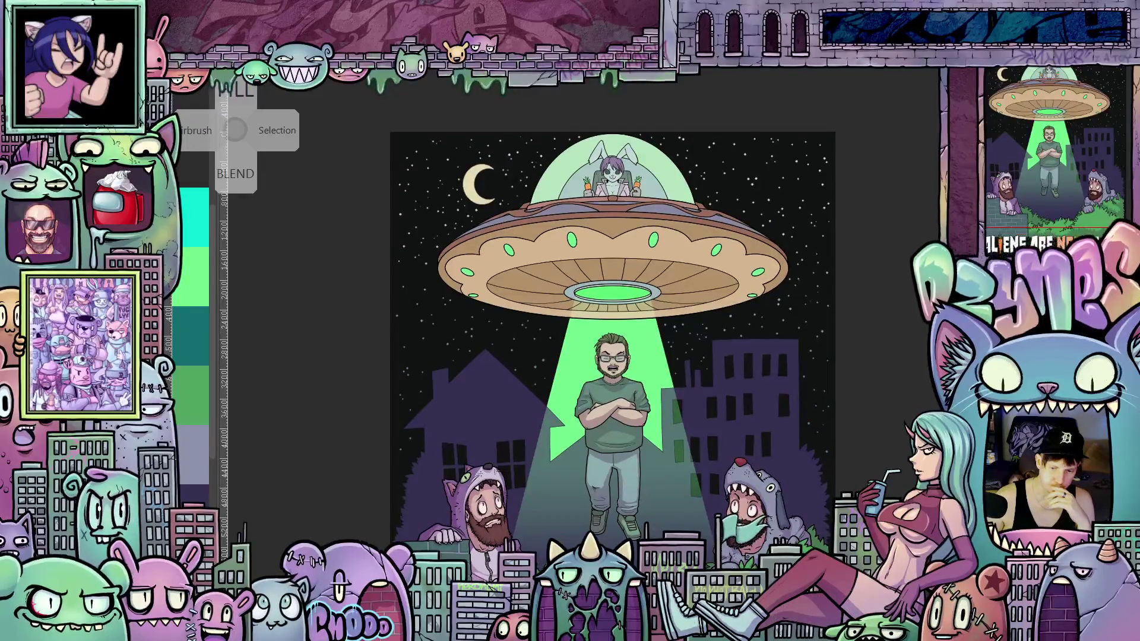
{"action": "scroll", "coordinate": [612, 348], "scroll_direction": "down", "scroll_amount": 1}
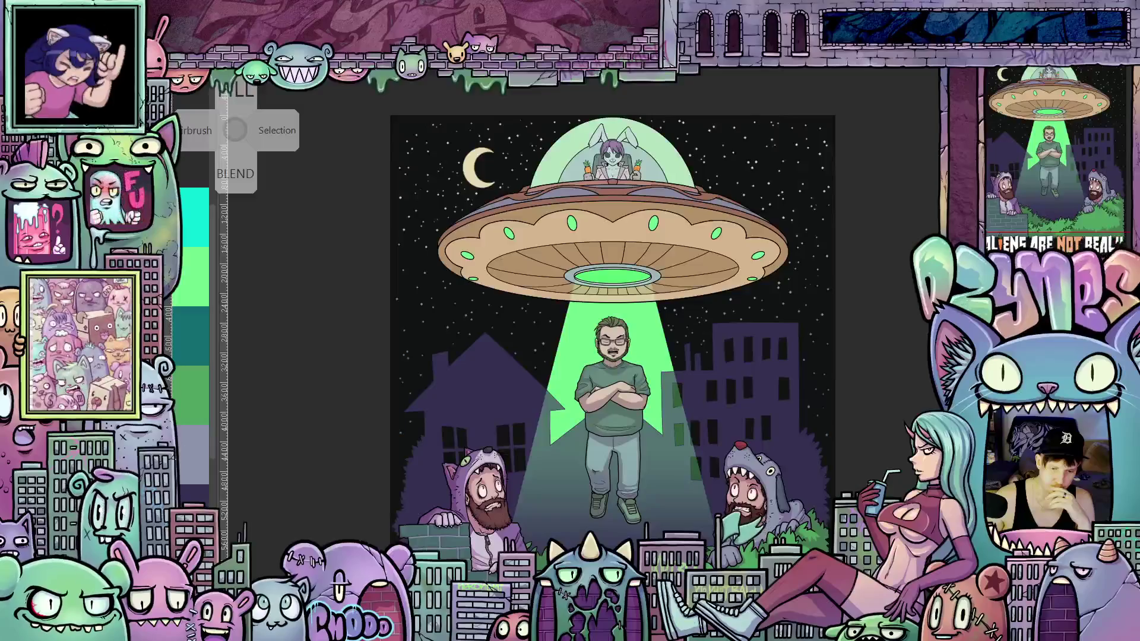
{"action": "scroll", "coordinate": [864, 398], "scroll_direction": "down", "scroll_amount": 2}
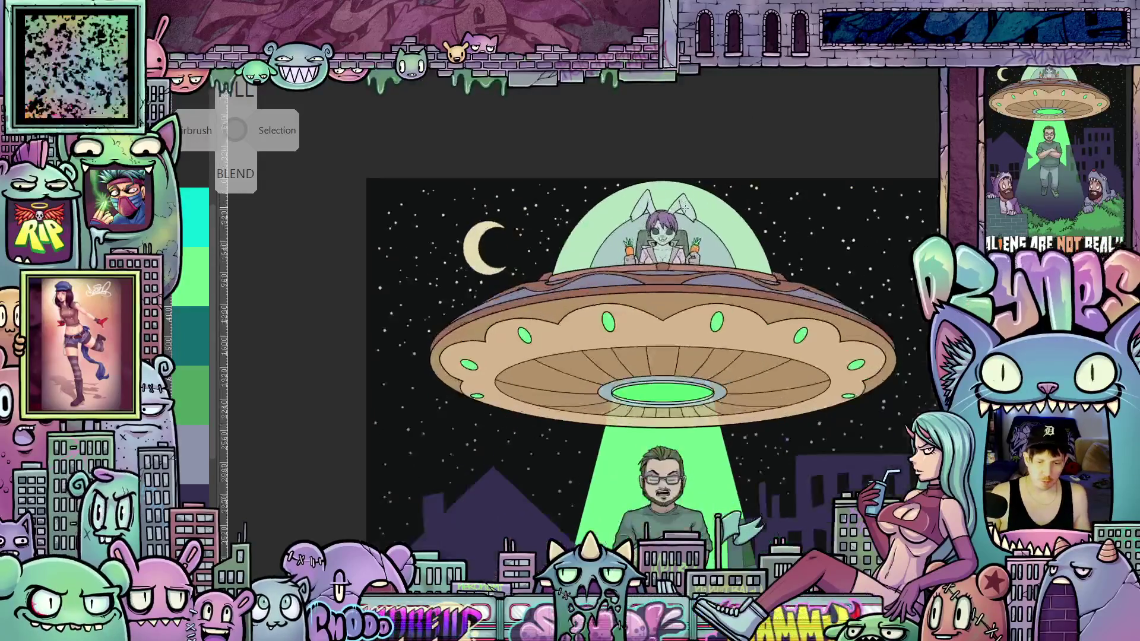
{"action": "scroll", "coordinate": [682, 210], "scroll_direction": "up", "scroll_amount": 5}
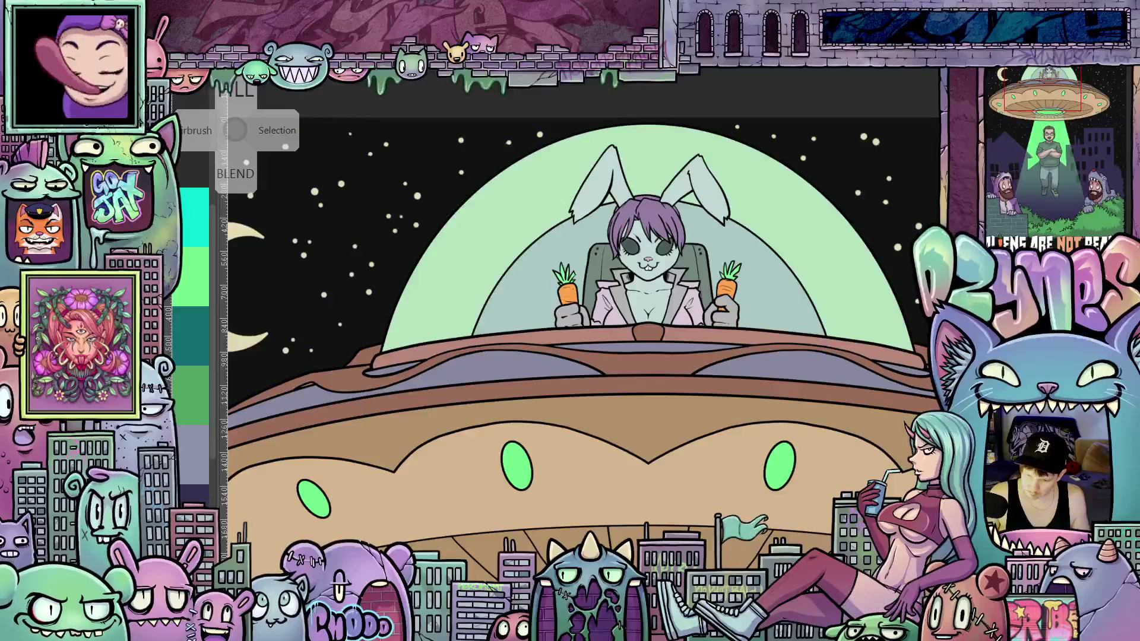
Step: Zoom onto the bunny pilot and ink a short dark stroke along its ear edge
{"action": "scroll", "coordinate": [720, 265], "scroll_direction": "up", "scroll_amount": 5}
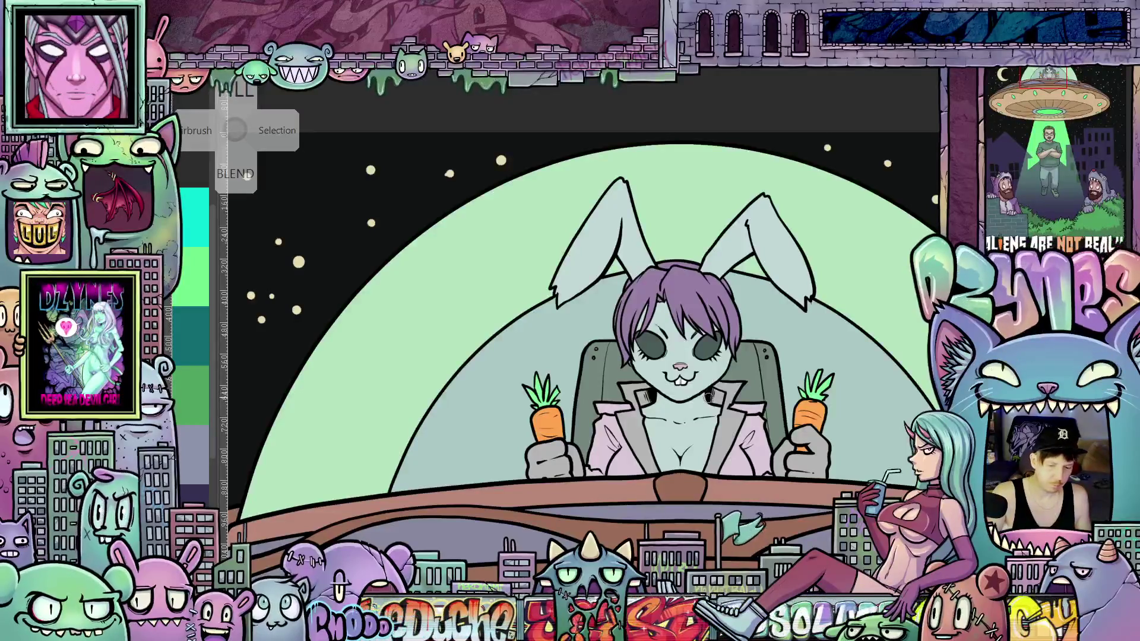
{"action": "left_click_drag", "start_coordinate": [691, 436], "coordinate": [750, 451]}
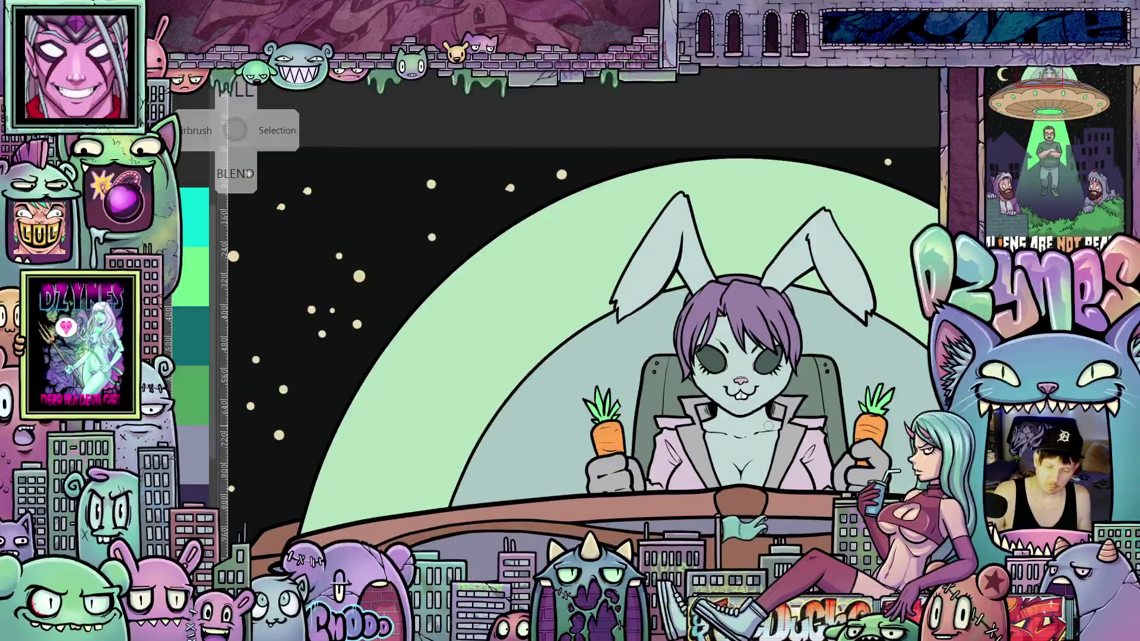
{"action": "scroll", "coordinate": [768, 426], "scroll_direction": "up", "scroll_amount": 2}
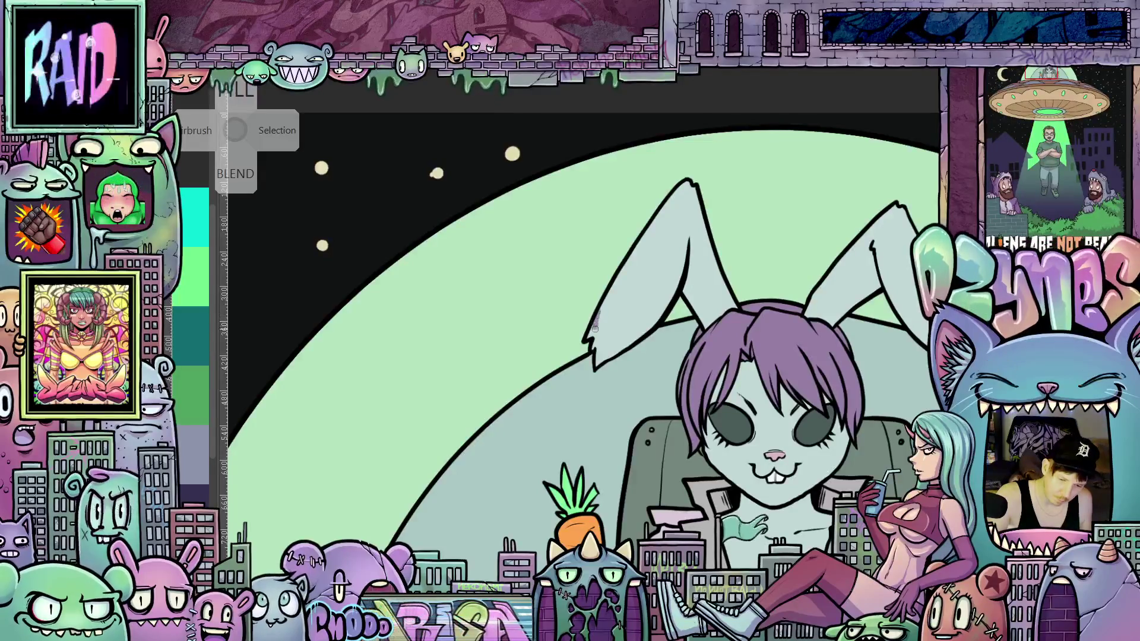
{"action": "left_click_drag", "start_coordinate": [596, 322], "coordinate": [603, 342]}
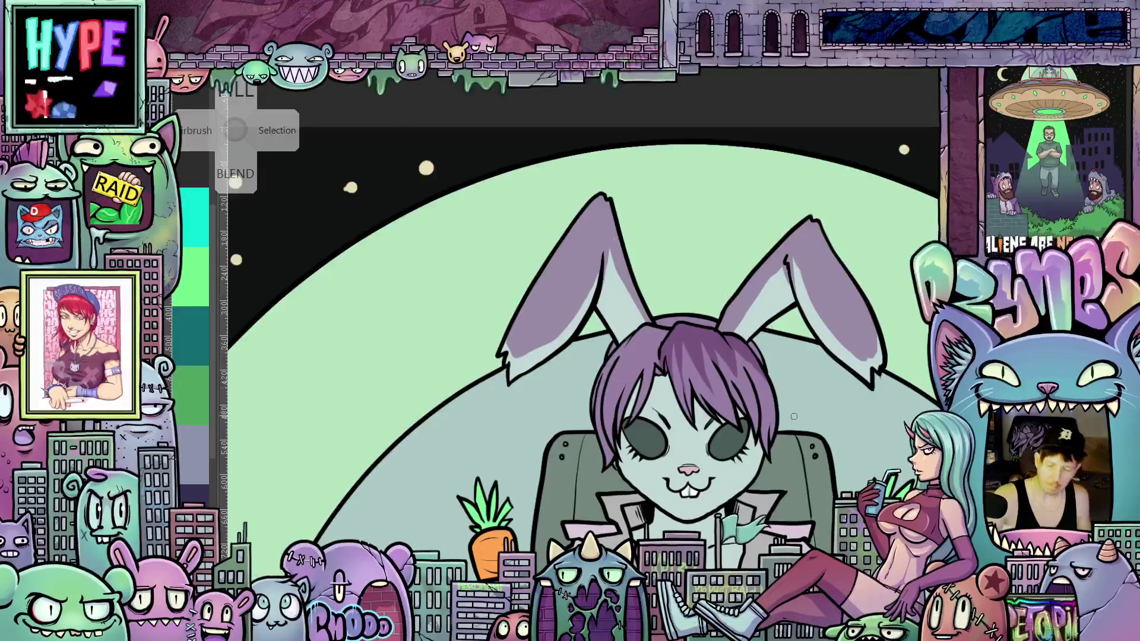
{"action": "mouse_move", "coordinate": [702, 297]}
{"action": "left_mouse_down"}
{"action": "mouse_move", "coordinate": [712, 296]}
{"action": "mouse_move", "coordinate": [691, 316]}
{"action": "left_mouse_up"}
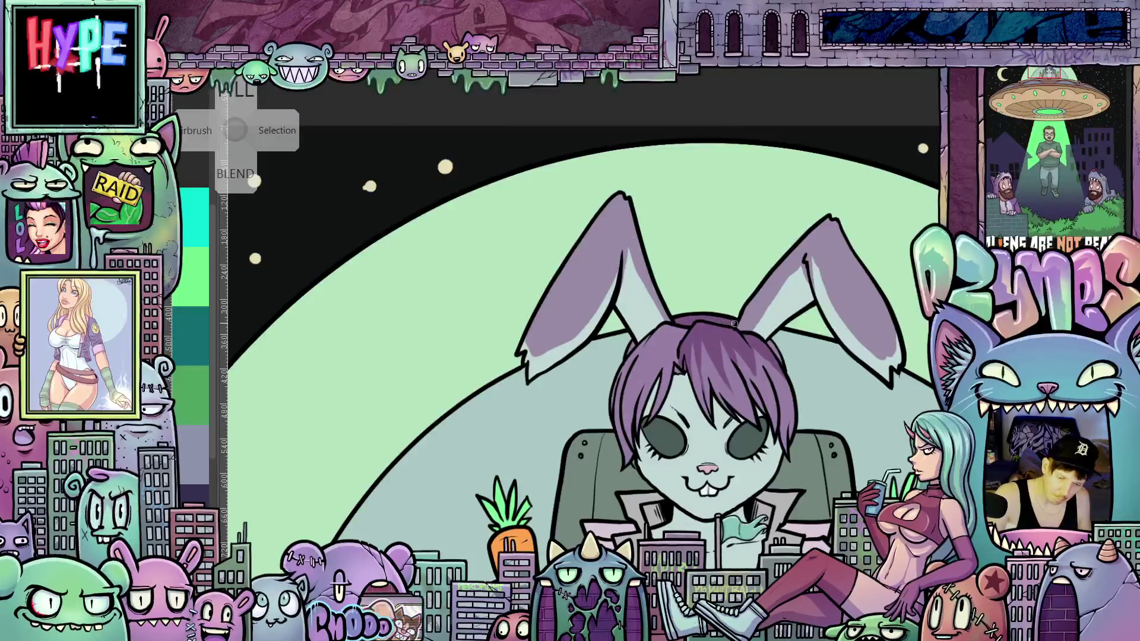
{"action": "mouse_move", "coordinate": [703, 319]}
{"action": "left_mouse_down"}
{"action": "mouse_move", "coordinate": [716, 328]}
{"action": "mouse_move", "coordinate": [705, 327]}
{"action": "left_mouse_up"}
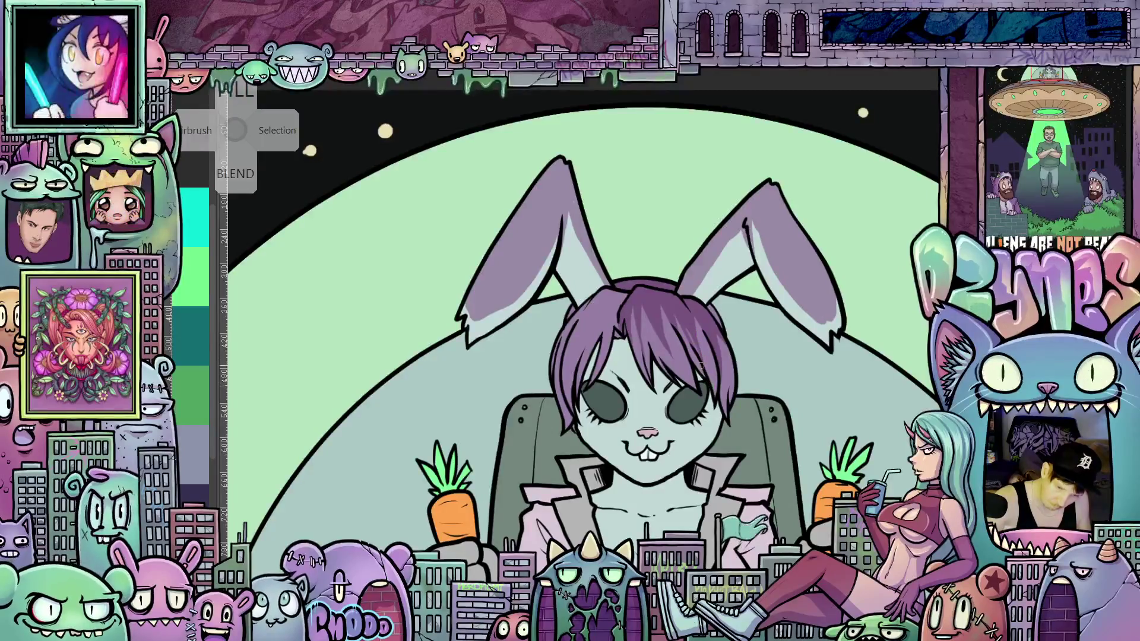
{"action": "scroll", "coordinate": [702, 372], "scroll_direction": "up", "scroll_amount": 1}
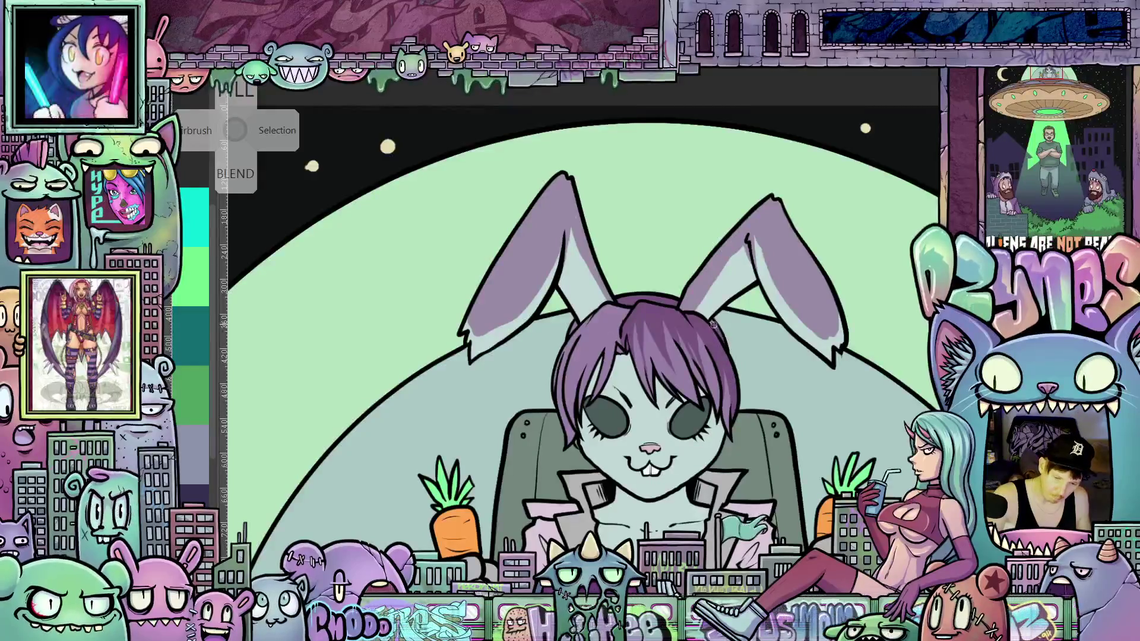
{"action": "scroll", "coordinate": [615, 342], "scroll_direction": "up", "scroll_amount": 1}
{"action": "scroll", "coordinate": [615, 341], "scroll_direction": "left", "scroll_amount": 2}
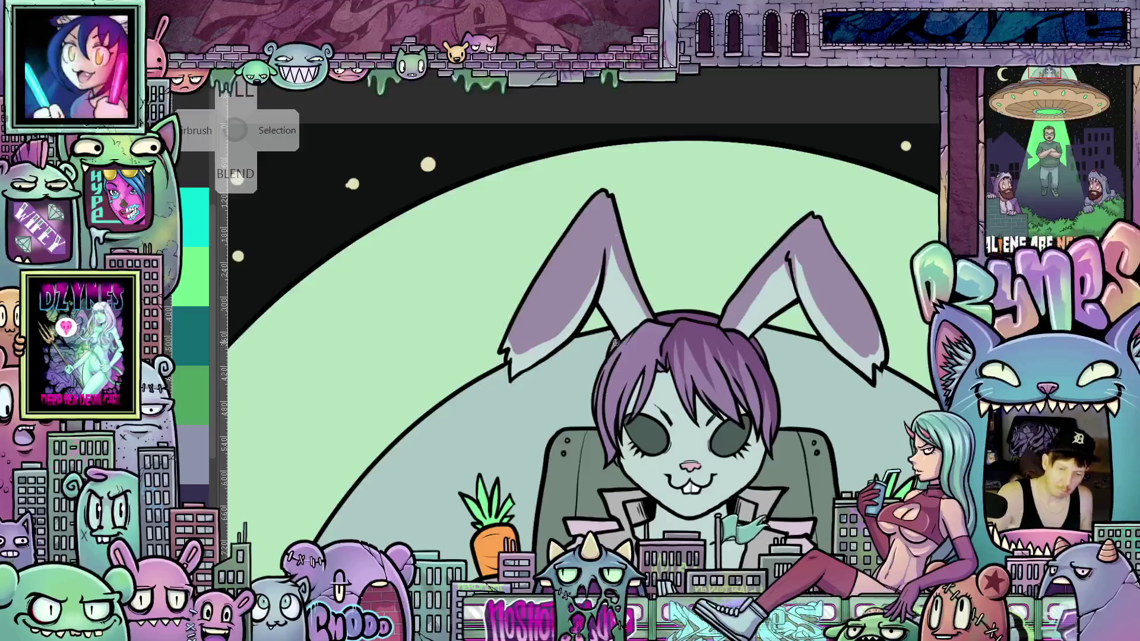
{"action": "scroll", "coordinate": [703, 387], "scroll_direction": "left", "scroll_amount": 2}
{"action": "scroll", "coordinate": [704, 387], "scroll_direction": "up", "scroll_amount": 1}
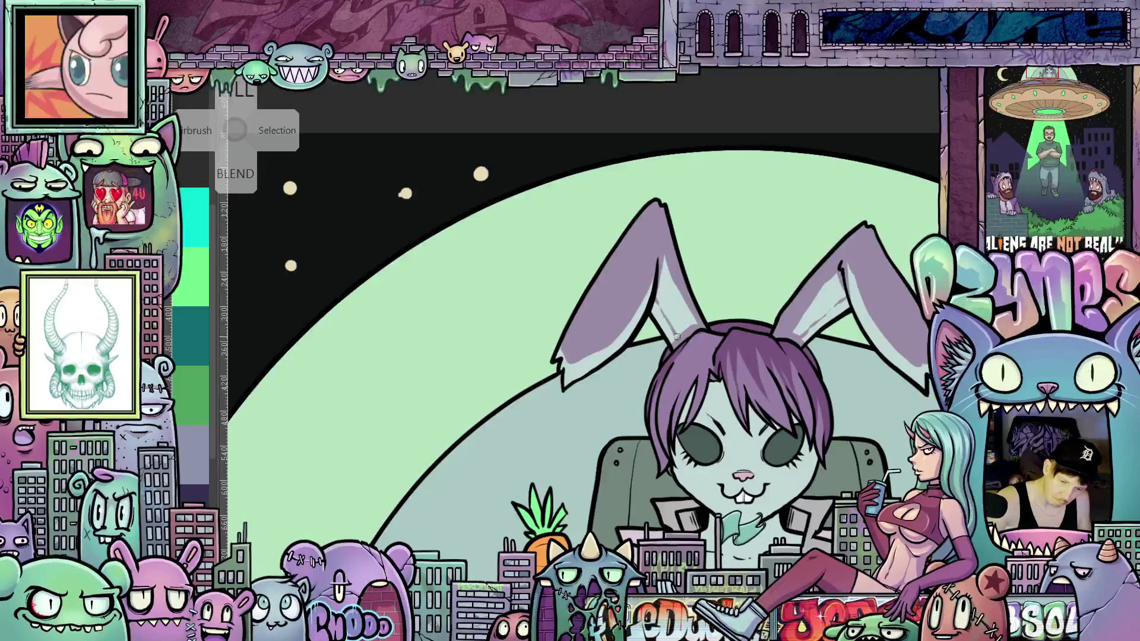
{"action": "scroll", "coordinate": [904, 467], "scroll_direction": "down", "scroll_amount": 3}
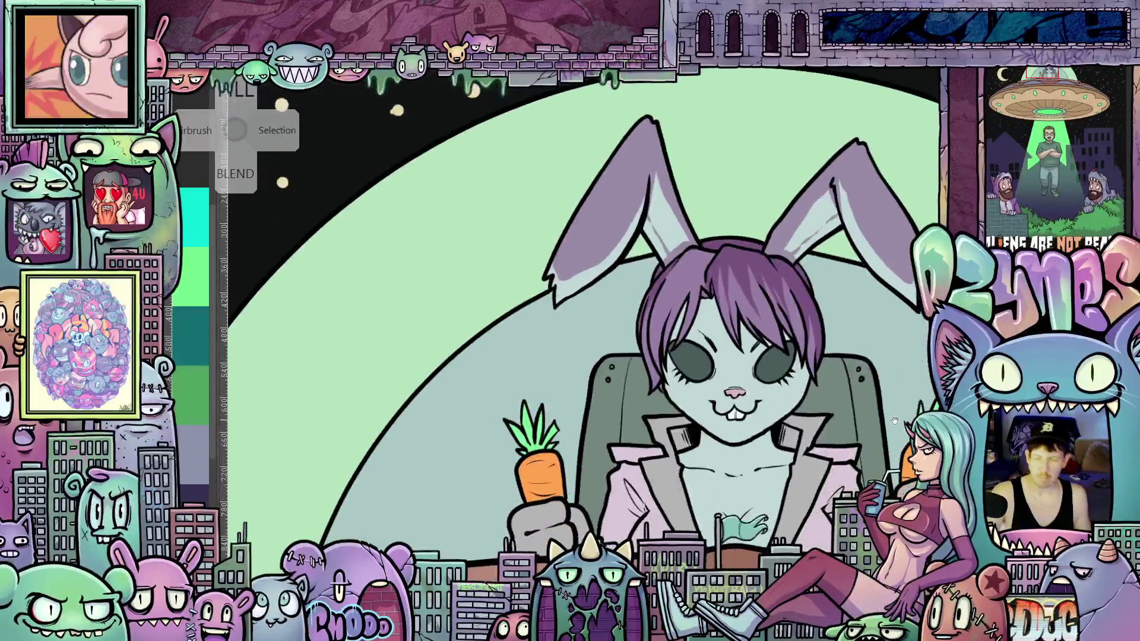
{"action": "scroll", "coordinate": [904, 467], "scroll_direction": "up", "scroll_amount": 3}
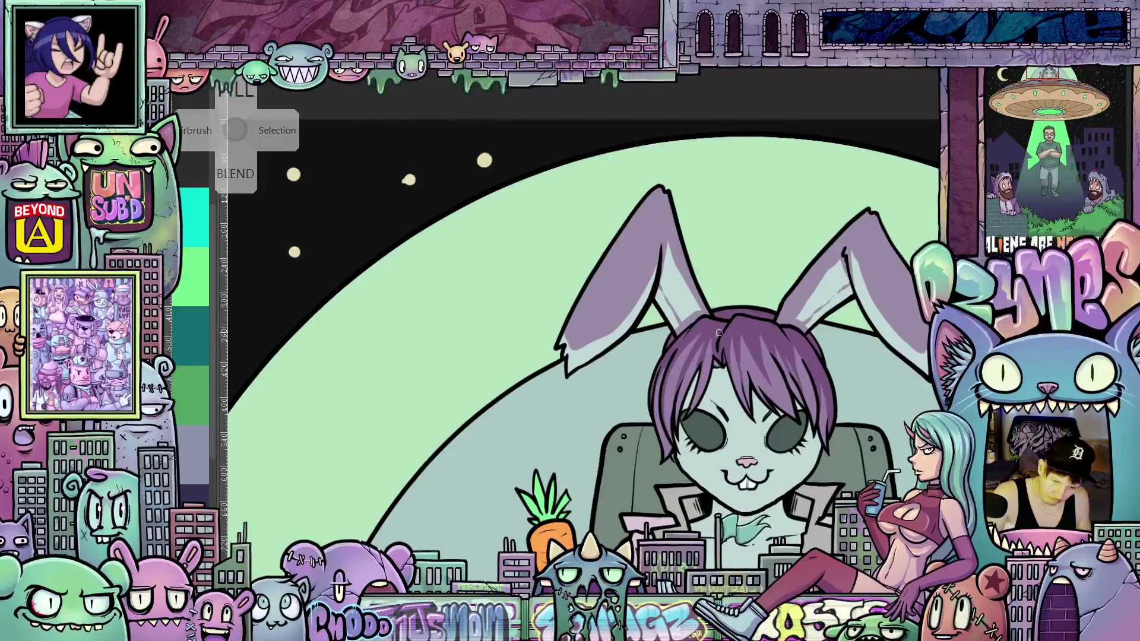
{"action": "left_click_drag", "start_coordinate": [715, 331], "coordinate": [749, 394]}
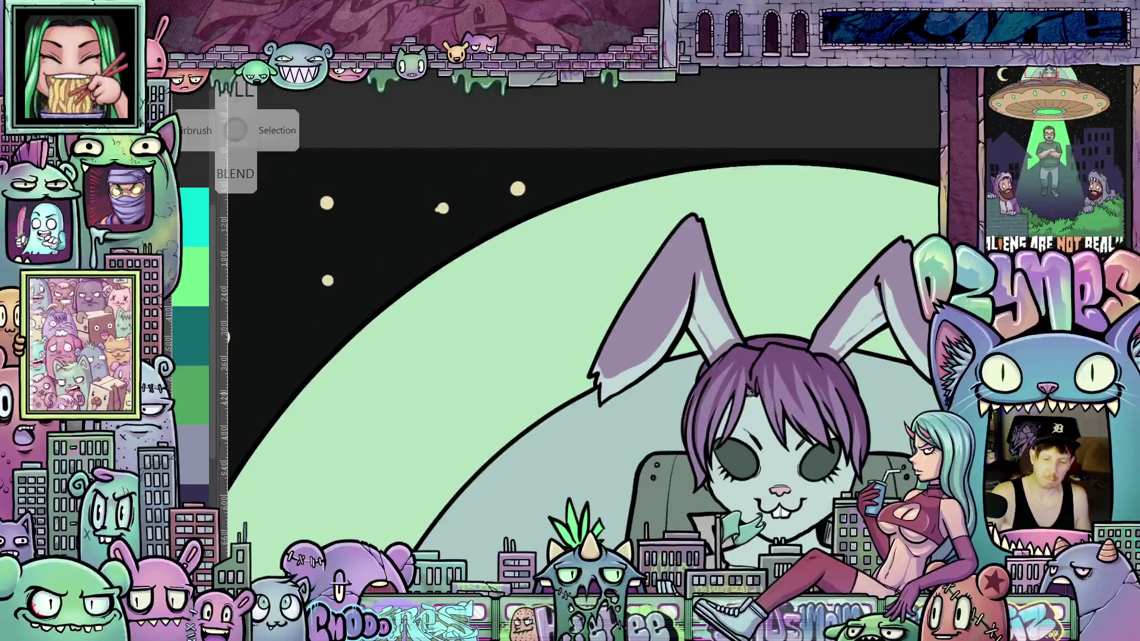
{"action": "left_click_drag", "start_coordinate": [770, 435], "coordinate": [733, 414]}
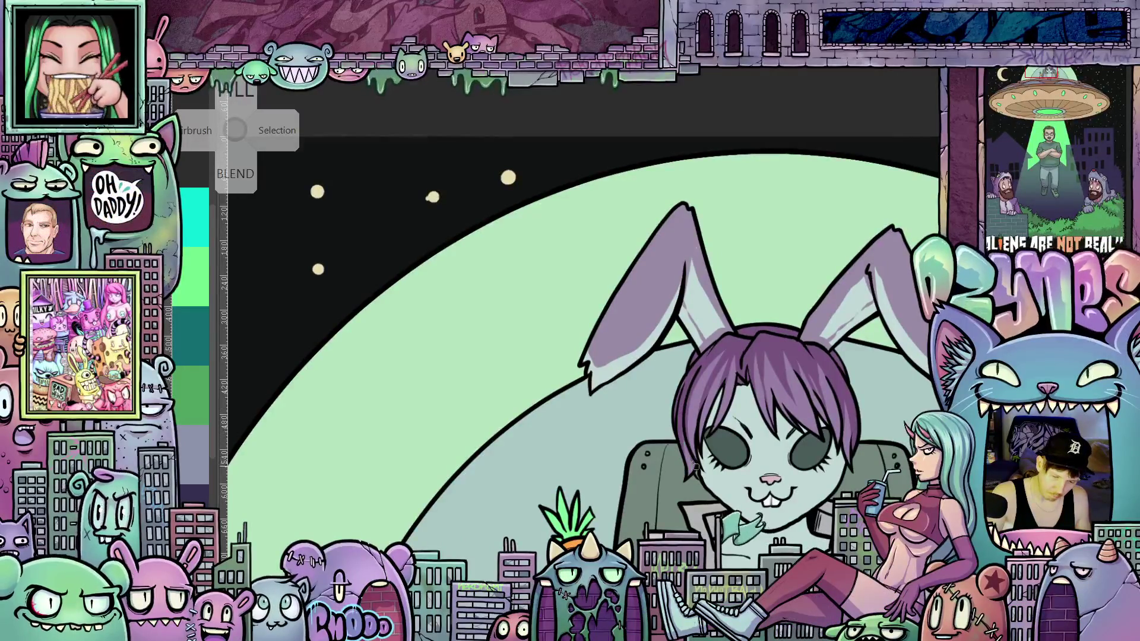
{"action": "left_click_drag", "start_coordinate": [695, 465], "coordinate": [634, 416]}
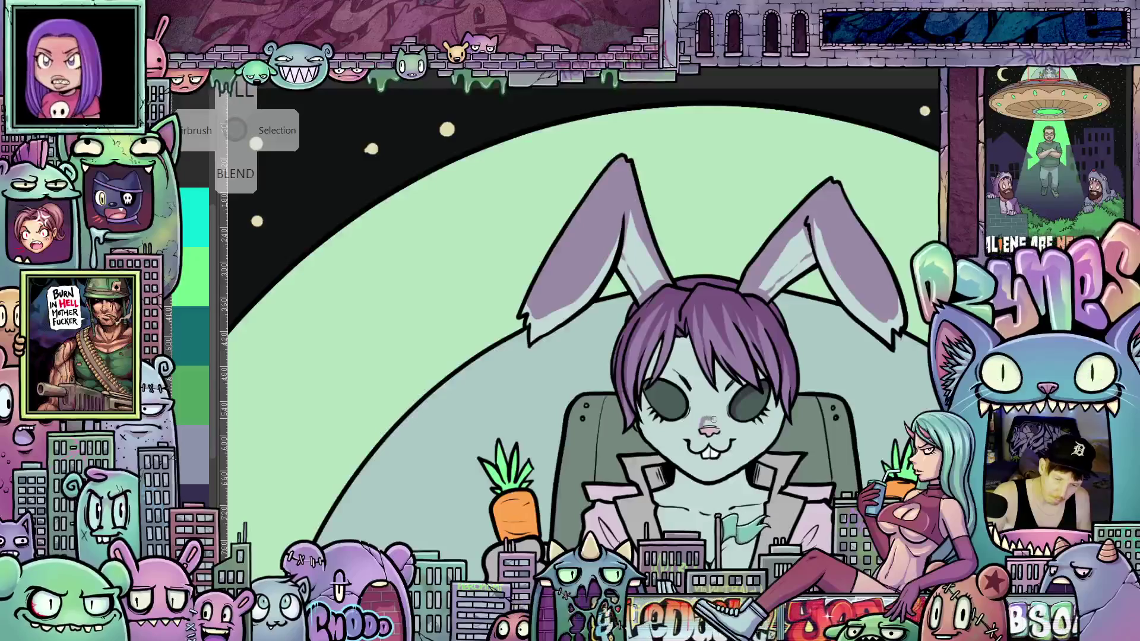
{"action": "scroll", "coordinate": [730, 436], "scroll_direction": "up", "scroll_amount": 2}
{"action": "scroll", "coordinate": [713, 430], "scroll_direction": "down", "scroll_amount": 2}
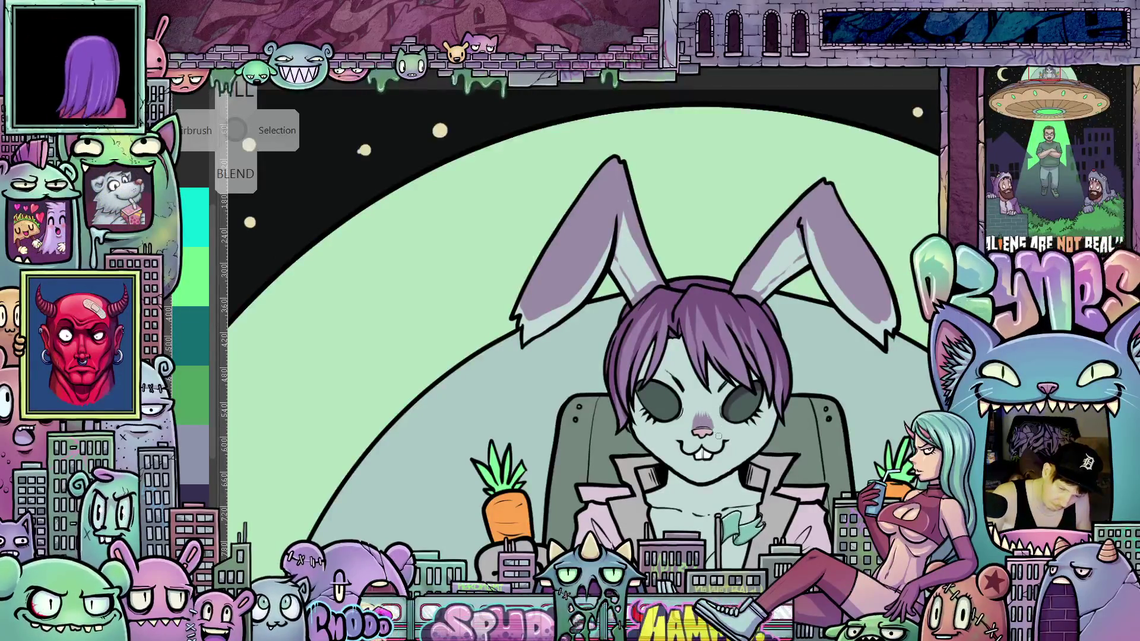
{"action": "scroll", "coordinate": [717, 432], "scroll_direction": "up", "scroll_amount": 2}
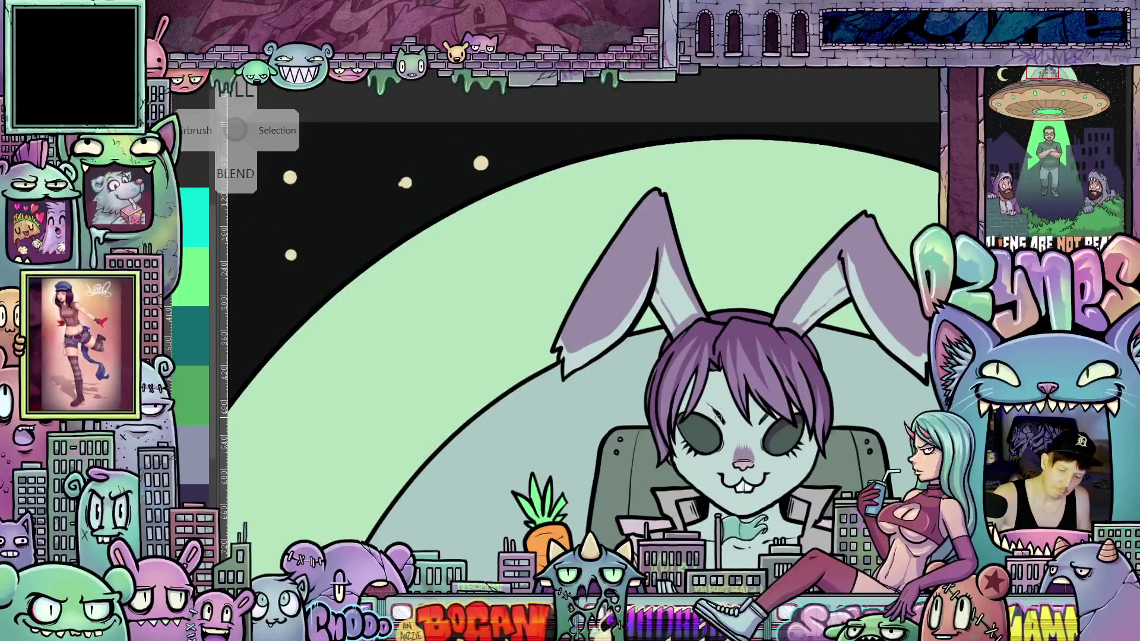
{"action": "left_click_drag", "start_coordinate": [776, 468], "coordinate": [790, 372]}
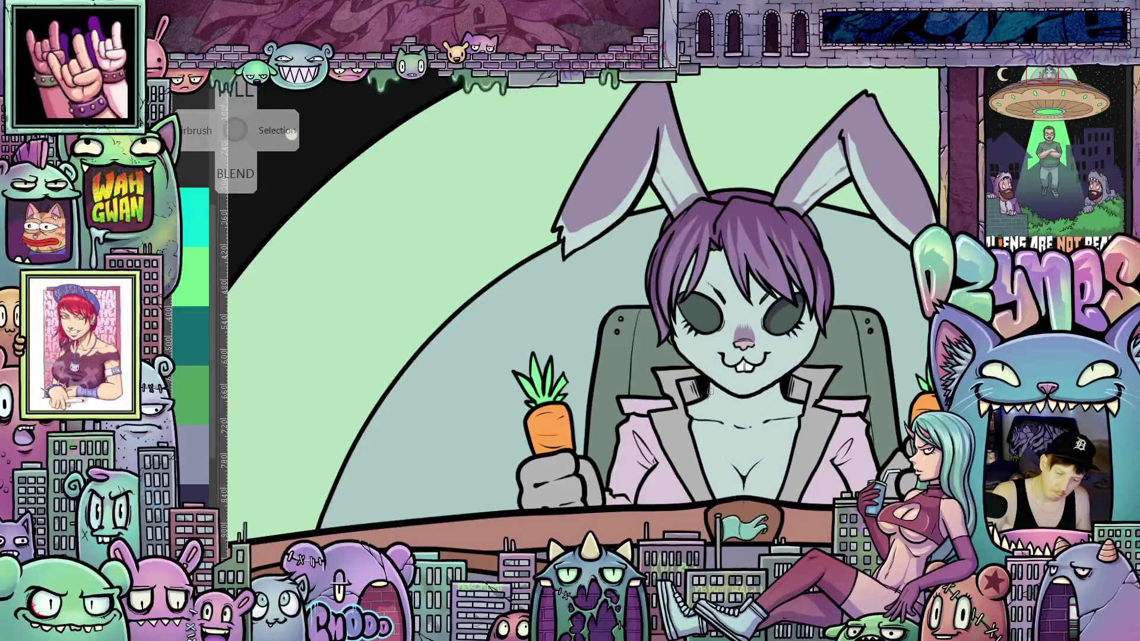
Step: Ink a dark line along the bunny's jacket neckline and extend it to the right
{"action": "mouse_move", "coordinate": [720, 416]}
{"action": "left_mouse_down"}
{"action": "mouse_move", "coordinate": [766, 418]}
{"action": "mouse_move", "coordinate": [783, 375]}
{"action": "left_mouse_up"}
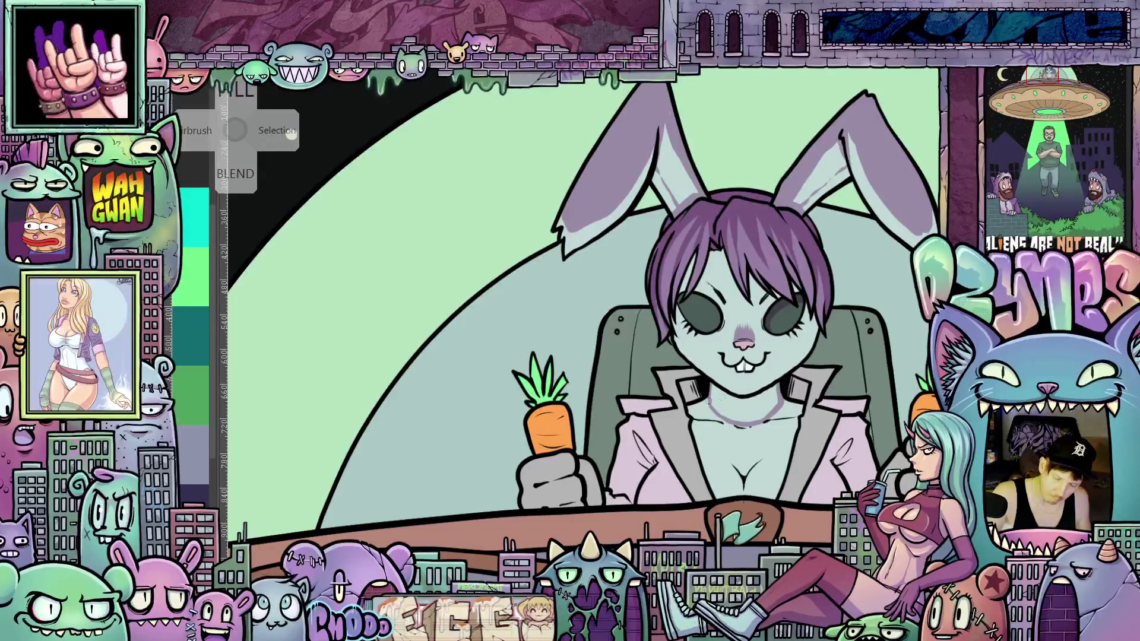
{"action": "left_click_drag", "start_coordinate": [769, 422], "coordinate": [798, 409]}
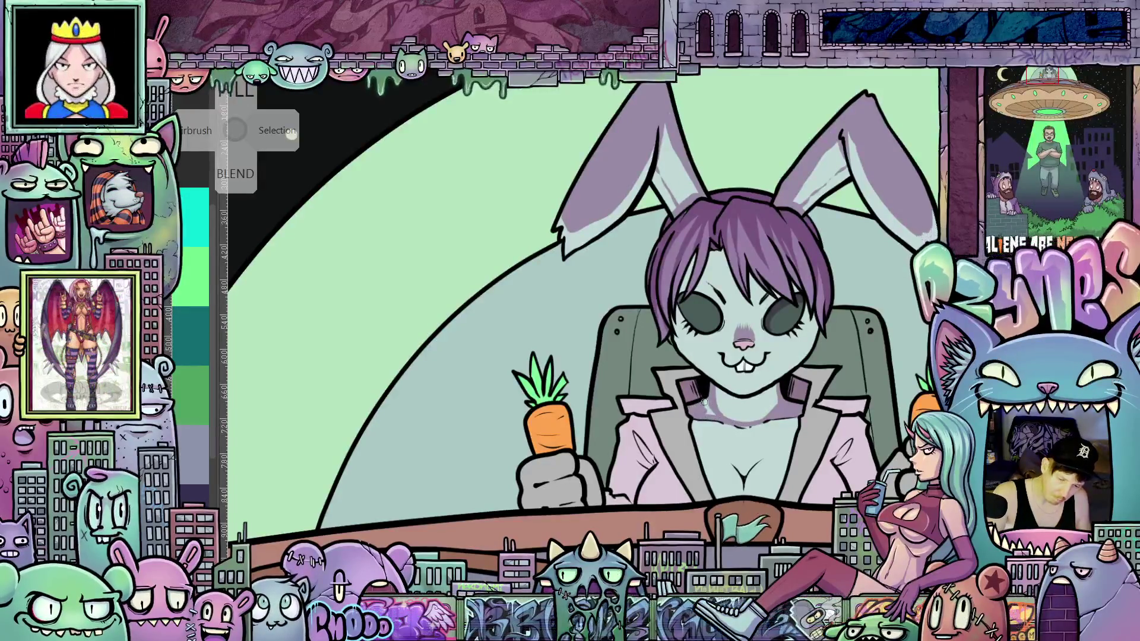
{"action": "mouse_move", "coordinate": [724, 421]}
{"action": "left_mouse_down"}
{"action": "mouse_move", "coordinate": [875, 463]}
{"action": "mouse_move", "coordinate": [789, 346]}
{"action": "mouse_move", "coordinate": [810, 289]}
{"action": "mouse_move", "coordinate": [798, 286]}
{"action": "mouse_move", "coordinate": [786, 339]}
{"action": "mouse_move", "coordinate": [805, 280]}
{"action": "mouse_move", "coordinate": [659, 524]}
{"action": "left_mouse_up"}
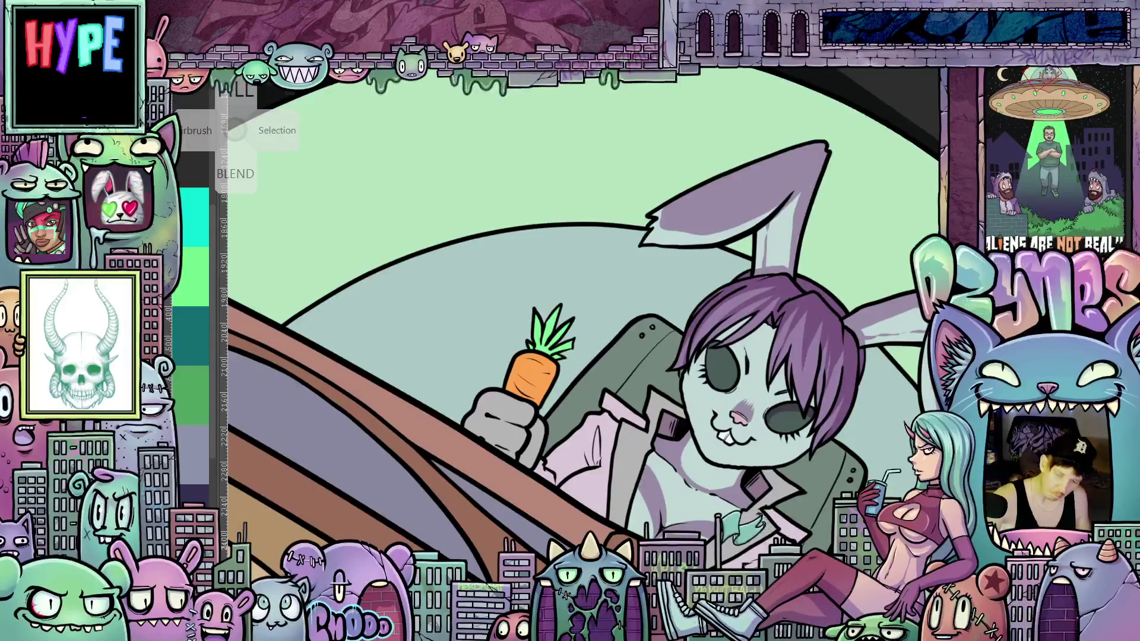
{"action": "key", "text": "h"}
{"action": "key", "text": "h"}
{"action": "left_click_drag", "start_coordinate": [826, 501], "coordinate": [787, 338]}
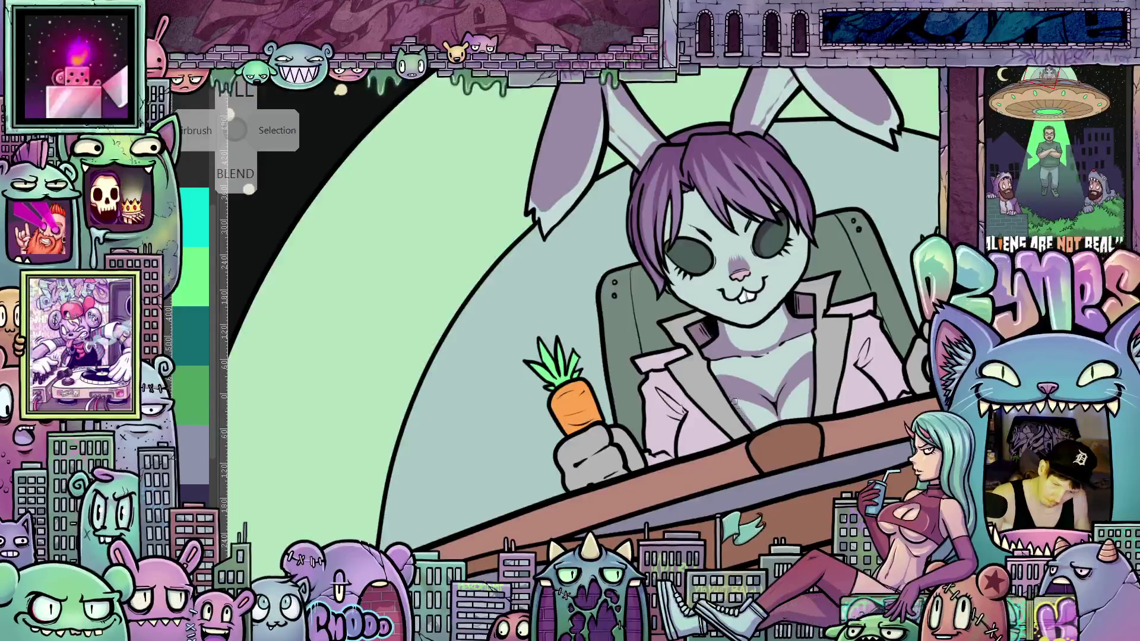
{"action": "left_click_drag", "start_coordinate": [777, 431], "coordinate": [691, 430]}
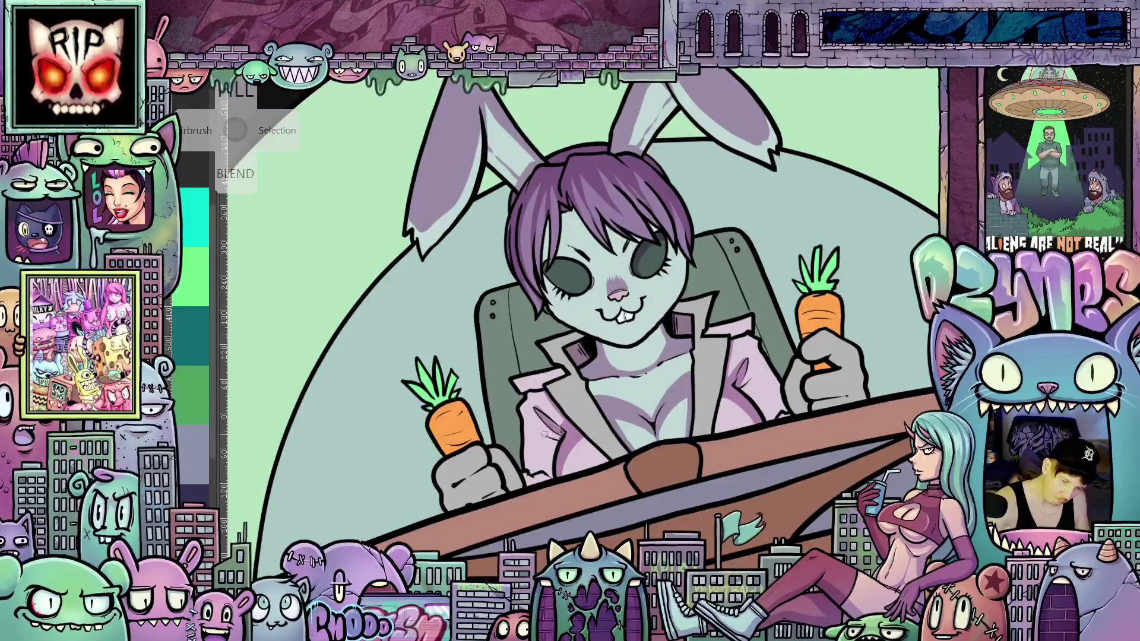
{"action": "left_click_drag", "start_coordinate": [569, 486], "coordinate": [607, 414]}
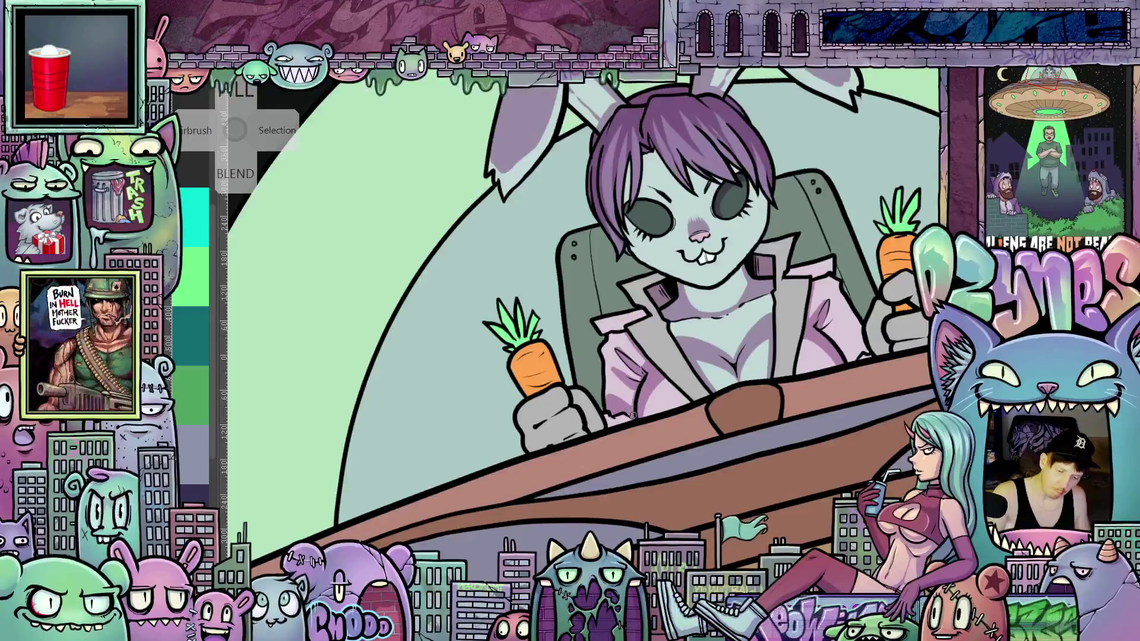
{"action": "scroll", "coordinate": [624, 412], "scroll_direction": "right", "scroll_amount": 5}
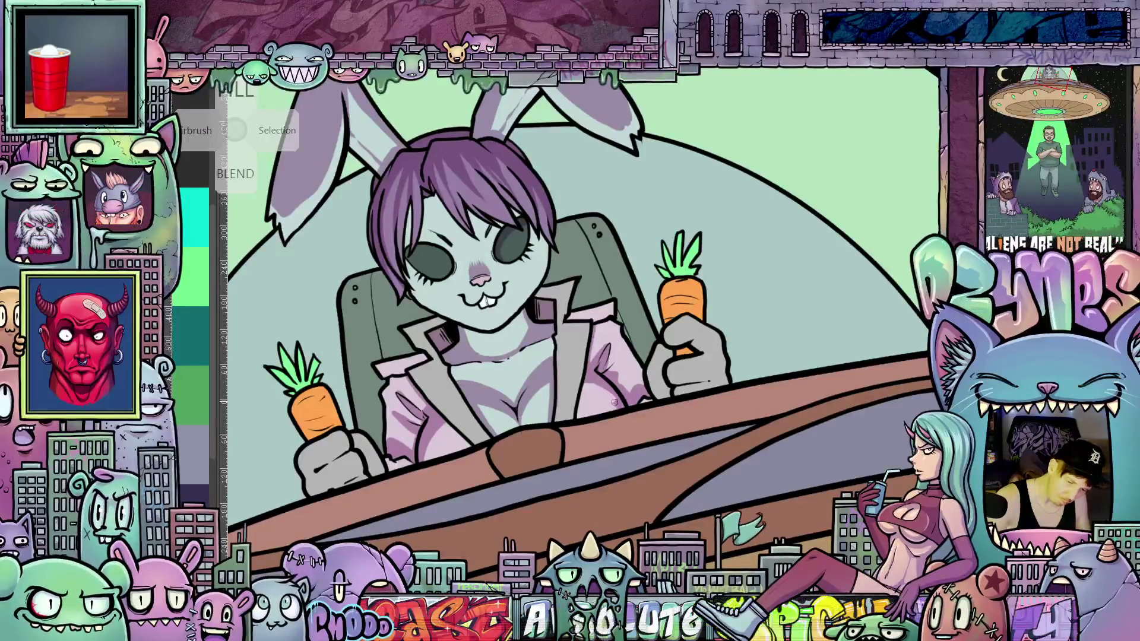
{"action": "left_click_drag", "start_coordinate": [419, 458], "coordinate": [520, 444]}
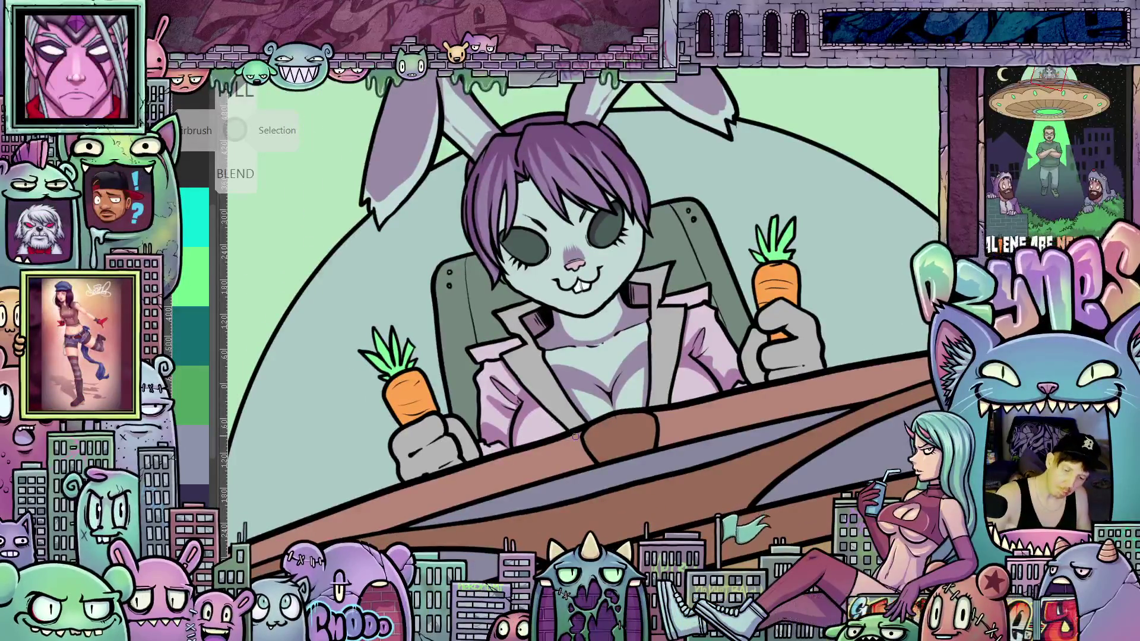
{"action": "scroll", "coordinate": [702, 429], "scroll_direction": "down", "scroll_amount": 3}
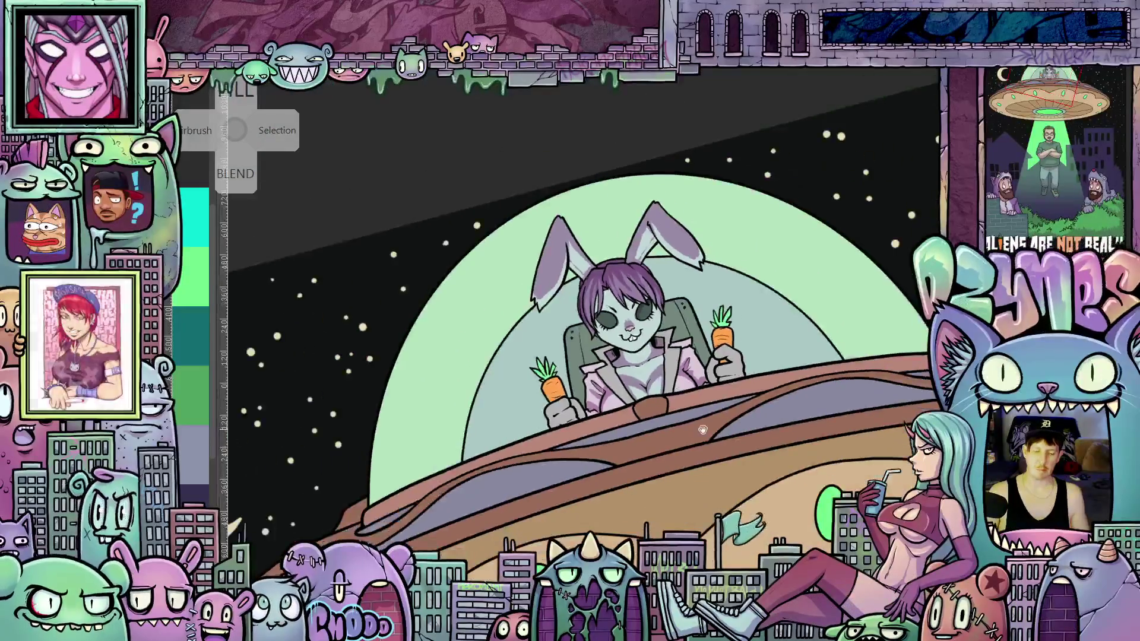
{"action": "key", "text": "5"}
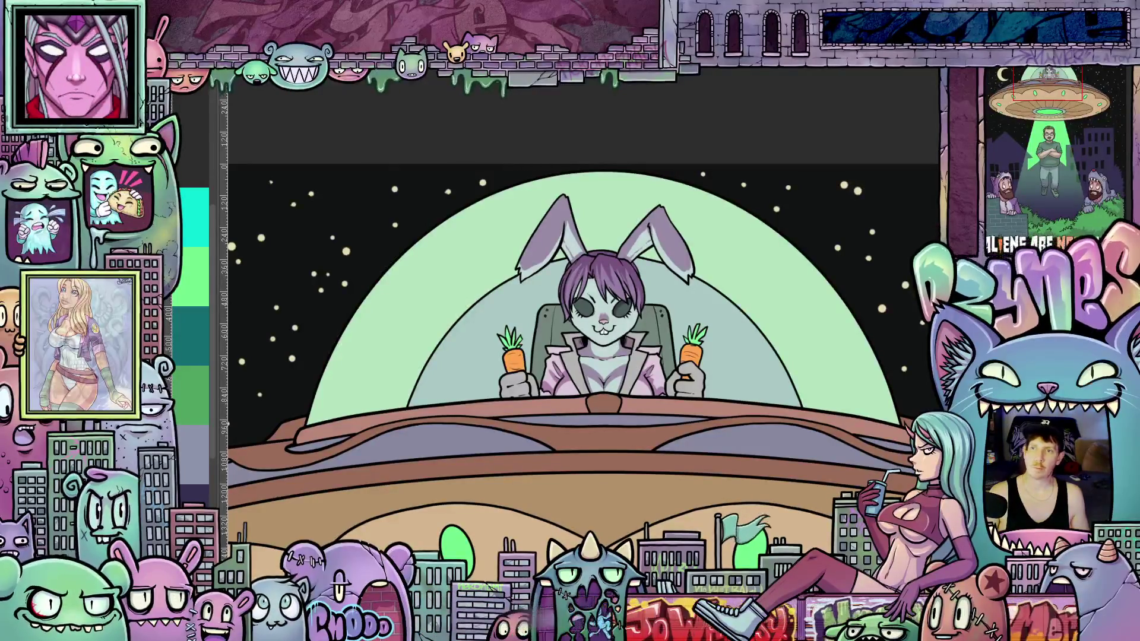
{"action": "scroll", "coordinate": [732, 354], "scroll_direction": "down", "scroll_amount": 5}
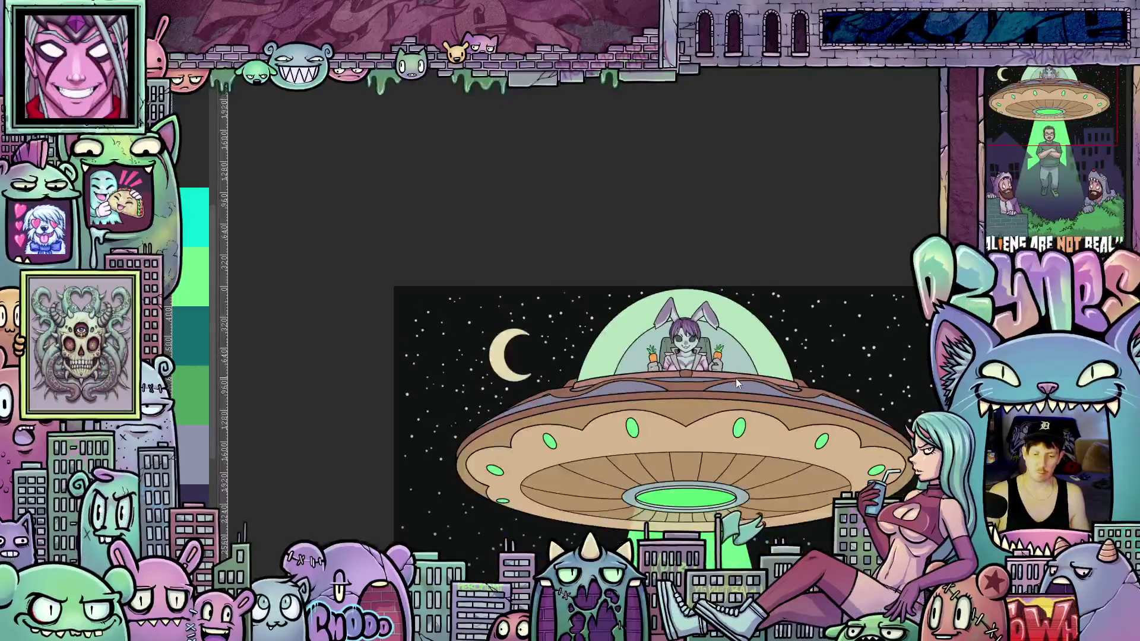
{"action": "scroll", "coordinate": [740, 370], "scroll_direction": "up", "scroll_amount": 5}
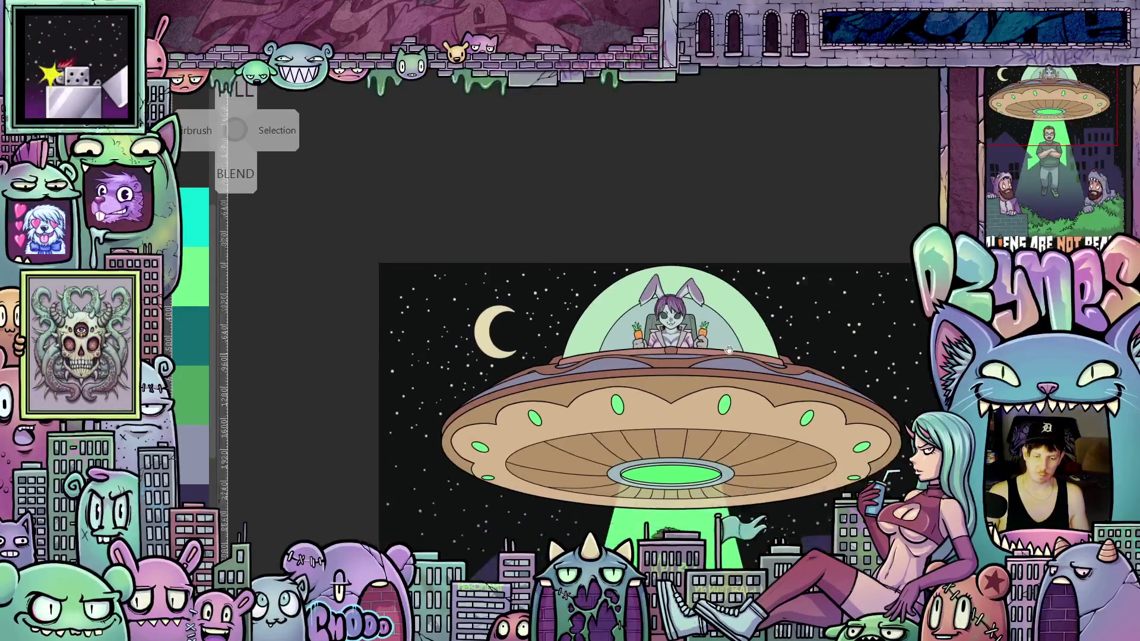
{"action": "scroll", "coordinate": [698, 312], "scroll_direction": "up", "scroll_amount": 3}
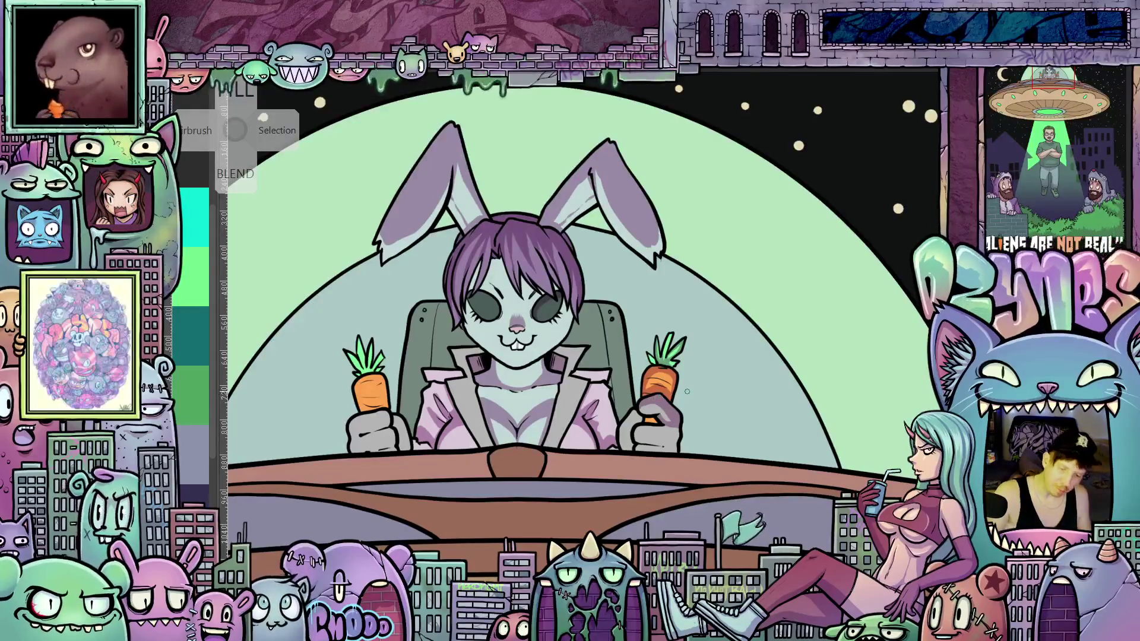
{"action": "scroll", "coordinate": [686, 392], "scroll_direction": "down", "scroll_amount": 3}
{"action": "scroll", "coordinate": [700, 419], "scroll_direction": "up", "scroll_amount": 5}
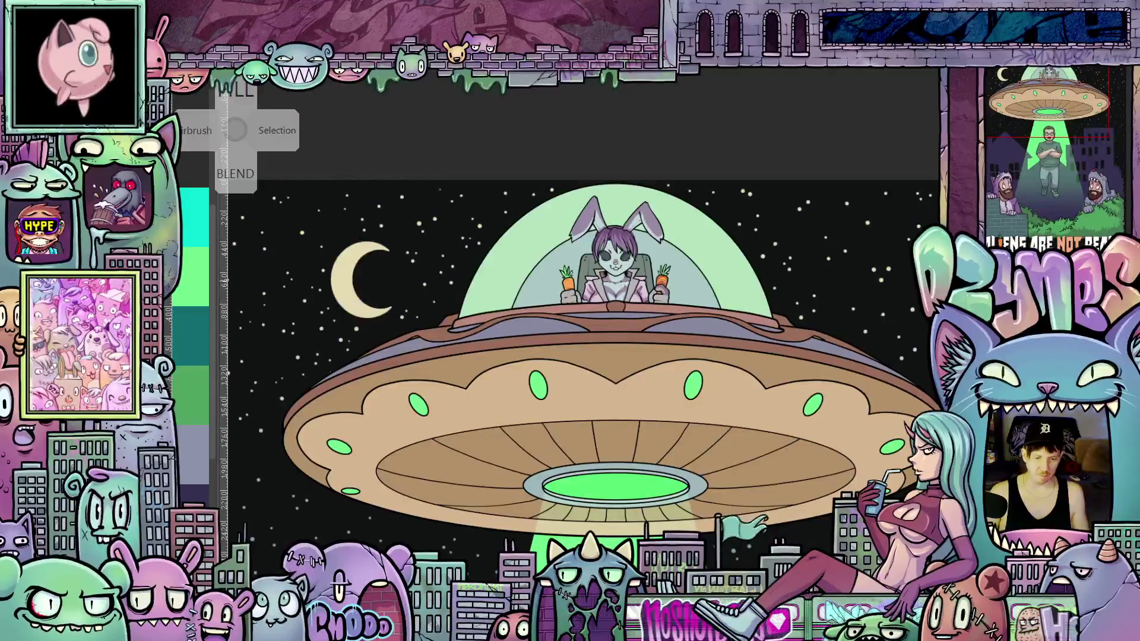
{"action": "scroll", "coordinate": [698, 369], "scroll_direction": "up", "scroll_amount": 4}
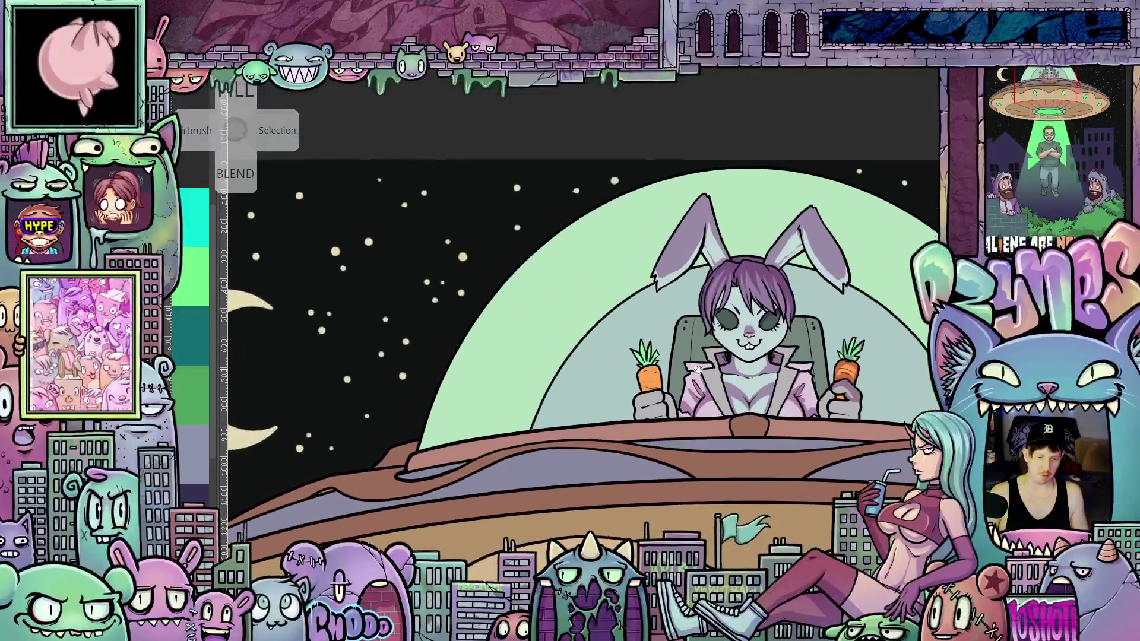
{"action": "scroll", "coordinate": [698, 369], "scroll_direction": "up", "scroll_amount": 2}
{"action": "scroll", "coordinate": [575, 369], "scroll_direction": "up", "scroll_amount": 1}
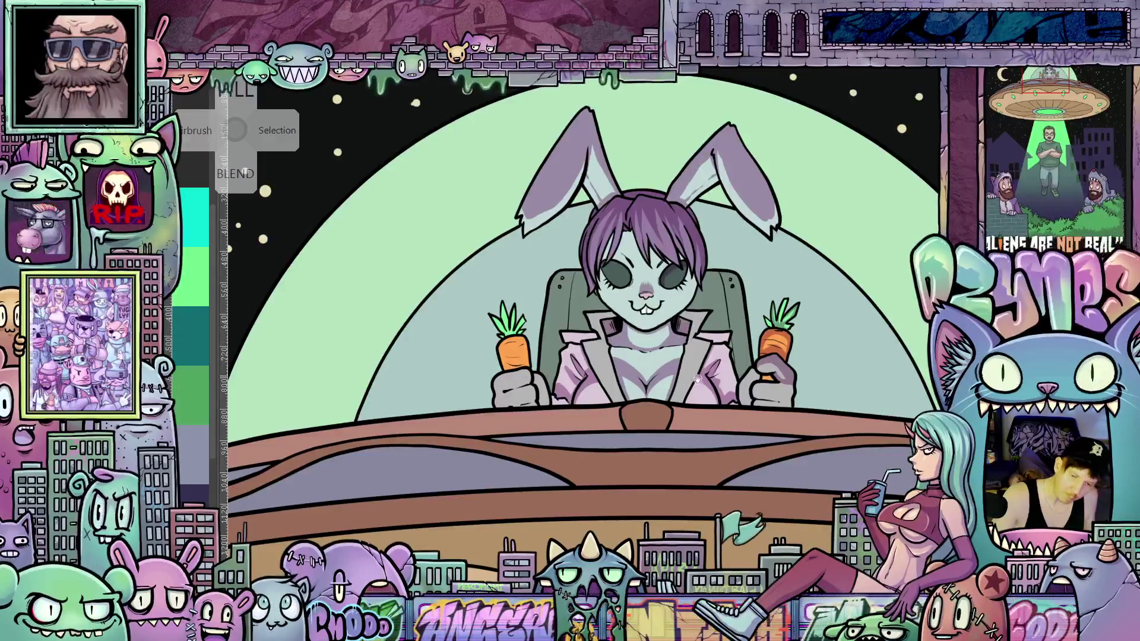
{"action": "scroll", "coordinate": [658, 328], "scroll_direction": "up", "scroll_amount": 3}
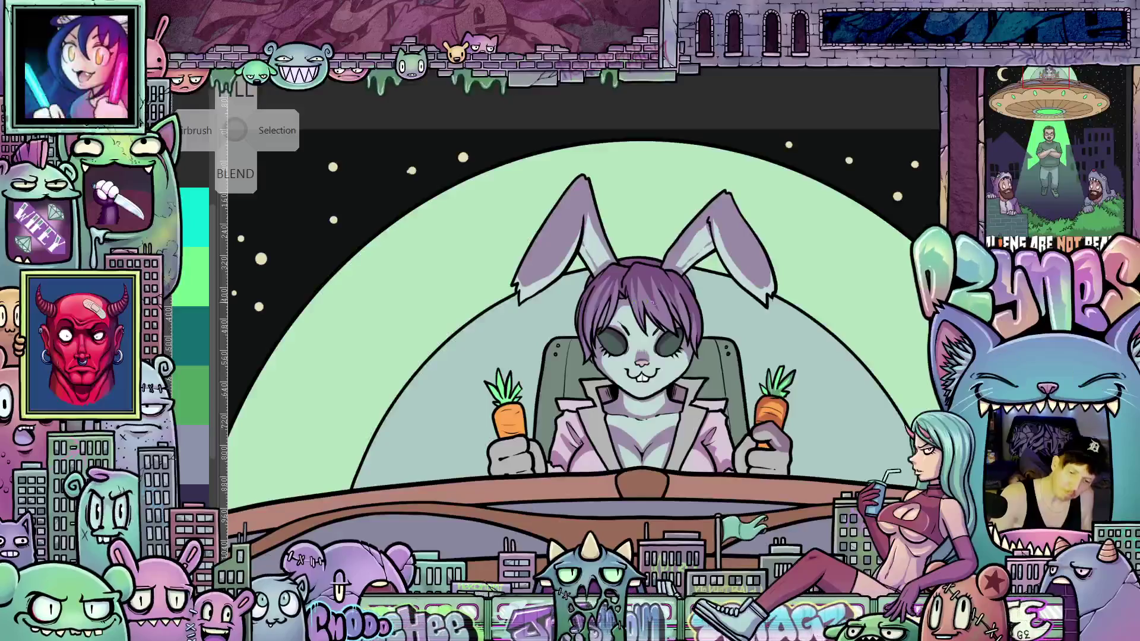
{"action": "scroll", "coordinate": [712, 368], "scroll_direction": "down", "scroll_amount": 2}
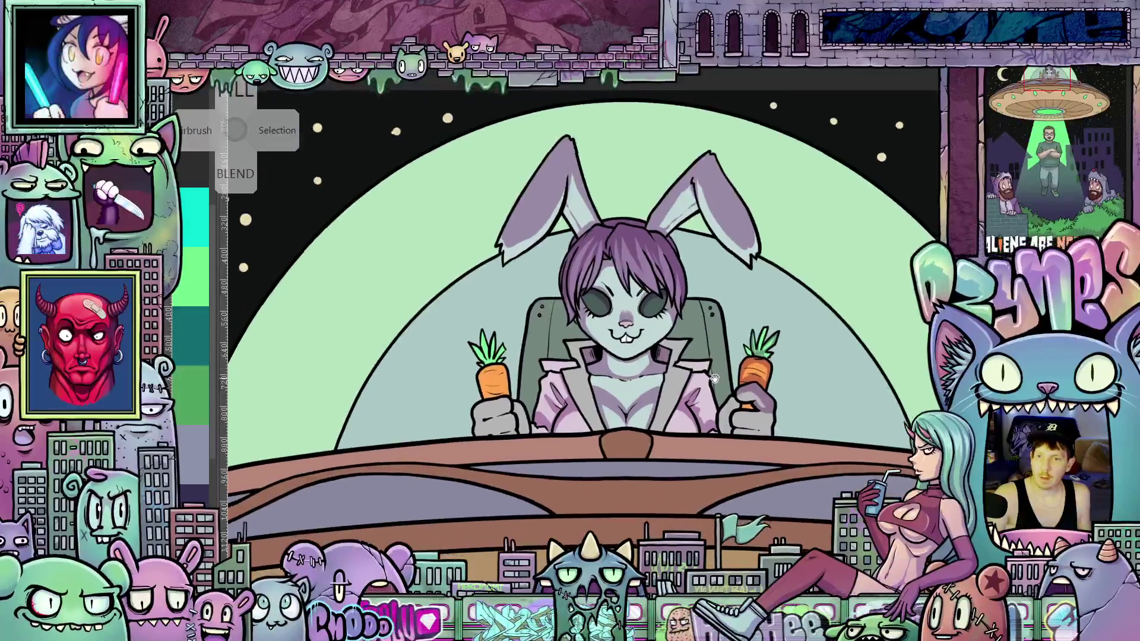
{"action": "left_click_drag", "start_coordinate": [722, 379], "coordinate": [730, 455]}
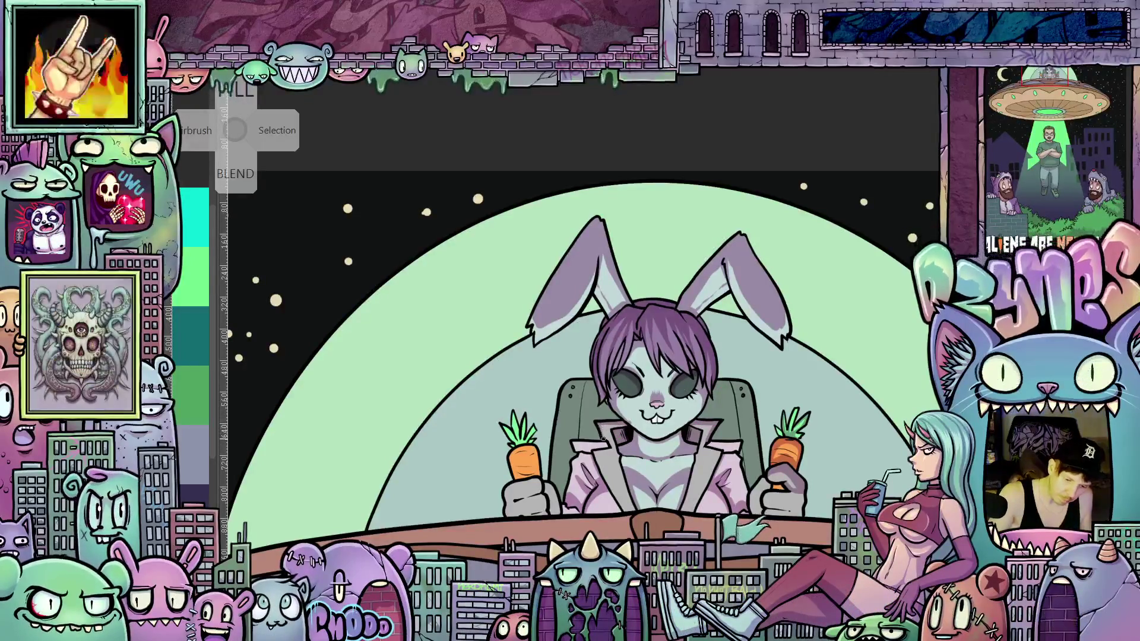
{"action": "scroll", "coordinate": [601, 434], "scroll_direction": "down", "scroll_amount": 1}
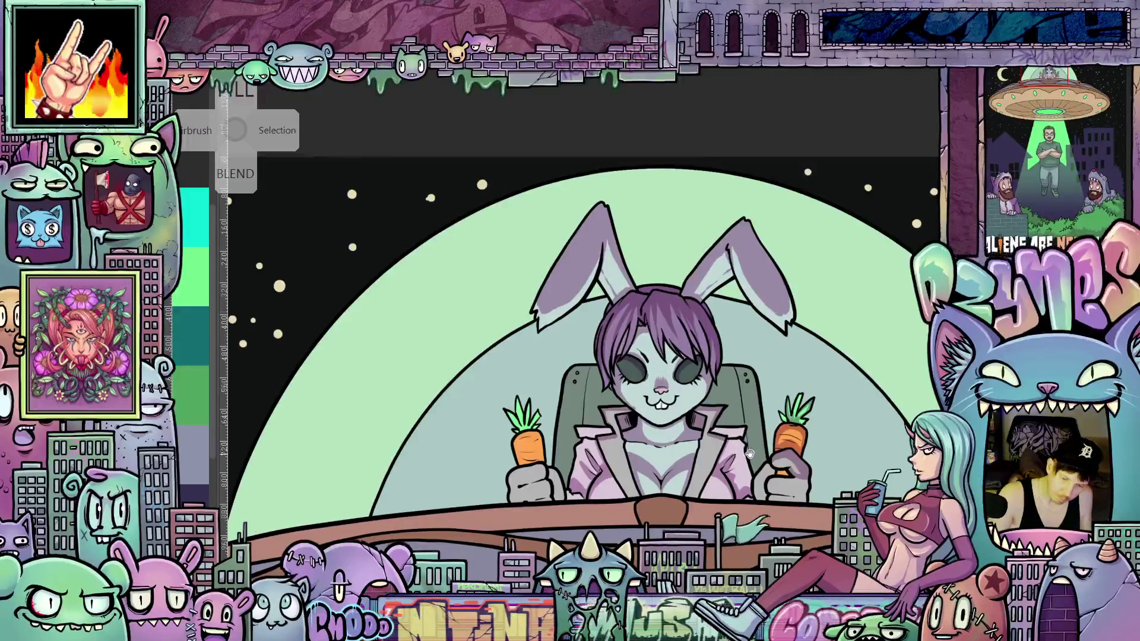
{"action": "scroll", "coordinate": [749, 454], "scroll_direction": "down", "scroll_amount": 1}
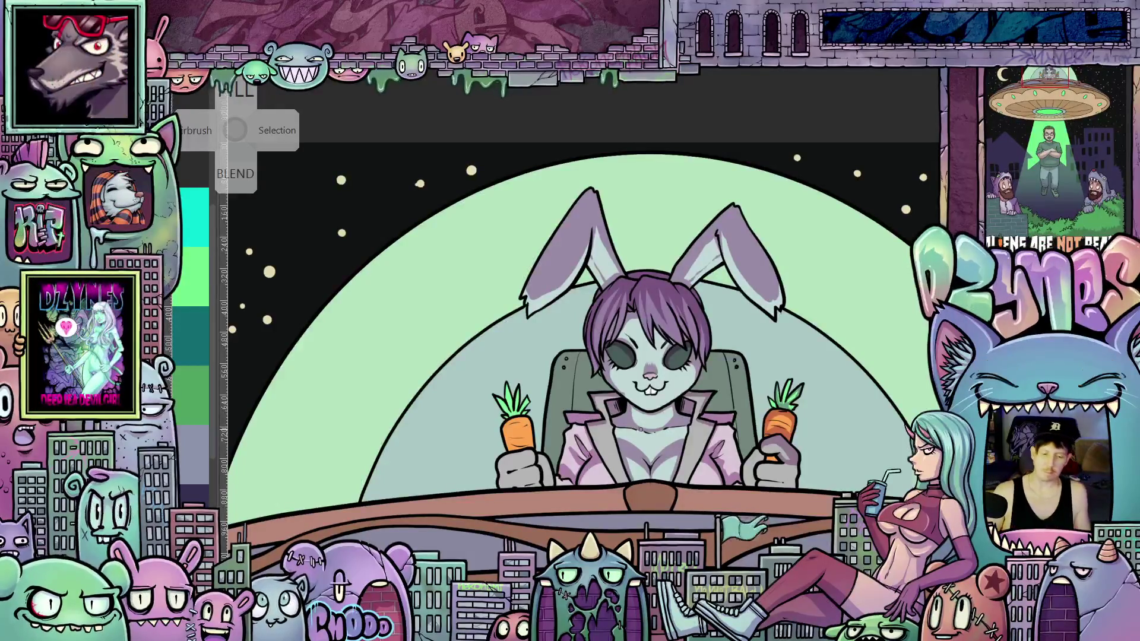
{"action": "scroll", "coordinate": [632, 414], "scroll_direction": "down", "scroll_amount": 1}
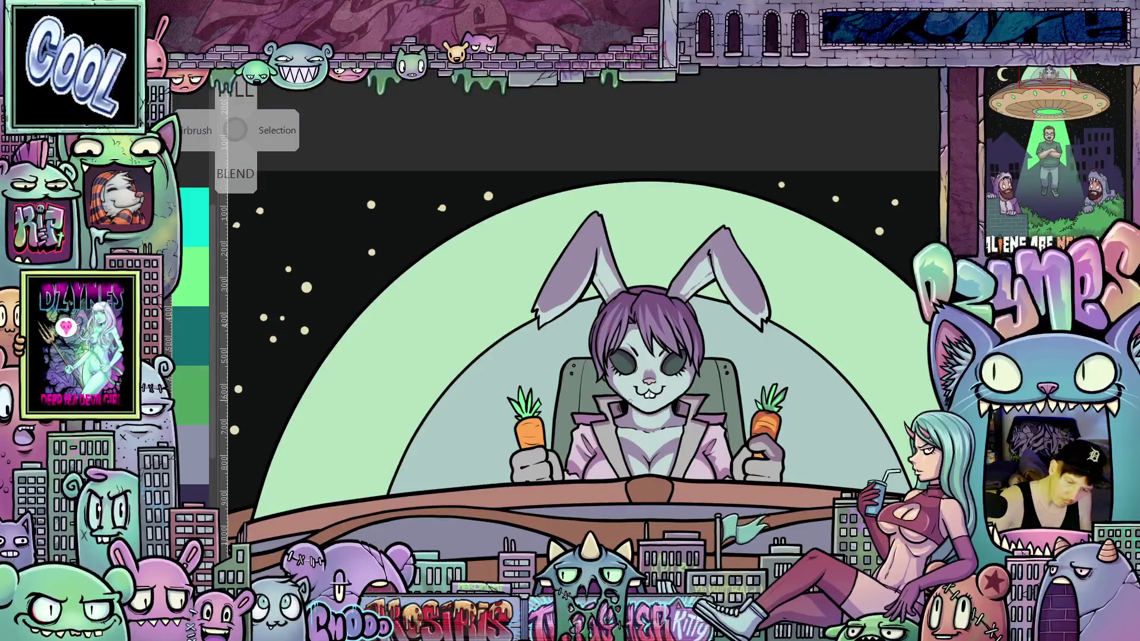
{"action": "scroll", "coordinate": [655, 380], "scroll_direction": "down", "scroll_amount": 10}
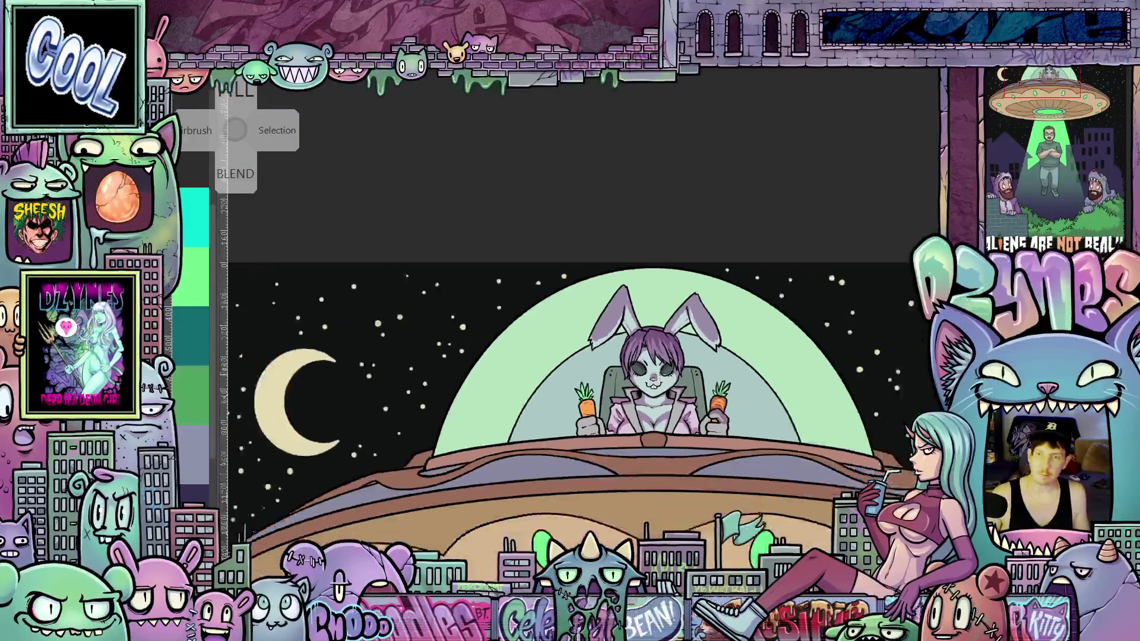
{"action": "scroll", "coordinate": [731, 371], "scroll_direction": "up", "scroll_amount": 10}
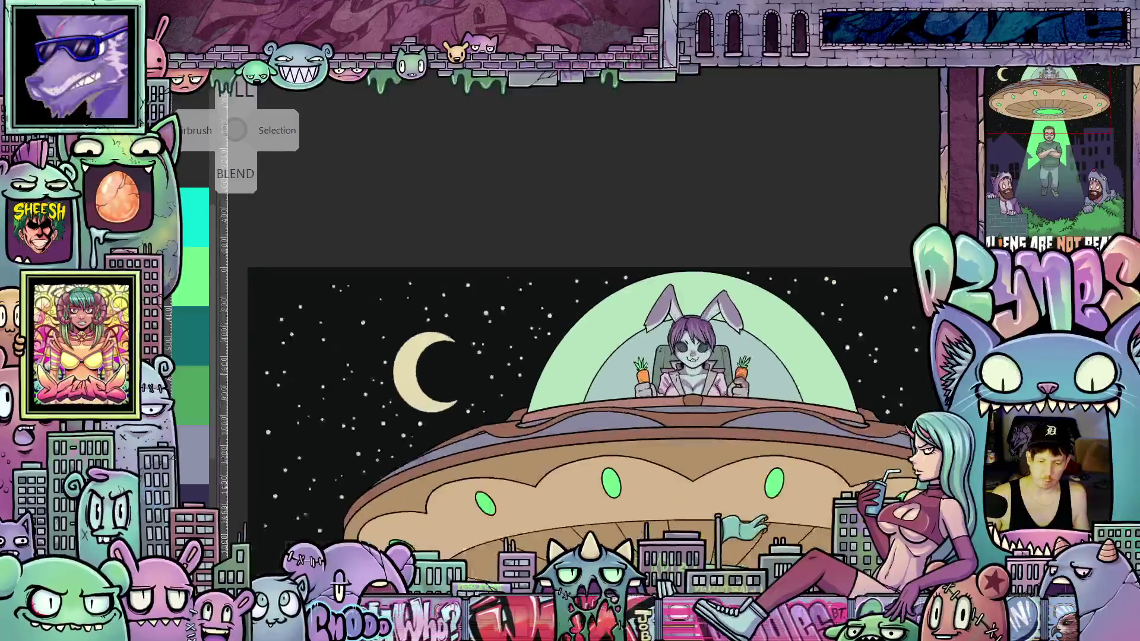
{"action": "scroll", "coordinate": [831, 377], "scroll_direction": "up", "scroll_amount": 3}
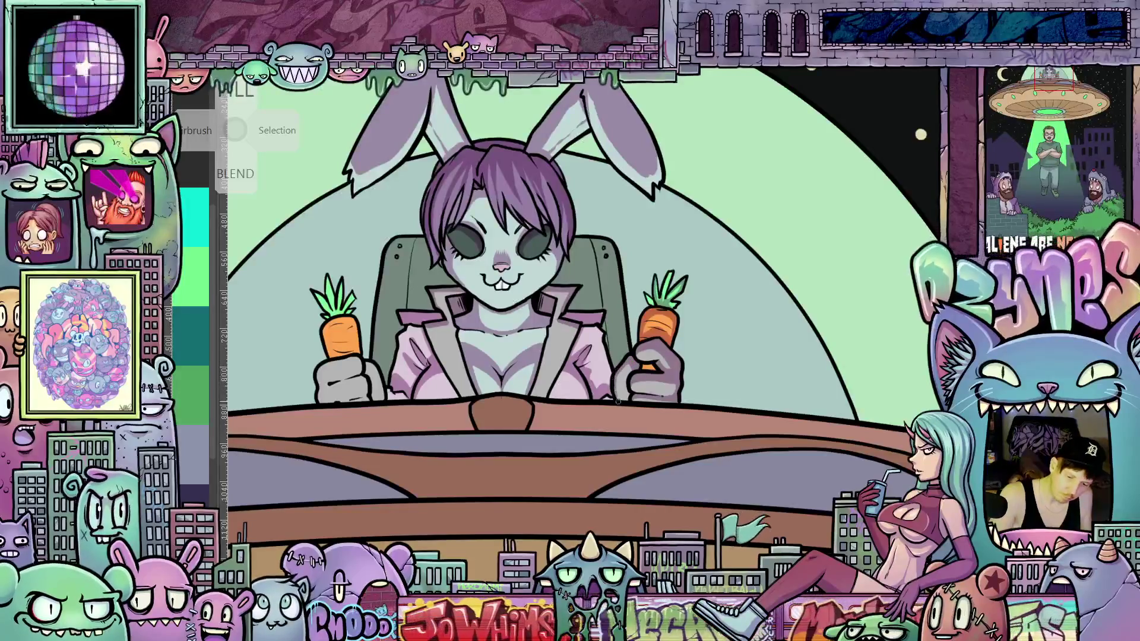
{"action": "scroll", "coordinate": [614, 378], "scroll_direction": "left", "scroll_amount": 5}
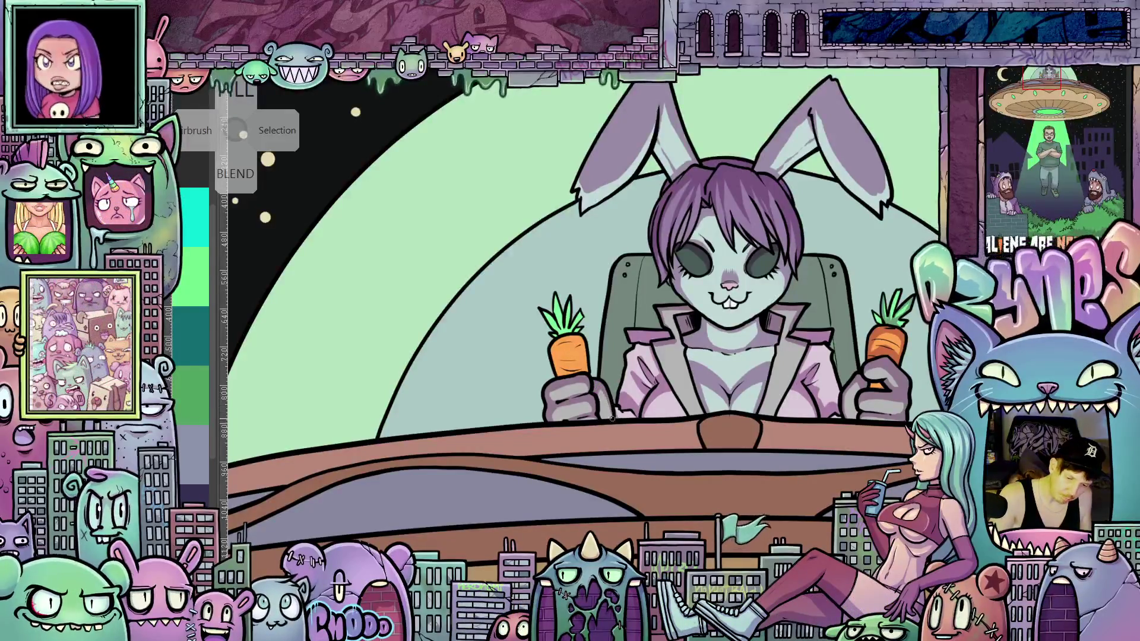
{"action": "left_click_drag", "start_coordinate": [744, 453], "coordinate": [644, 435]}
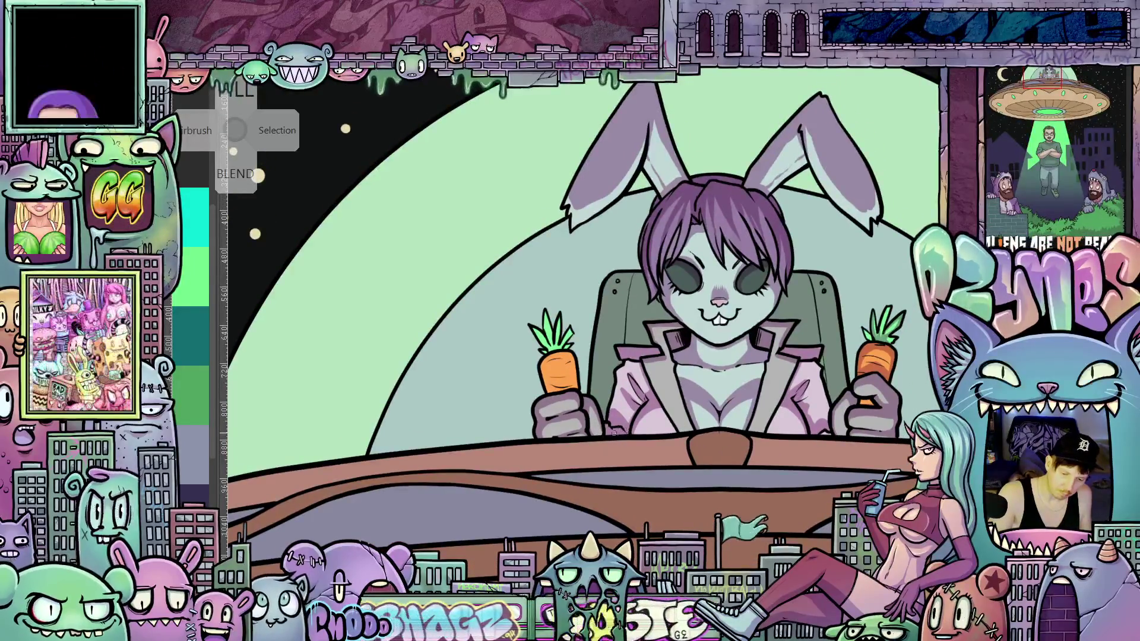
Step: Pan and zoom to centre the bunny pilot with her ears and the dome in view
{"action": "mouse_move", "coordinate": [826, 466]}
{"action": "left_mouse_down"}
{"action": "mouse_move", "coordinate": [701, 392]}
{"action": "mouse_move", "coordinate": [695, 432]}
{"action": "mouse_move", "coordinate": [720, 477]}
{"action": "mouse_move", "coordinate": [702, 519]}
{"action": "left_mouse_up"}
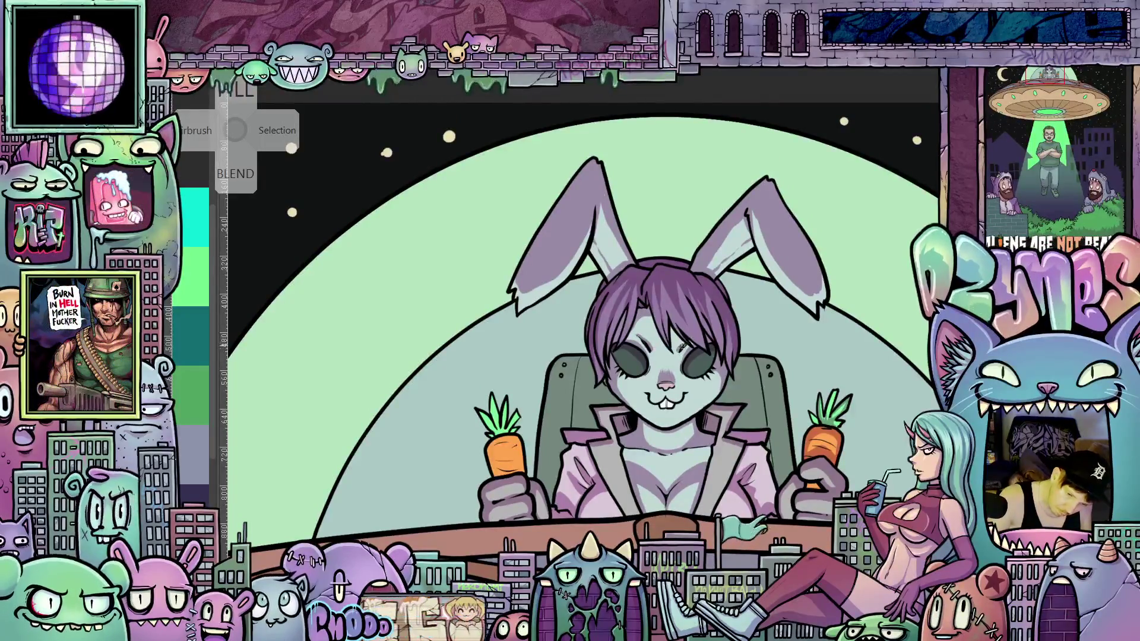
{"action": "mouse_move", "coordinate": [752, 426]}
{"action": "left_mouse_down"}
{"action": "mouse_move", "coordinate": [773, 293]}
{"action": "mouse_move", "coordinate": [801, 241]}
{"action": "mouse_move", "coordinate": [795, 414]}
{"action": "mouse_move", "coordinate": [816, 484]}
{"action": "left_mouse_up"}
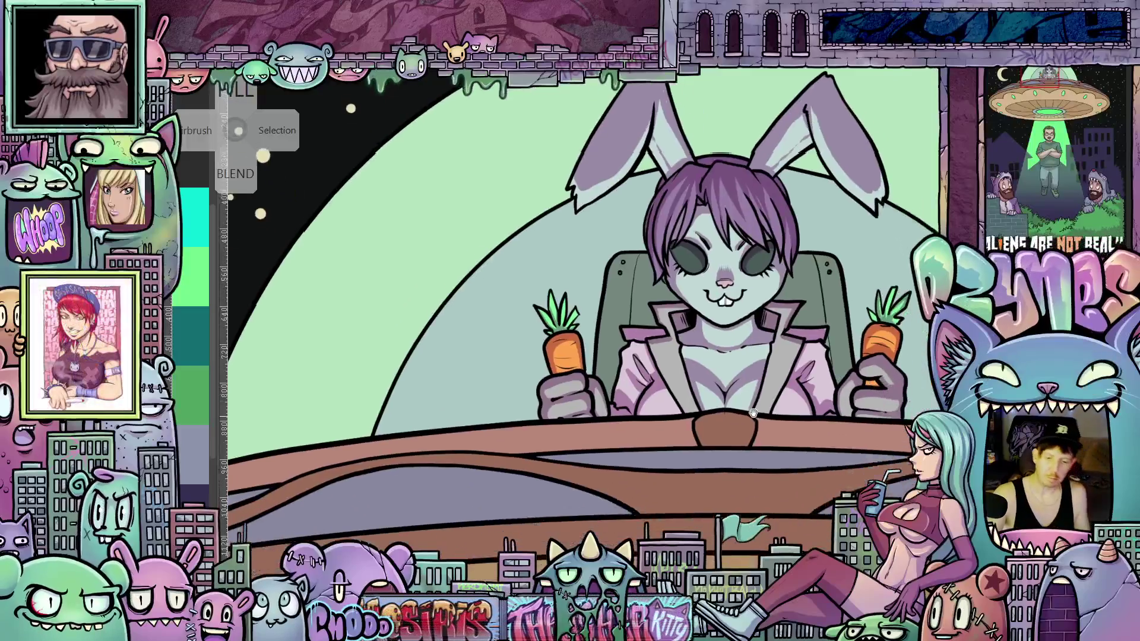
{"action": "left_click_drag", "start_coordinate": [735, 424], "coordinate": [688, 399]}
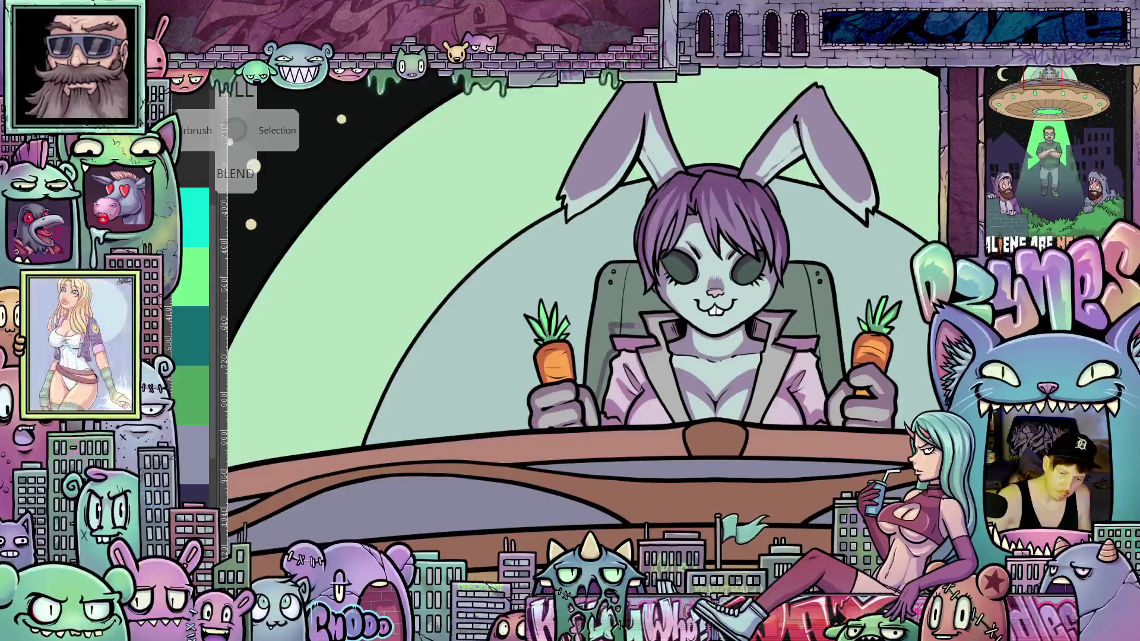
{"action": "scroll", "coordinate": [746, 350], "scroll_direction": "right", "scroll_amount": 3}
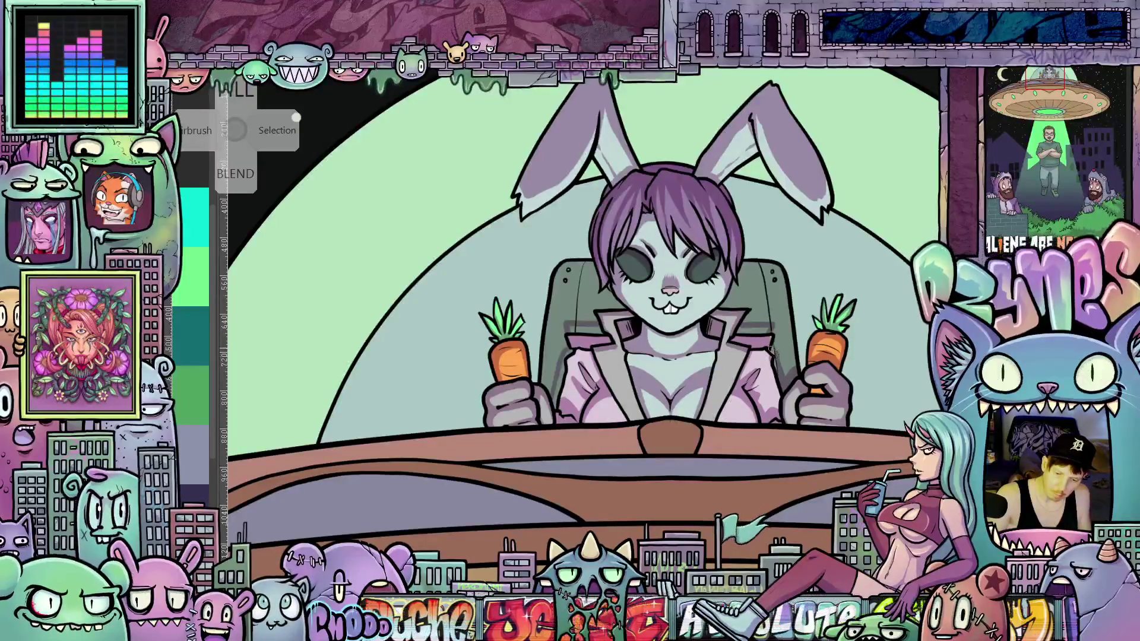
{"action": "scroll", "coordinate": [812, 295], "scroll_direction": "up", "scroll_amount": 6}
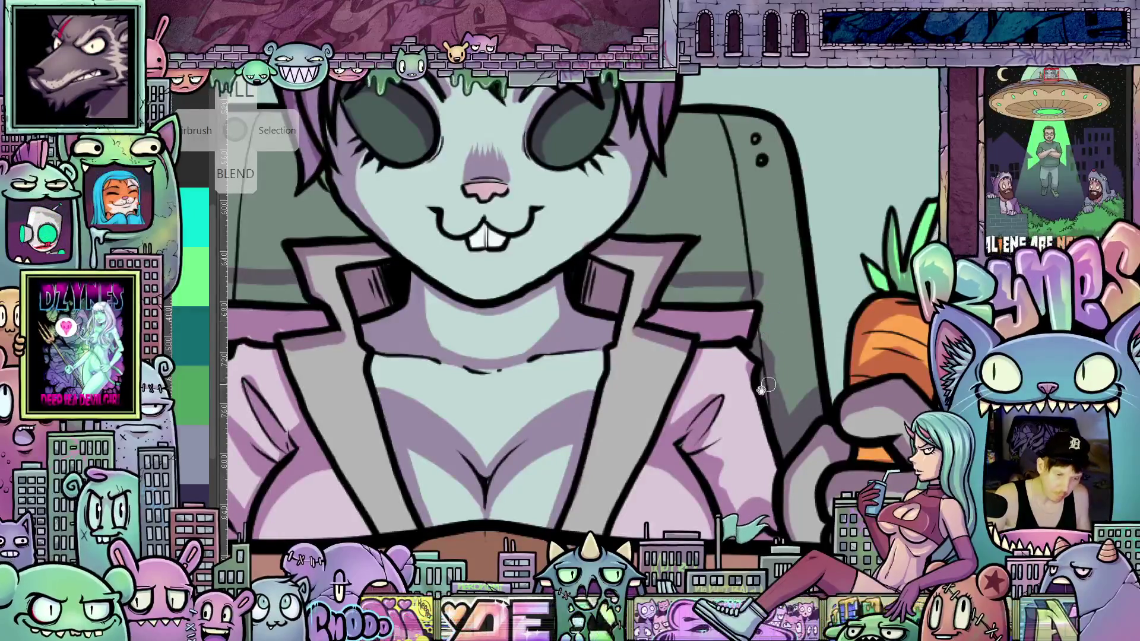
Step: Flip the canvas view horizontally and zoom out to show the whole rabbit head
{"action": "key", "text": "space"}
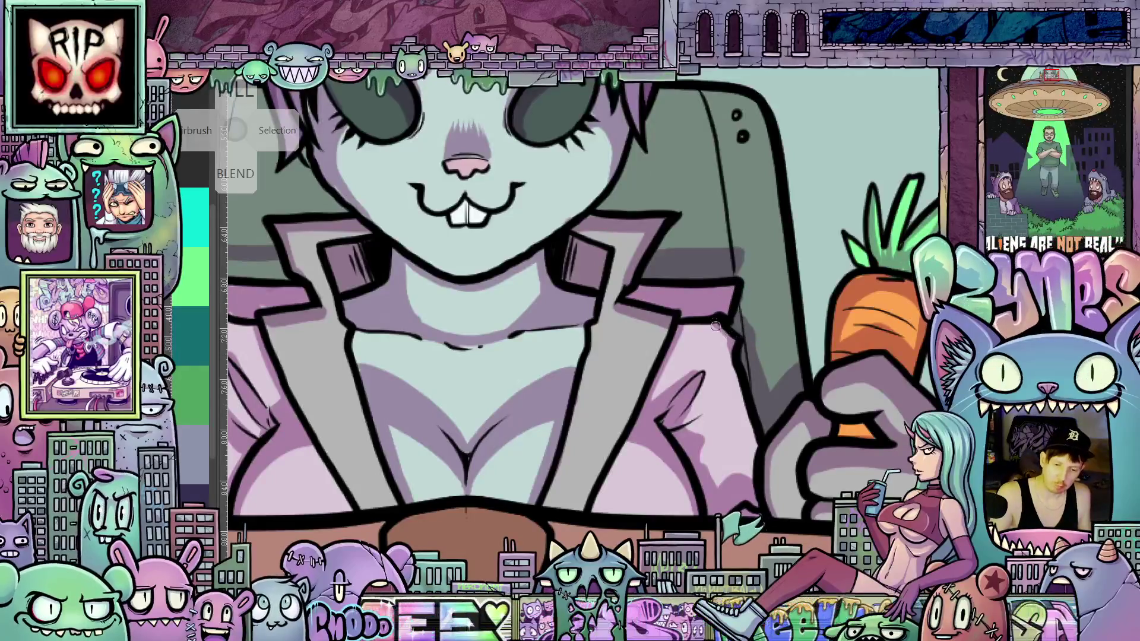
{"action": "key", "text": "h"}
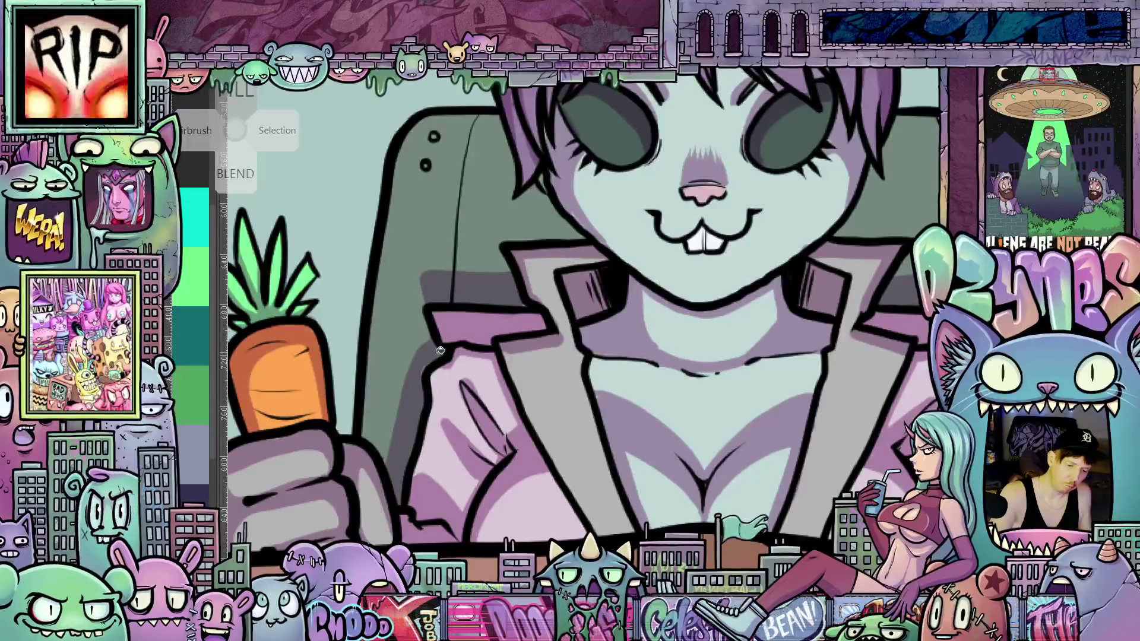
{"action": "left_click_drag", "start_coordinate": [502, 327], "coordinate": [486, 368]}
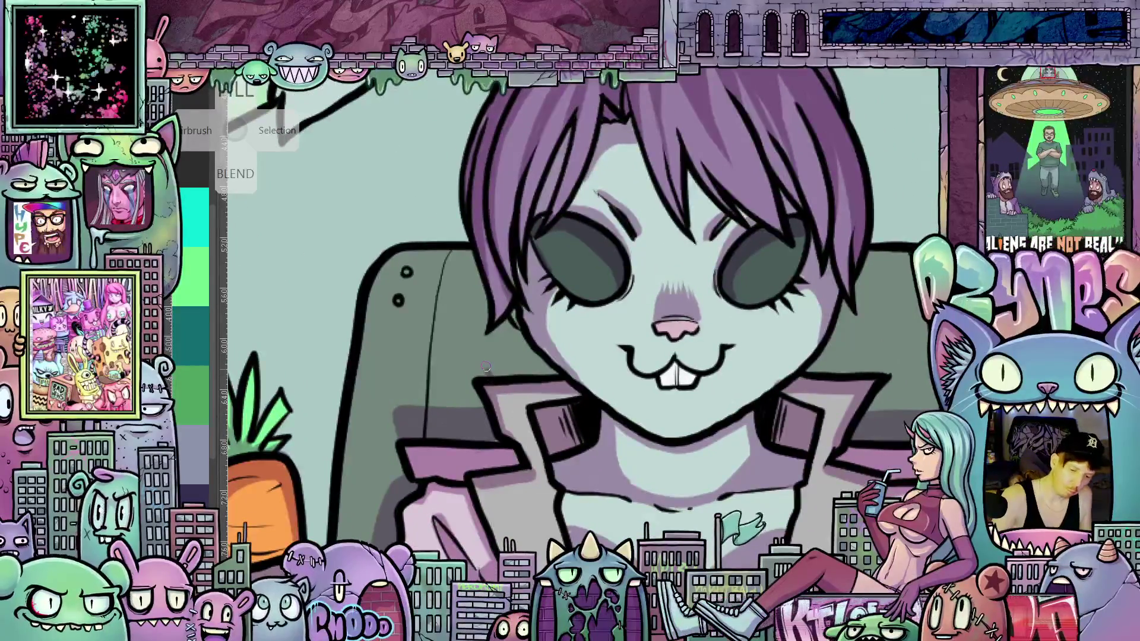
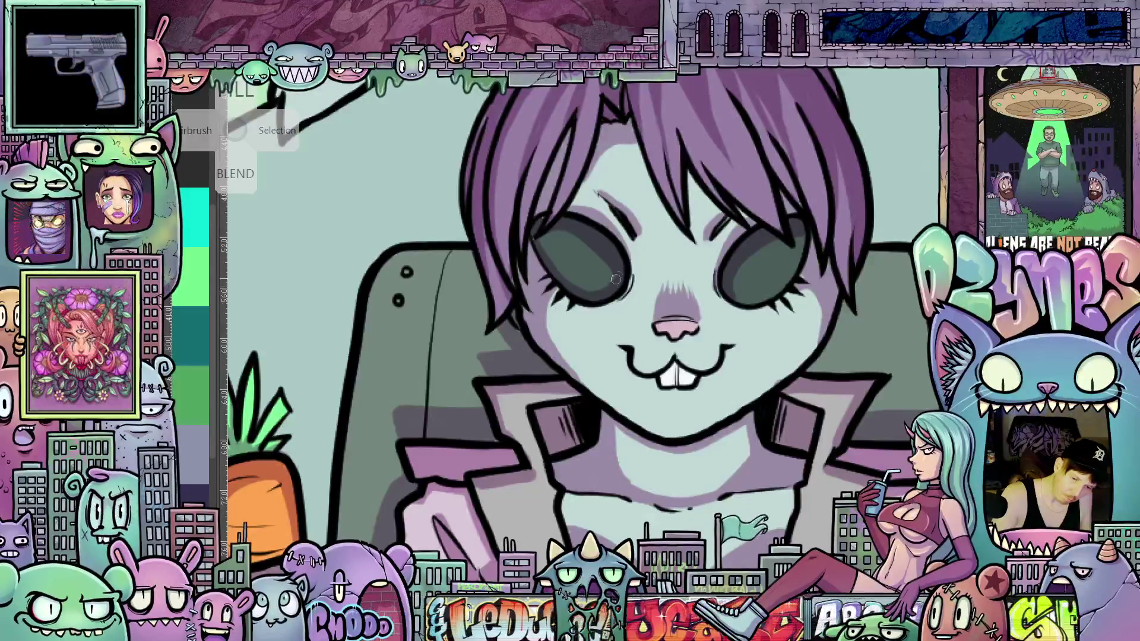
Step: Reframe the view on the bunny's face and head inside the UFO scene
{"action": "left_click_drag", "start_coordinate": [740, 303], "coordinate": [664, 288]}
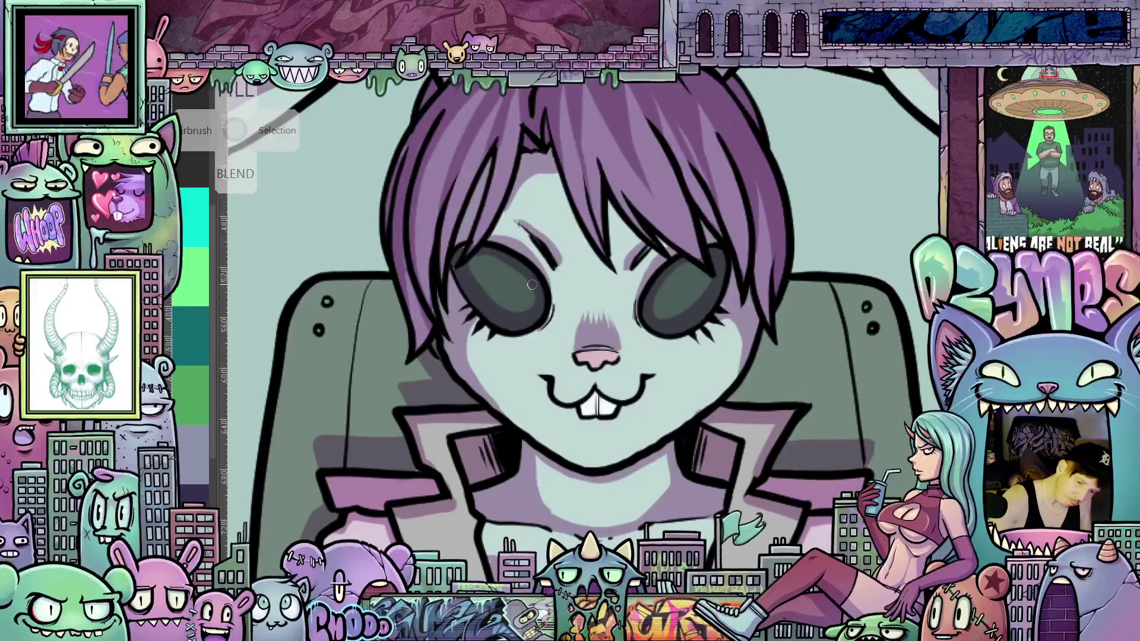
{"action": "left_click_drag", "start_coordinate": [695, 342], "coordinate": [774, 363]}
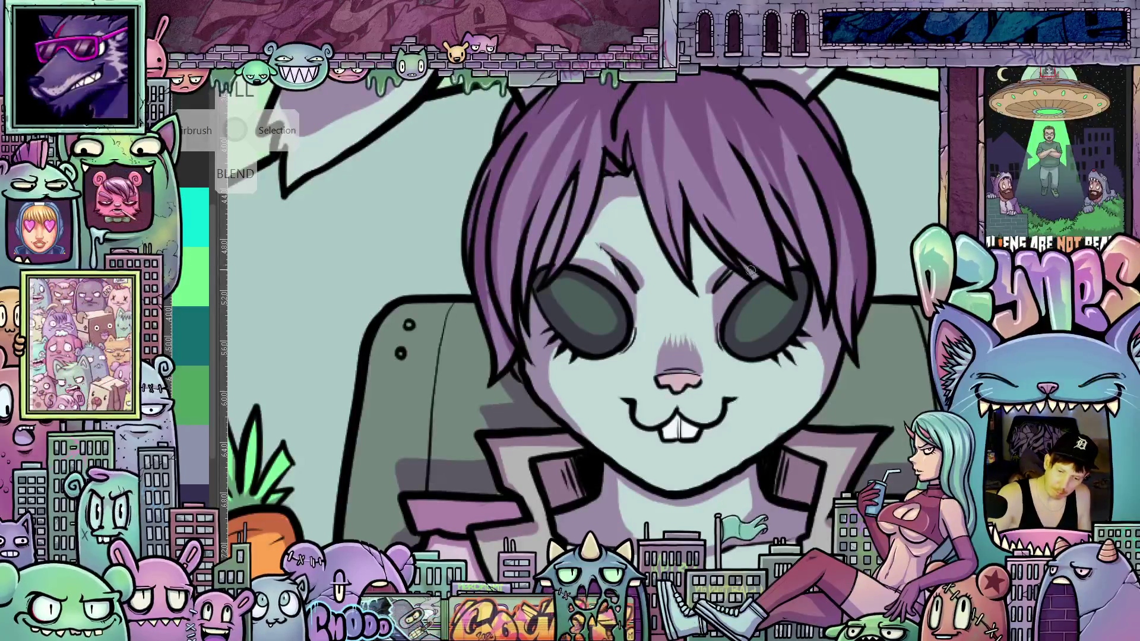
{"action": "mouse_move", "coordinate": [766, 391]}
{"action": "left_mouse_down"}
{"action": "mouse_move", "coordinate": [830, 349]}
{"action": "mouse_move", "coordinate": [835, 361]}
{"action": "left_mouse_up"}
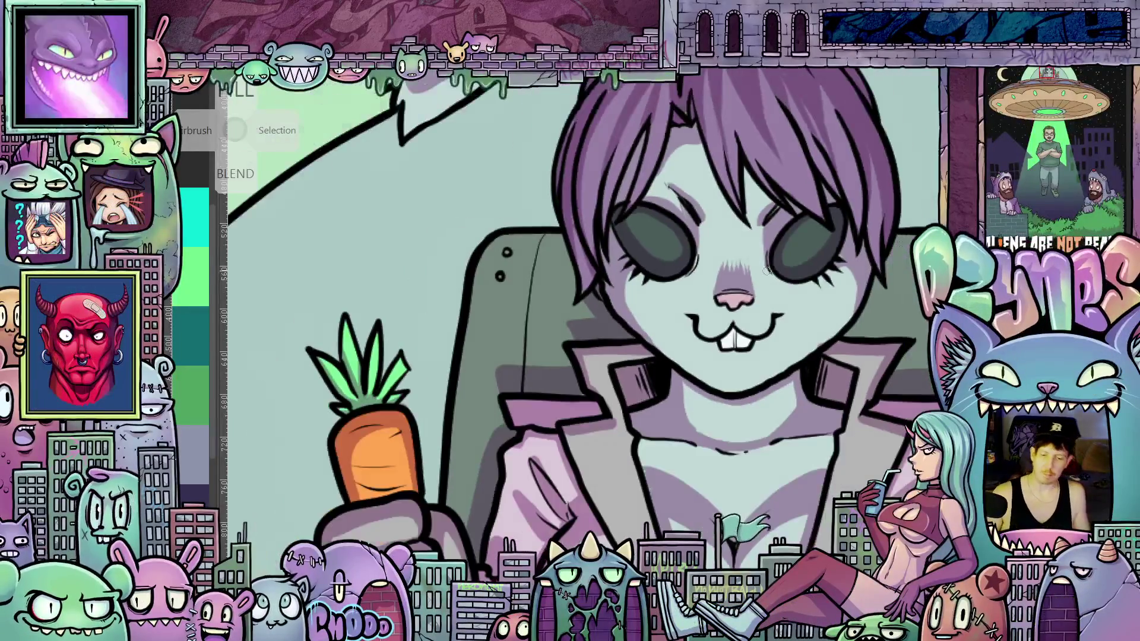
{"action": "scroll", "coordinate": [749, 244], "scroll_direction": "down", "scroll_amount": 5}
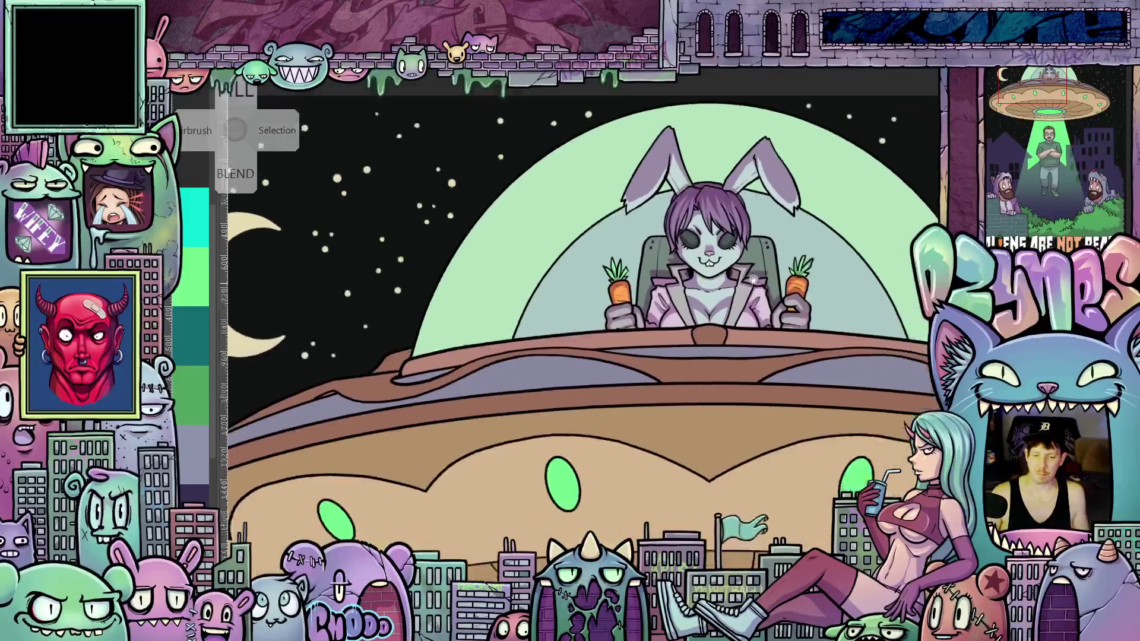
{"action": "left_click_drag", "start_coordinate": [752, 279], "coordinate": [749, 321]}
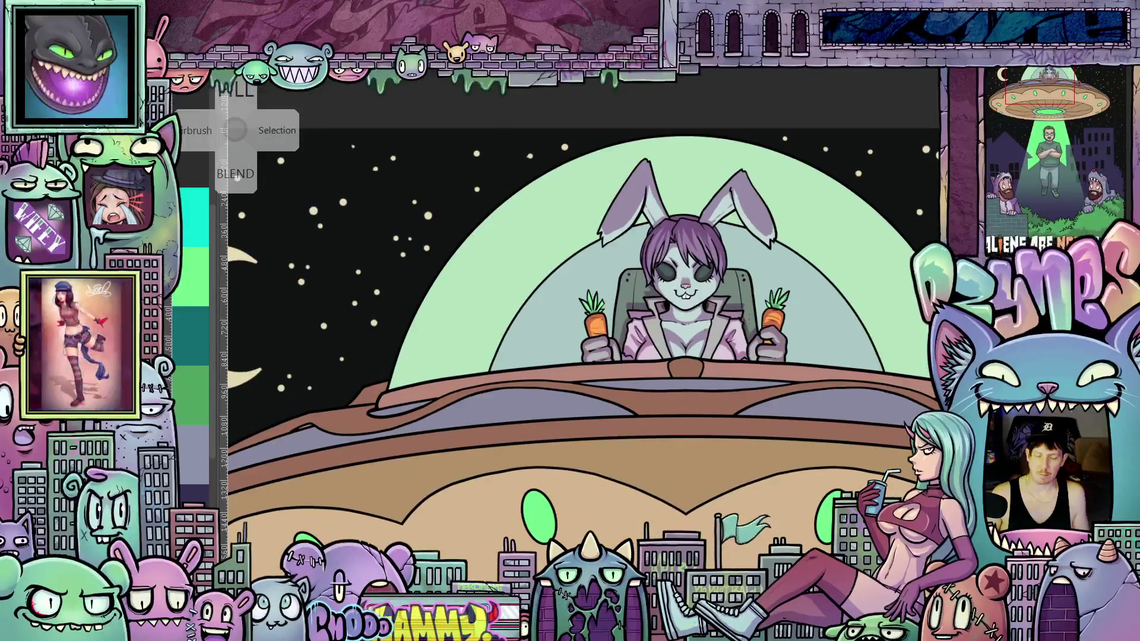
{"action": "scroll", "coordinate": [626, 340], "scroll_direction": "up", "scroll_amount": 3}
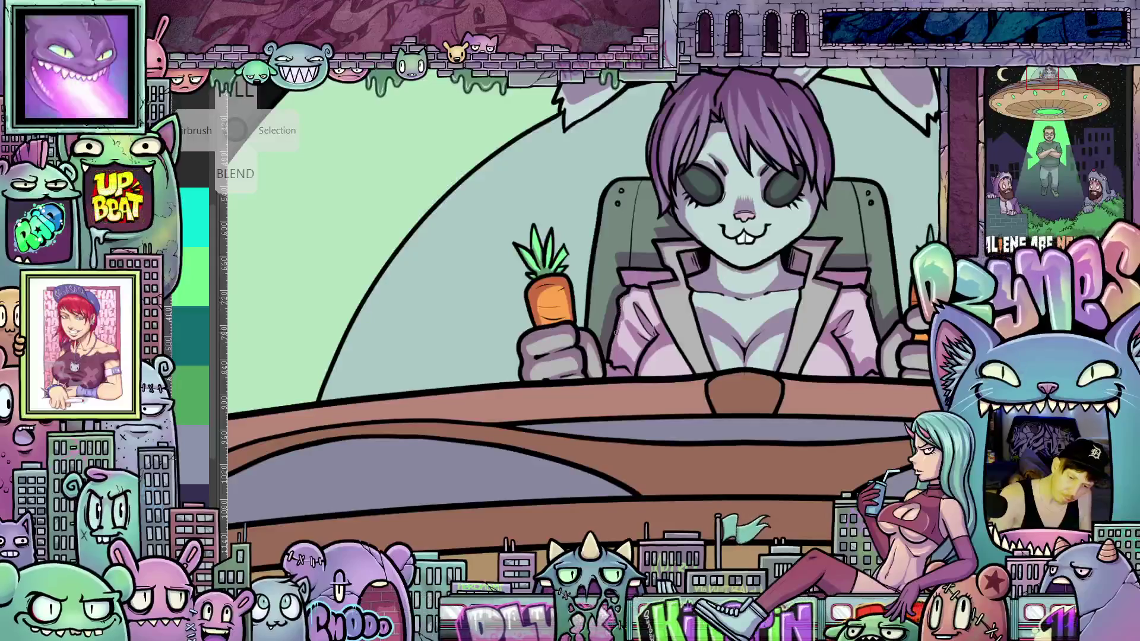
{"action": "scroll", "coordinate": [616, 351], "scroll_direction": "down", "scroll_amount": 2}
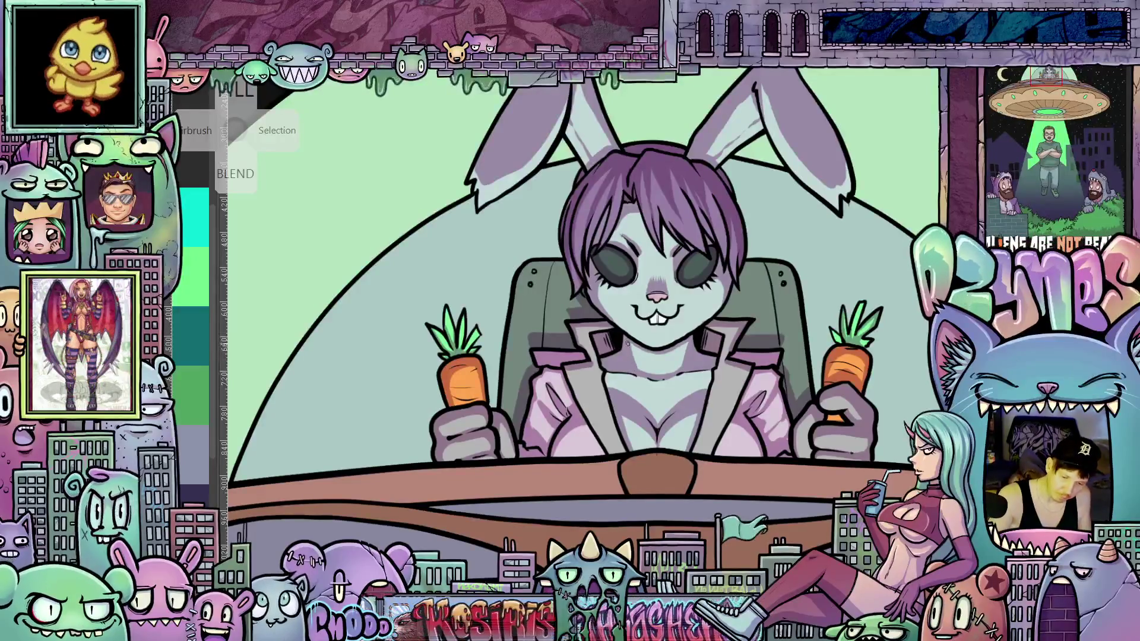
{"action": "scroll", "coordinate": [671, 425], "scroll_direction": "down", "scroll_amount": 10}
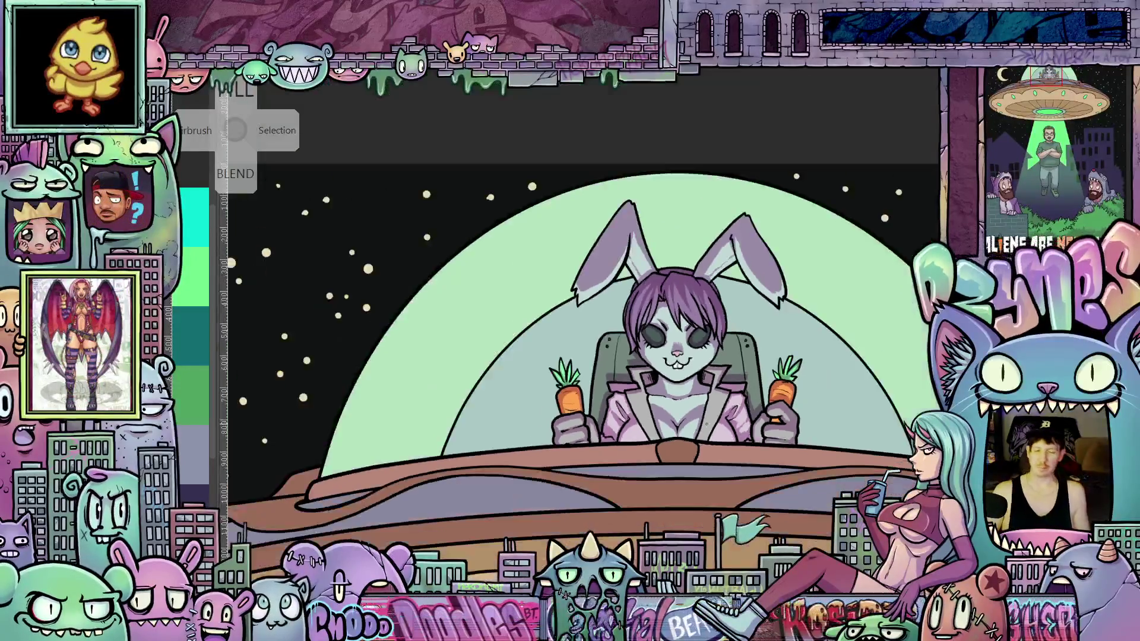
{"action": "scroll", "coordinate": [727, 422], "scroll_direction": "up", "scroll_amount": 10}
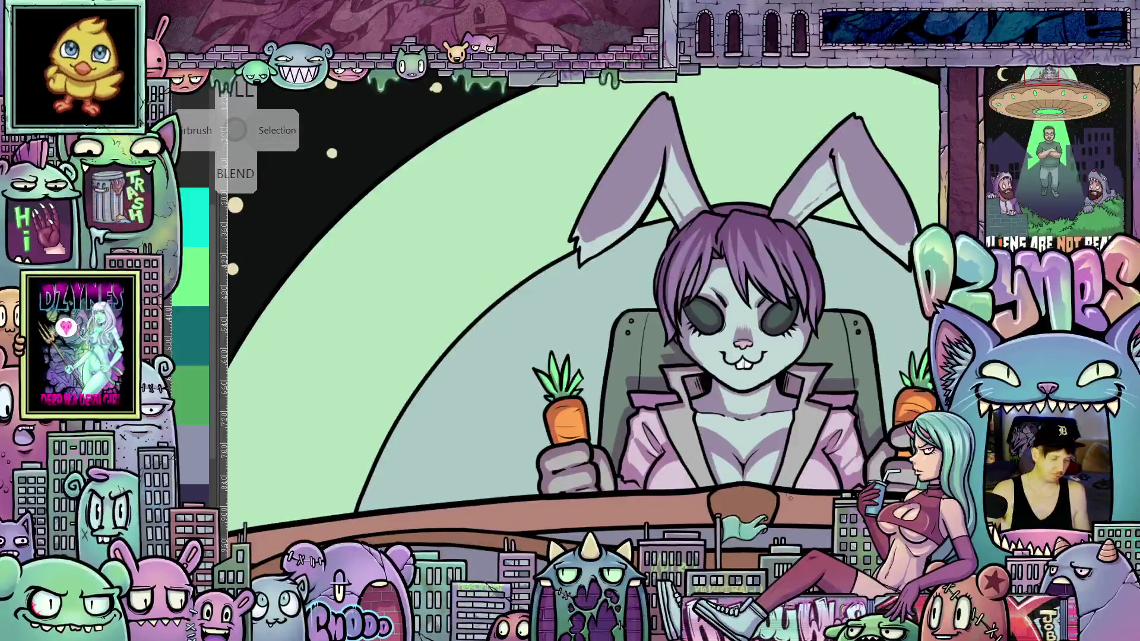
Step: Rotate and tilt the view around the bunny pilot to check the desk and moon
{"action": "key", "text": "4"}
{"action": "key", "text": "4"}
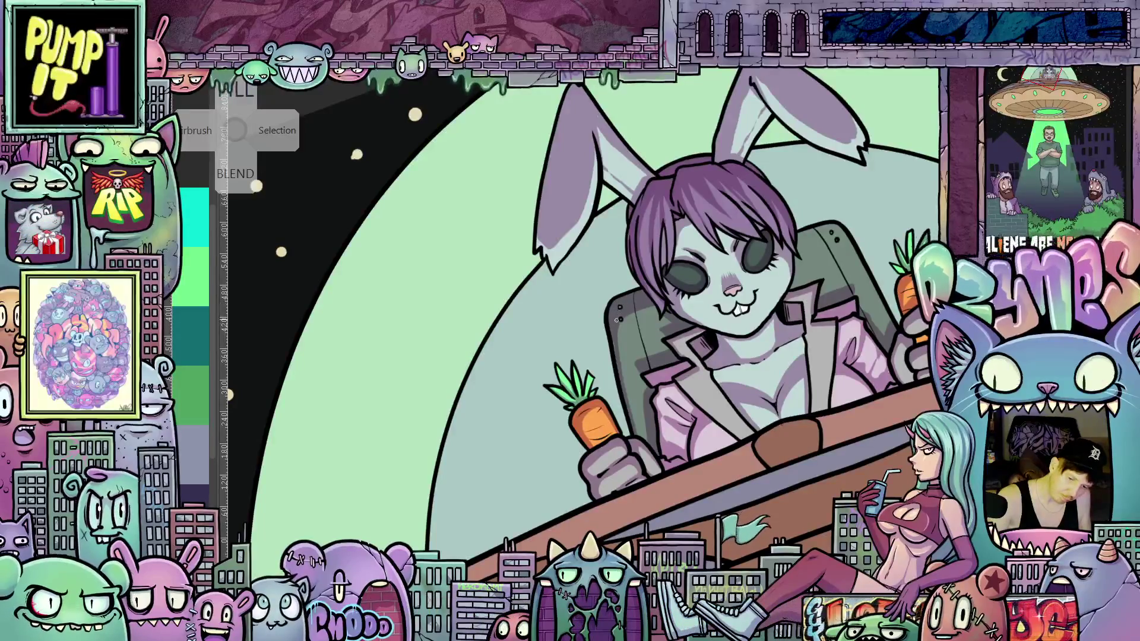
{"action": "left_click_drag", "start_coordinate": [751, 357], "coordinate": [761, 274]}
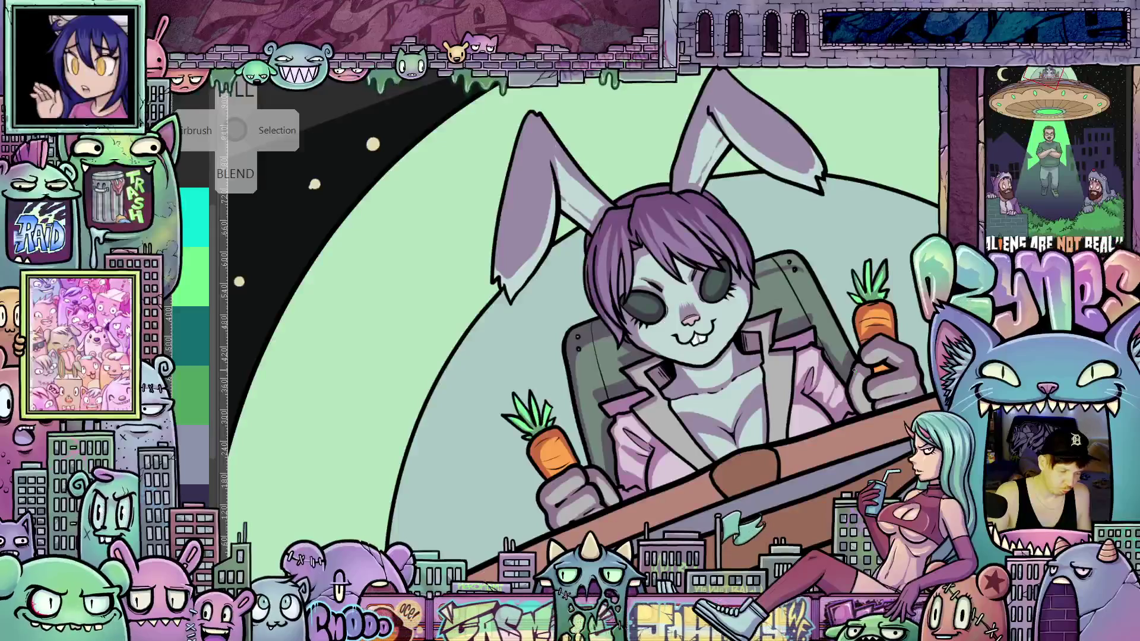
{"action": "left_click_drag", "start_coordinate": [924, 319], "coordinate": [763, 336]}
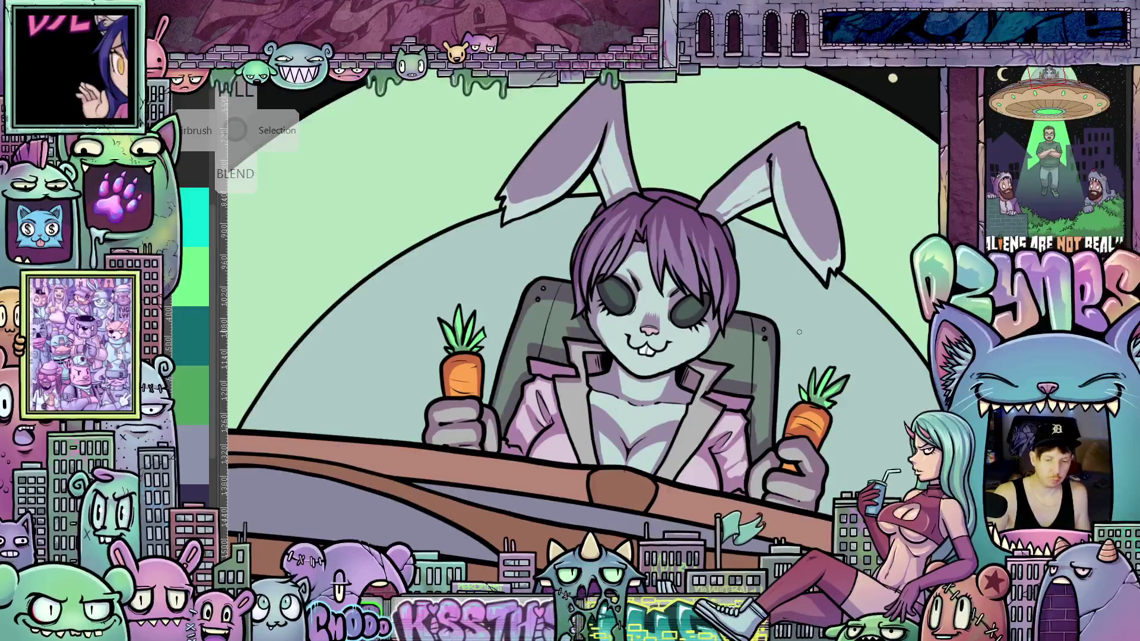
{"action": "scroll", "coordinate": [801, 331], "scroll_direction": "down", "scroll_amount": 1}
{"action": "left_click_drag", "start_coordinate": [808, 345], "coordinate": [846, 387]}
{"action": "scroll", "coordinate": [845, 388], "scroll_direction": "down", "scroll_amount": 4}
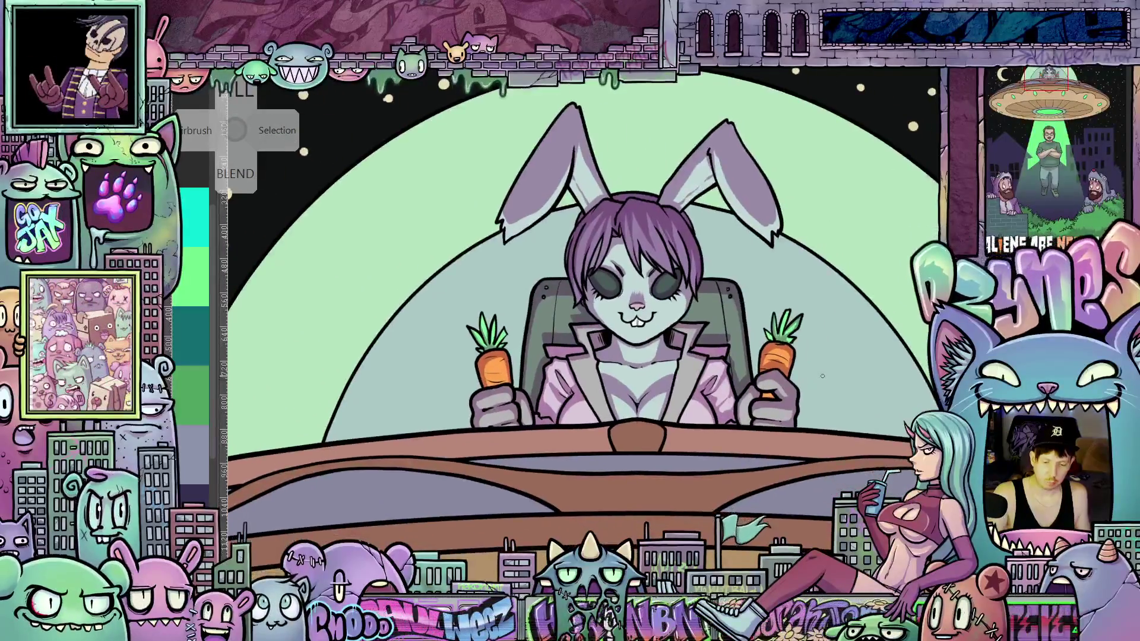
{"action": "scroll", "coordinate": [831, 409], "scroll_direction": "up", "scroll_amount": 3}
{"action": "scroll", "coordinate": [823, 430], "scroll_direction": "down", "scroll_amount": 2}
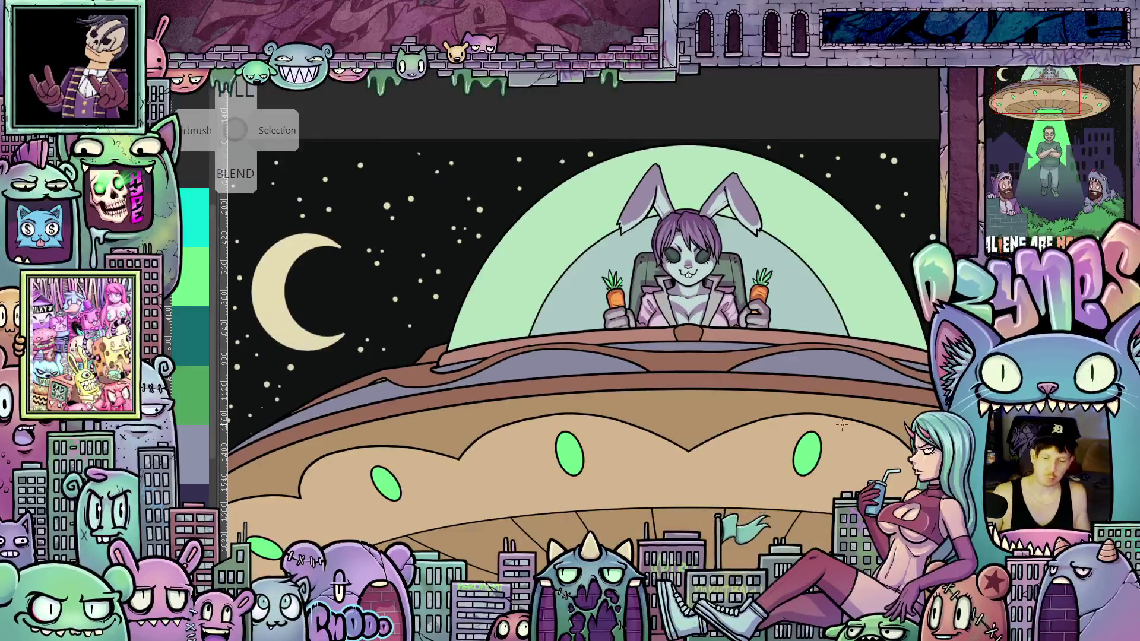
{"action": "scroll", "coordinate": [841, 423], "scroll_direction": "down", "scroll_amount": 4}
{"action": "scroll", "coordinate": [765, 270], "scroll_direction": "up", "scroll_amount": 3}
{"action": "scroll", "coordinate": [766, 270], "scroll_direction": "down", "scroll_amount": 4}
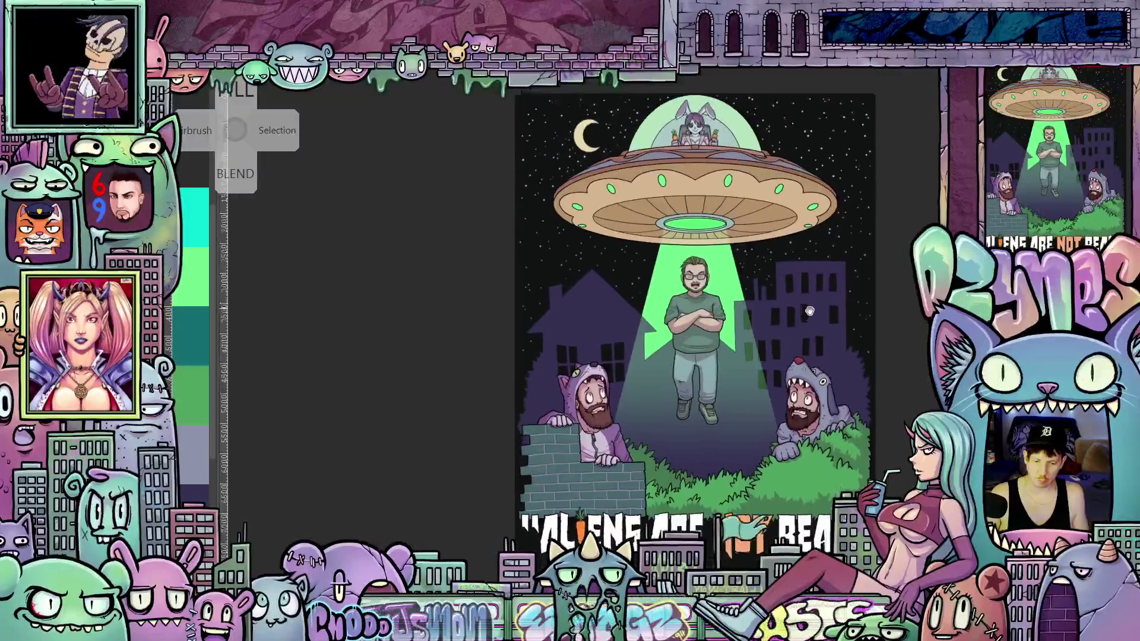
{"action": "scroll", "coordinate": [771, 326], "scroll_direction": "down", "scroll_amount": 2}
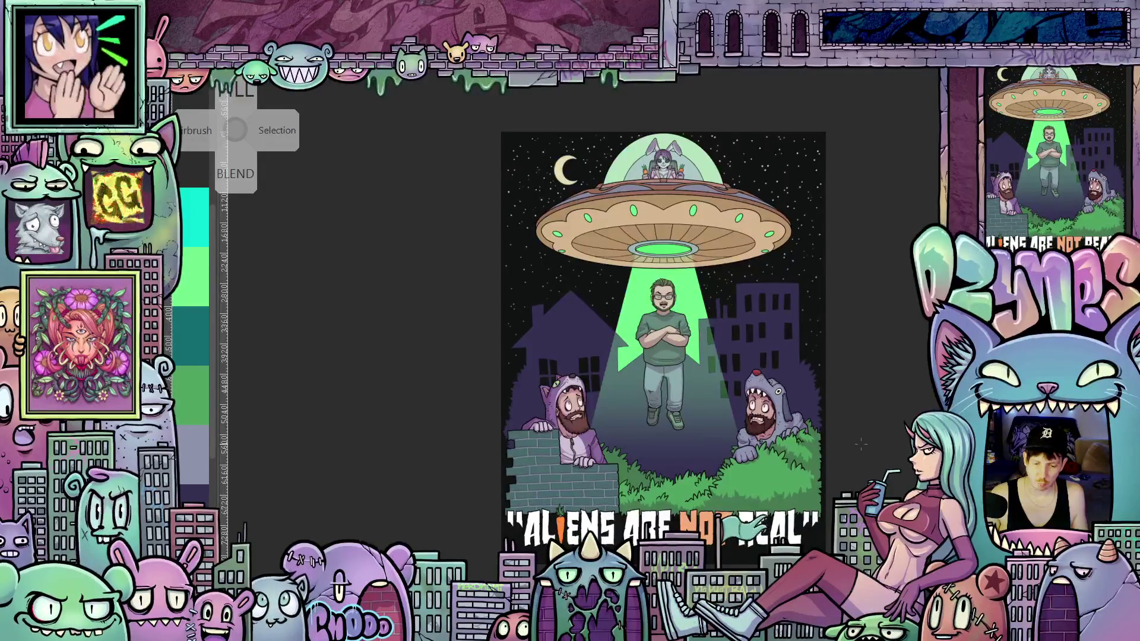
Step: Draw a selection around the beam, floating man, two onlookers and buildings in the lower poster
{"action": "scroll", "coordinate": [866, 455], "scroll_direction": "down", "scroll_amount": 1}
{"action": "scroll", "coordinate": [869, 453], "scroll_direction": "up", "scroll_amount": 3}
{"action": "scroll", "coordinate": [872, 452], "scroll_direction": "up", "scroll_amount": 1}
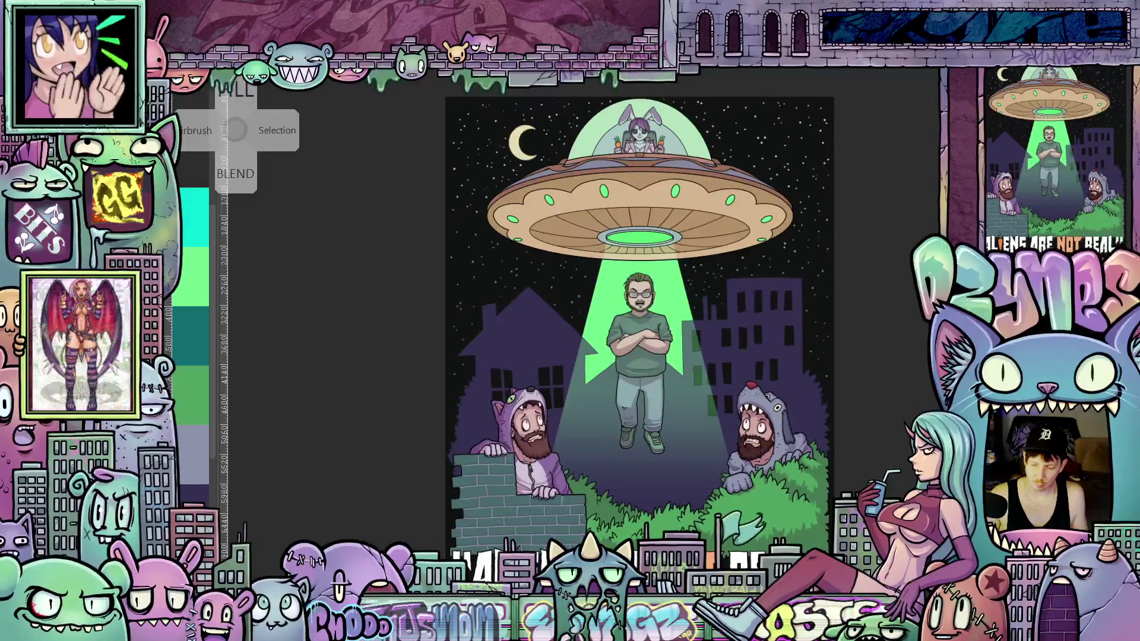
{"action": "key", "text": "Delete"}
{"action": "scroll", "coordinate": [766, 162], "scroll_direction": "up", "scroll_amount": 5}
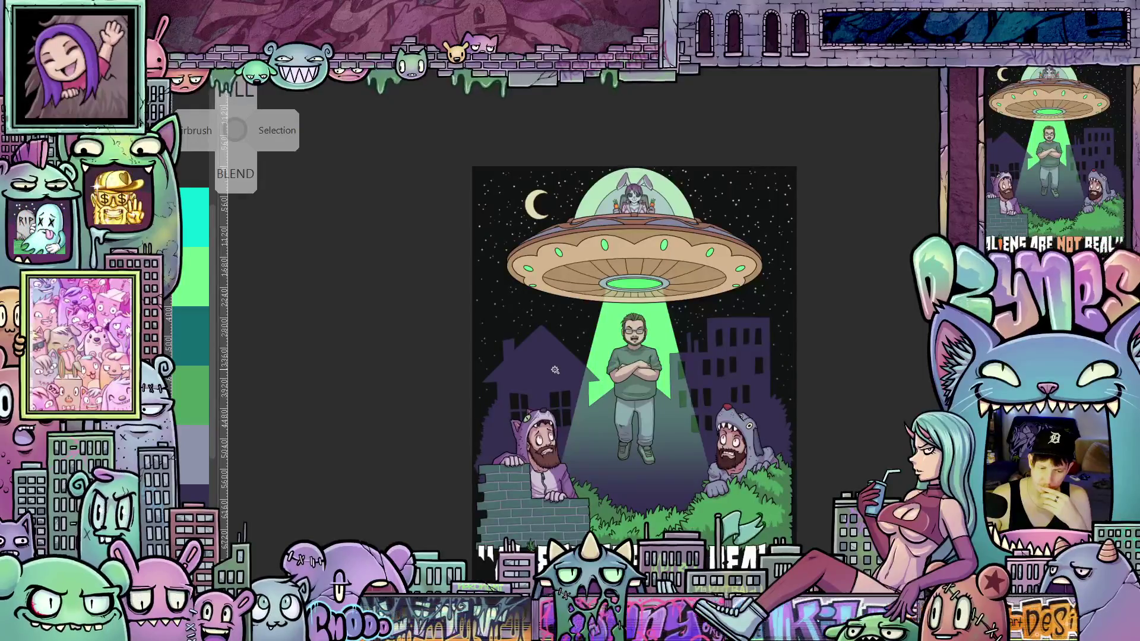
{"action": "left_click", "coordinate": [728, 478]}
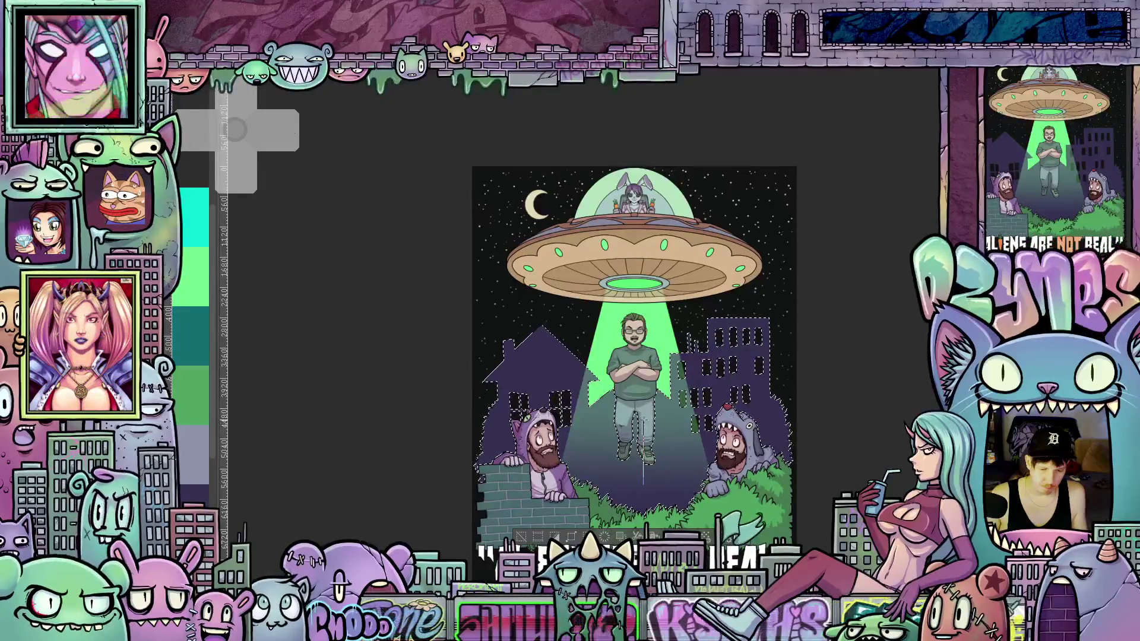
Step: Replace a trial pink gradient with a purple gradient glow rising from the beam's base
{"action": "left_click_drag", "start_coordinate": [642, 402], "coordinate": [642, 403]}
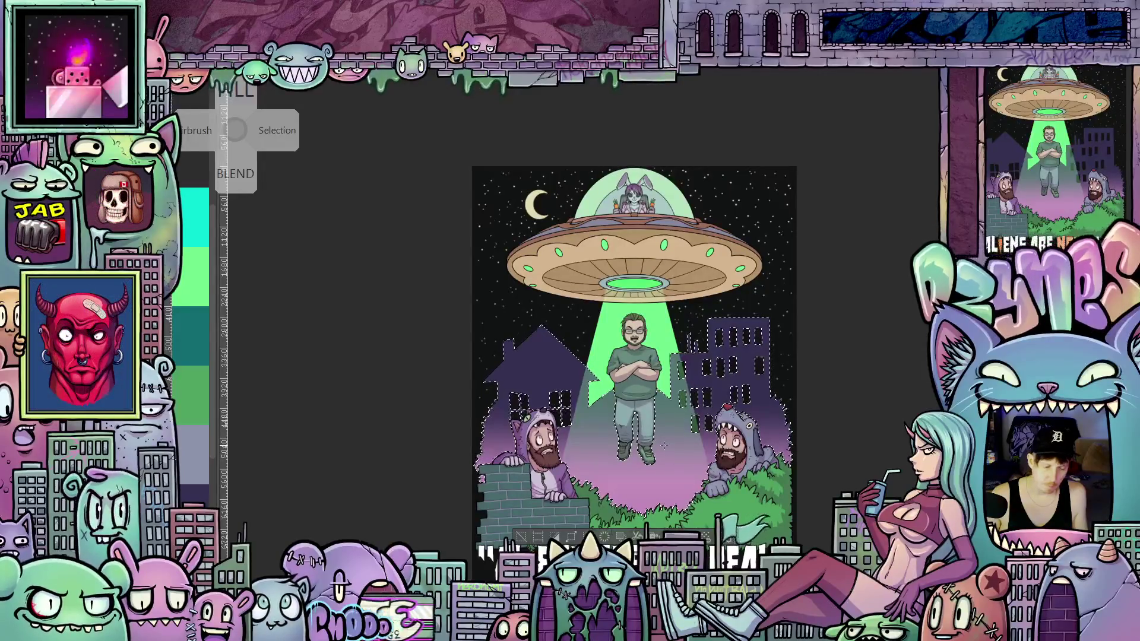
{"action": "scroll", "coordinate": [665, 445], "scroll_direction": "down", "scroll_amount": 1}
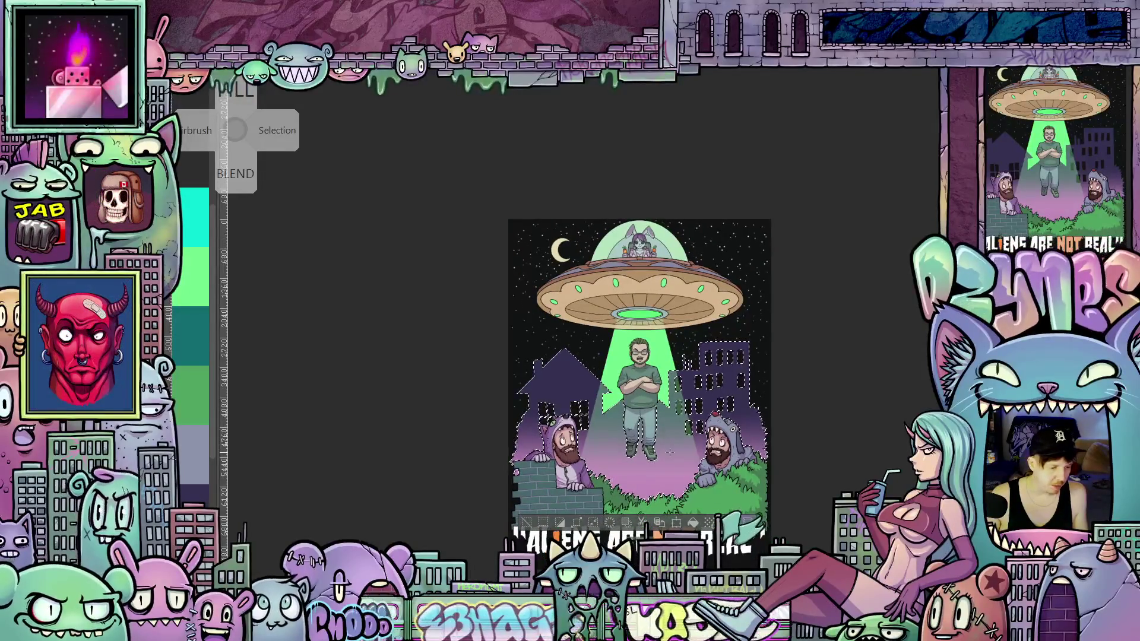
{"action": "scroll", "coordinate": [670, 452], "scroll_direction": "up", "scroll_amount": 2}
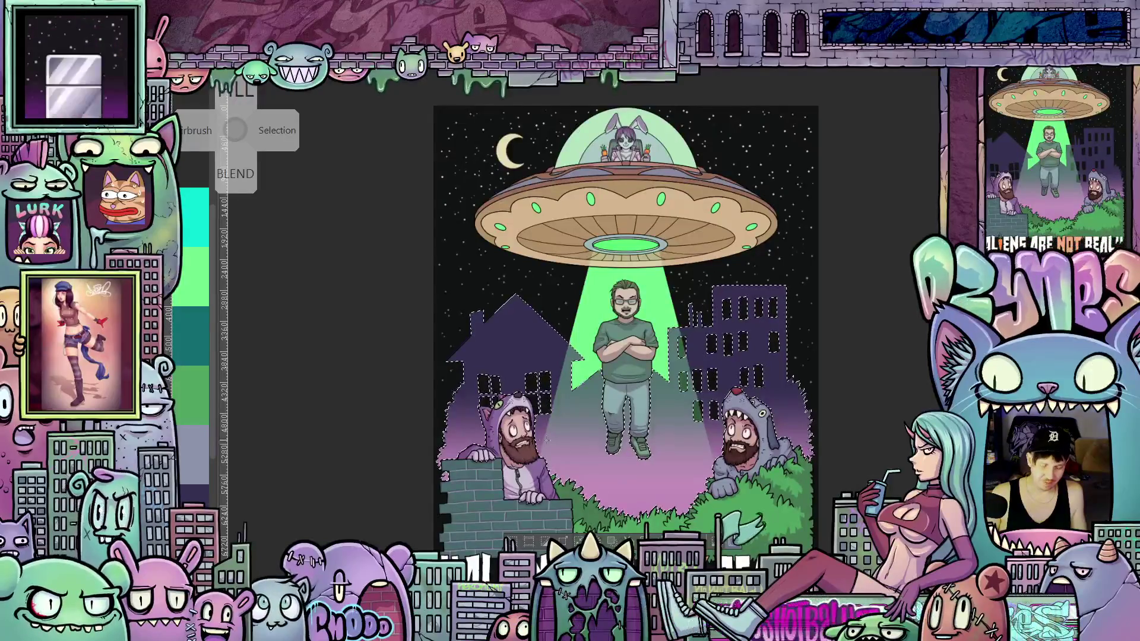
{"action": "left_click", "coordinate": [732, 540]}
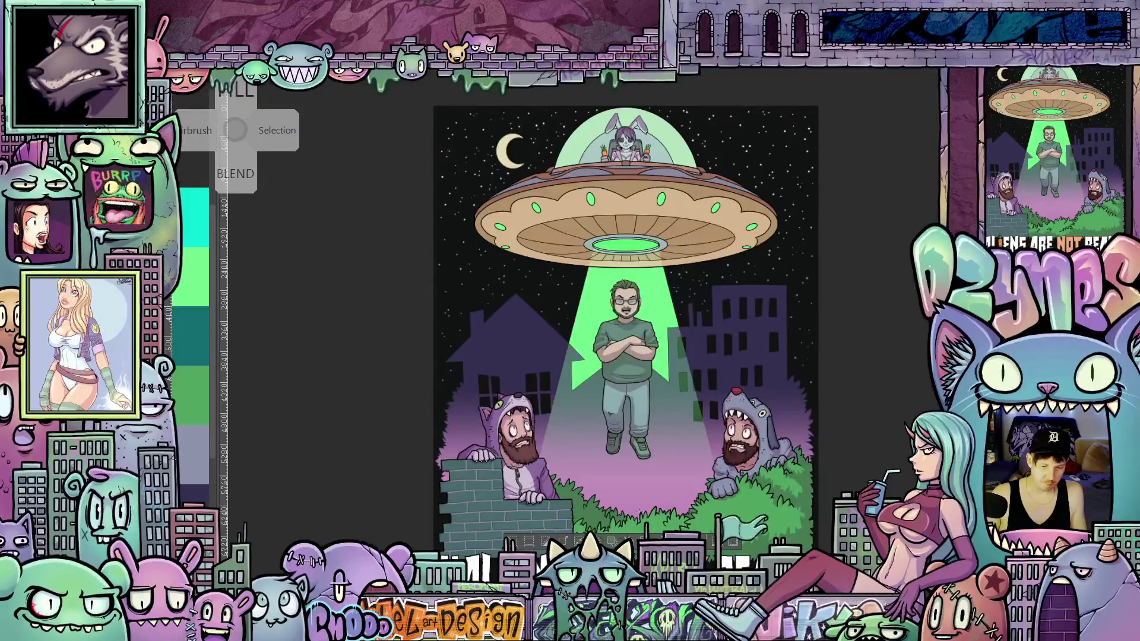
{"action": "key", "text": "ctrl+z"}
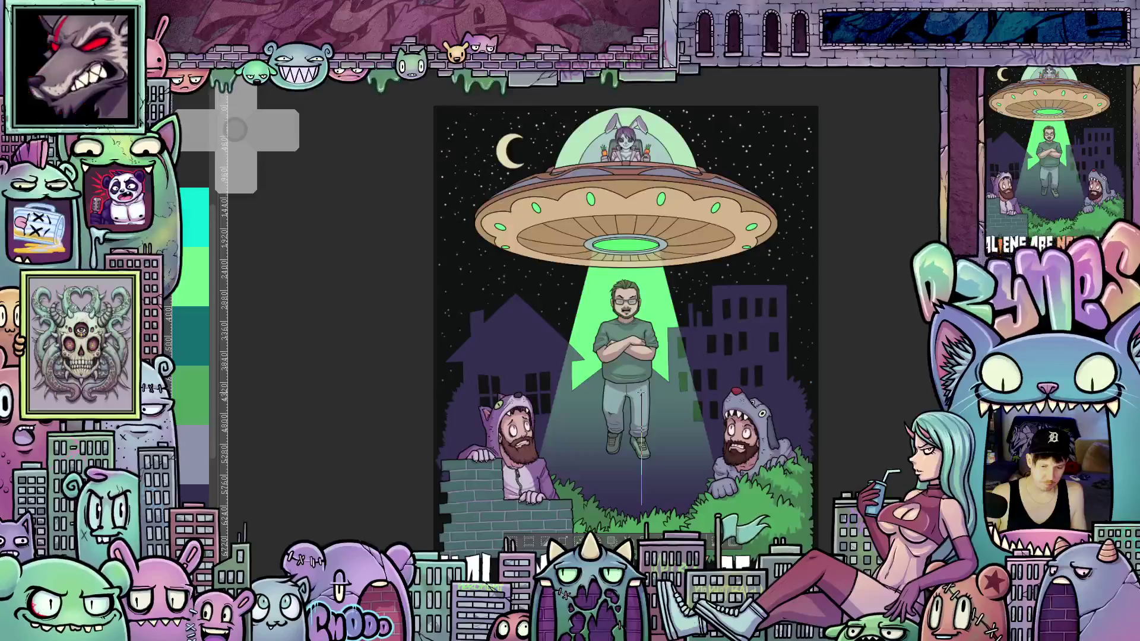
{"action": "left_click_drag", "start_coordinate": [641, 368], "coordinate": [641, 367]}
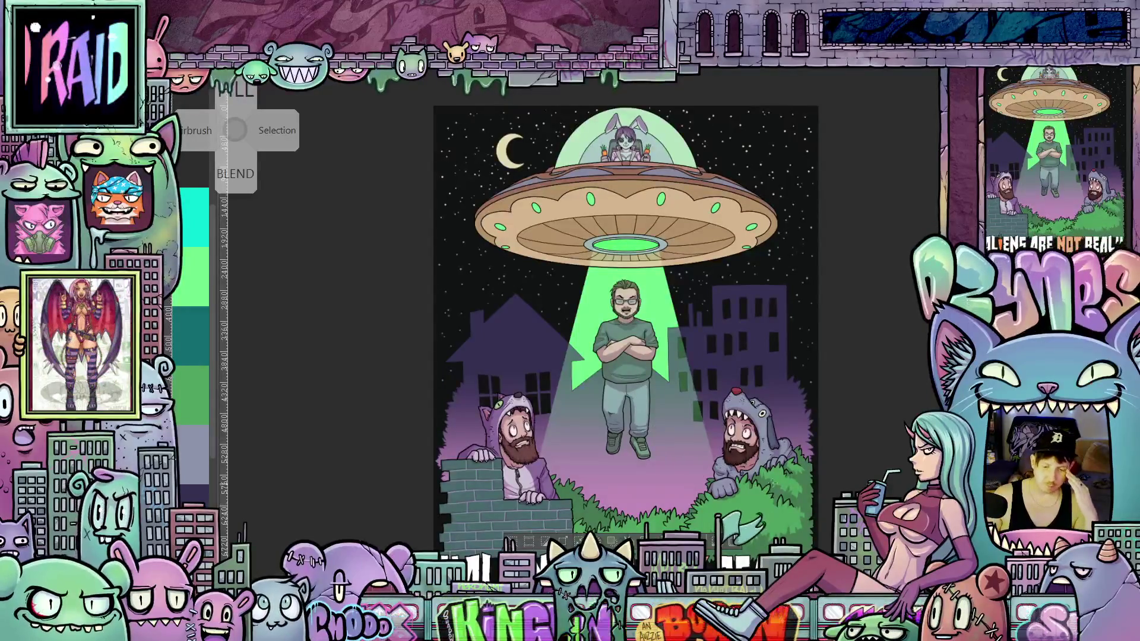
Step: Review the poster and hide the character, UFO and foliage layers, leaving only the purple city background
{"action": "scroll", "coordinate": [761, 429], "scroll_direction": "down", "scroll_amount": 1}
{"action": "scroll", "coordinate": [761, 432], "scroll_direction": "up", "scroll_amount": 1}
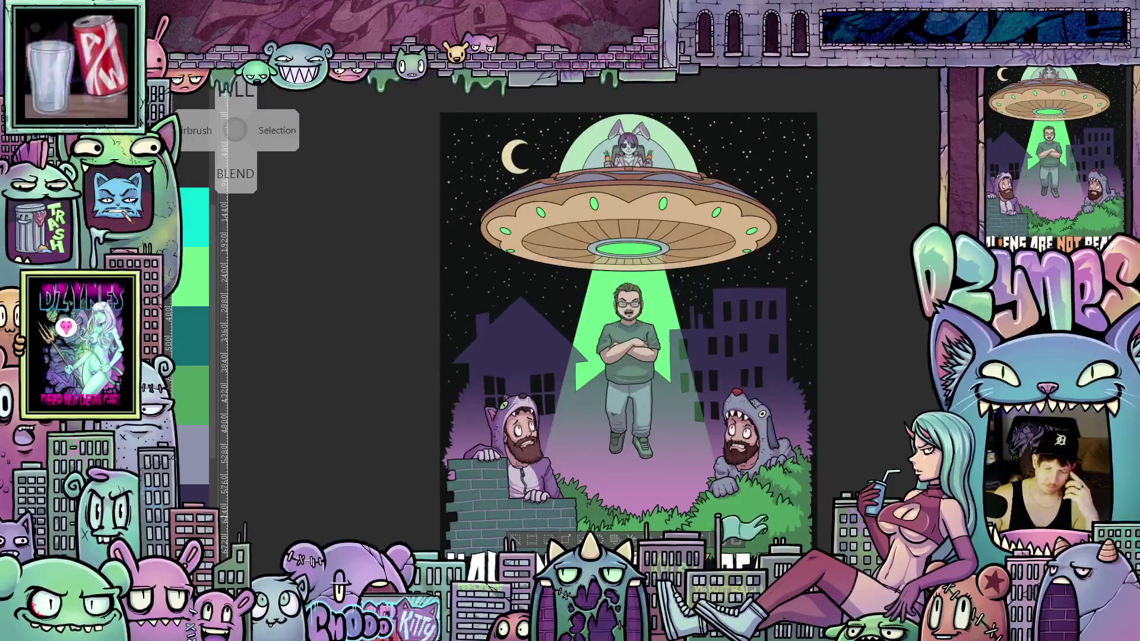
{"action": "scroll", "coordinate": [817, 505], "scroll_direction": "down", "scroll_amount": 2}
{"action": "scroll", "coordinate": [834, 485], "scroll_direction": "up", "scroll_amount": 3}
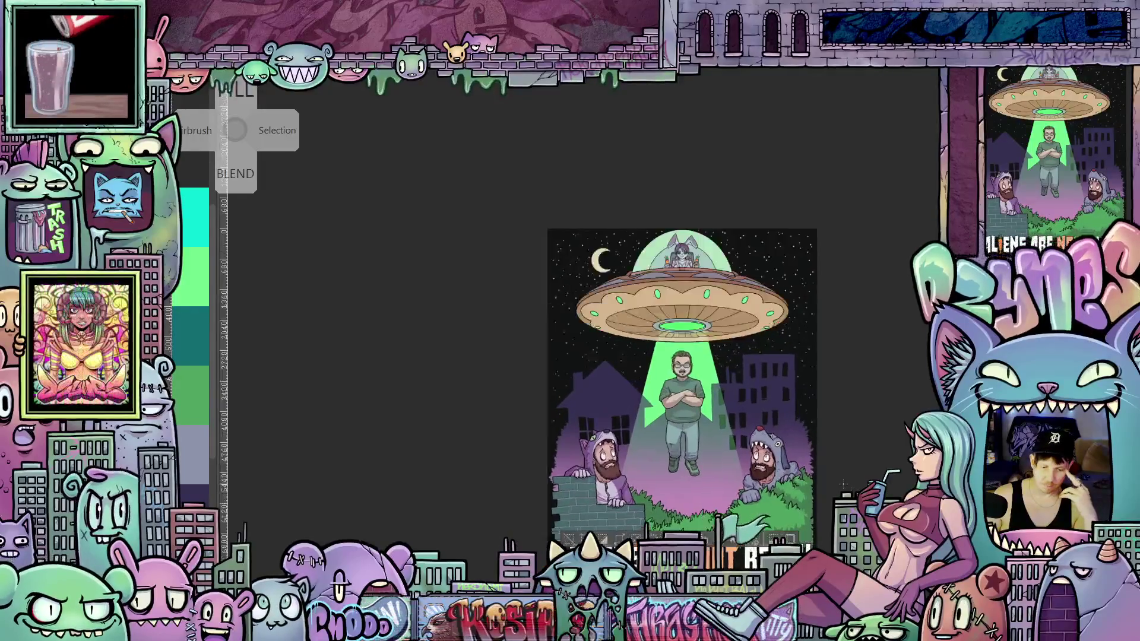
{"action": "scroll", "coordinate": [829, 487], "scroll_direction": "up", "scroll_amount": 1}
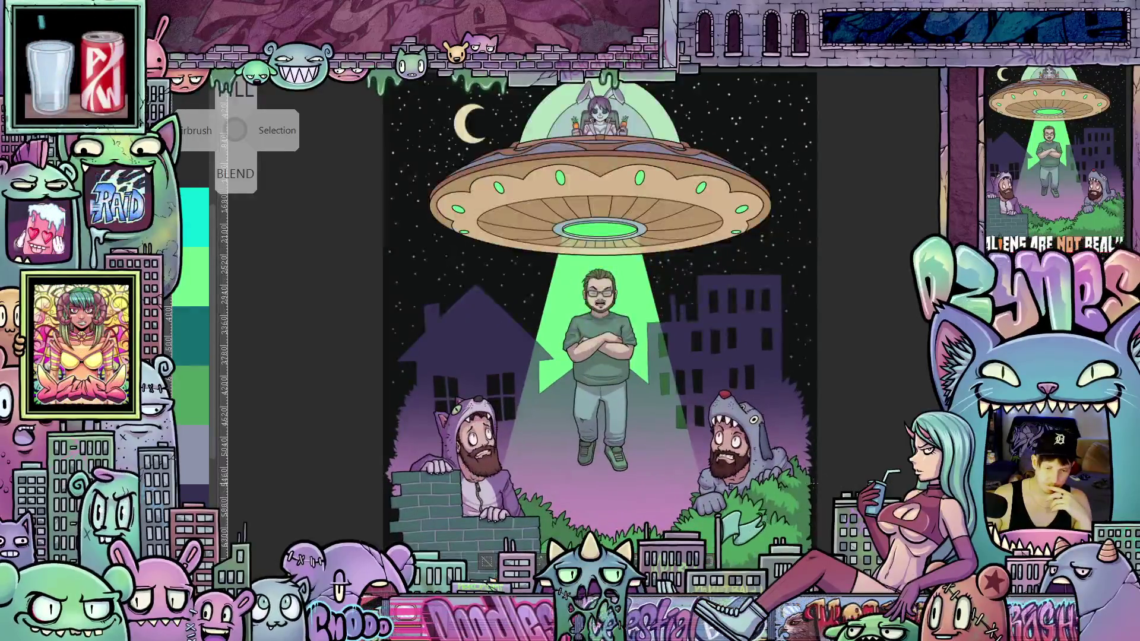
{"action": "scroll", "coordinate": [730, 488], "scroll_direction": "down", "scroll_amount": 1}
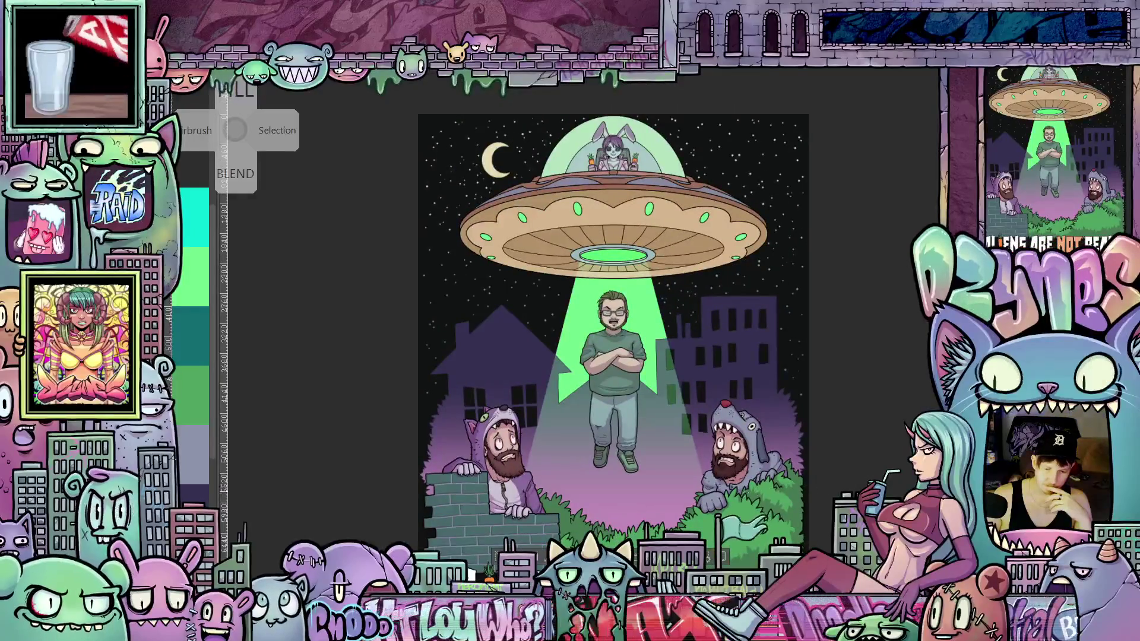
{"action": "scroll", "coordinate": [698, 494], "scroll_direction": "up", "scroll_amount": 1}
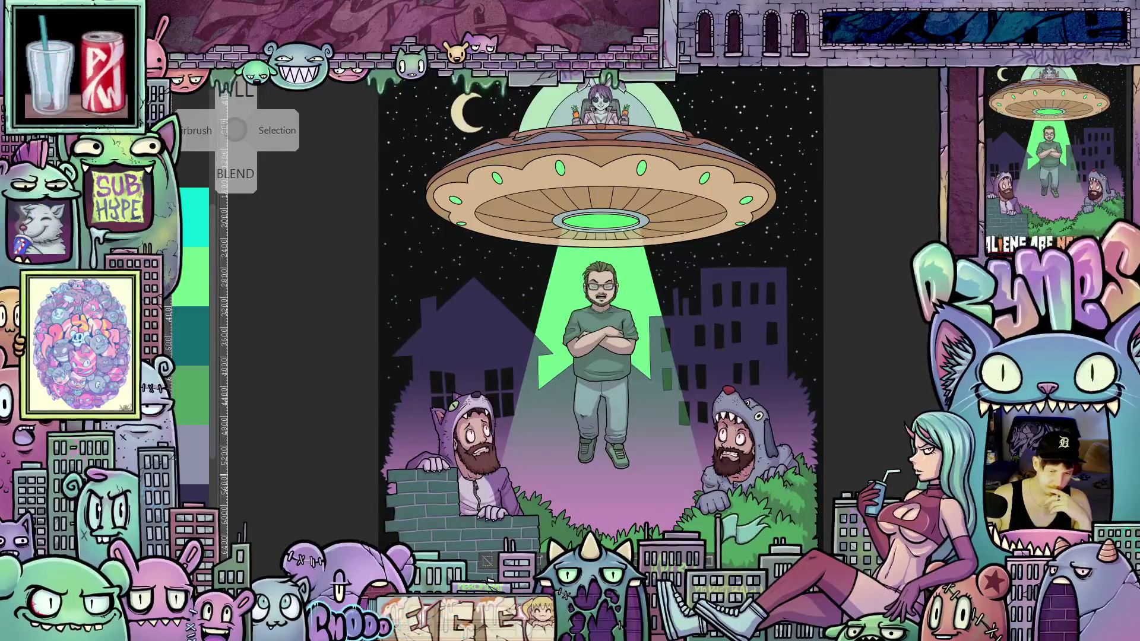
{"action": "scroll", "coordinate": [733, 465], "scroll_direction": "up", "scroll_amount": 1}
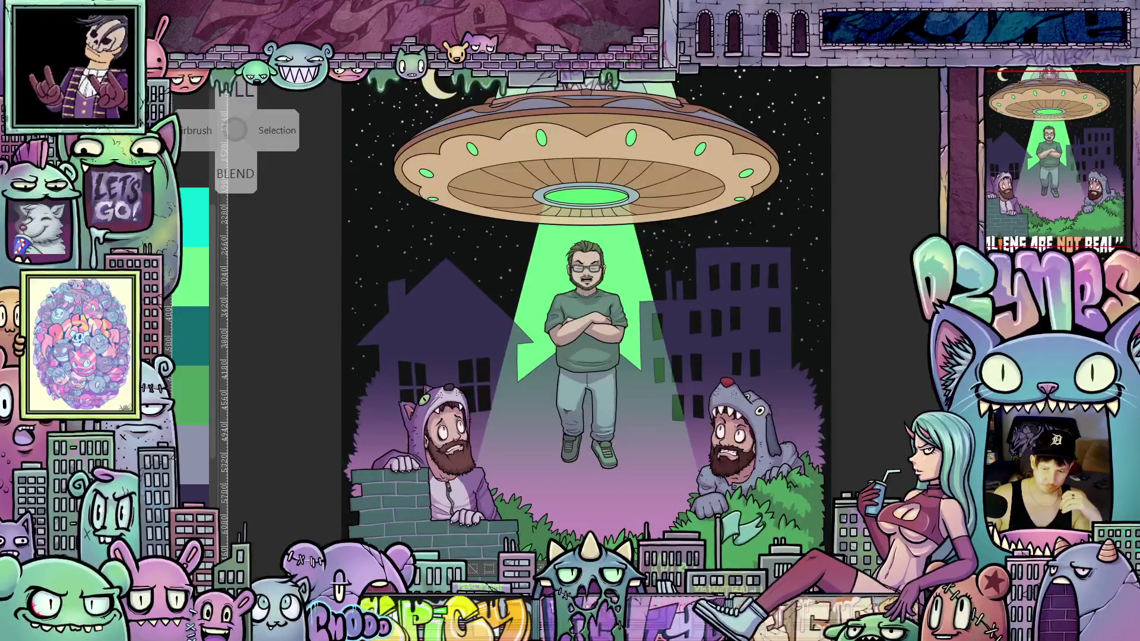
{"action": "scroll", "coordinate": [593, 425], "scroll_direction": "up", "scroll_amount": 3}
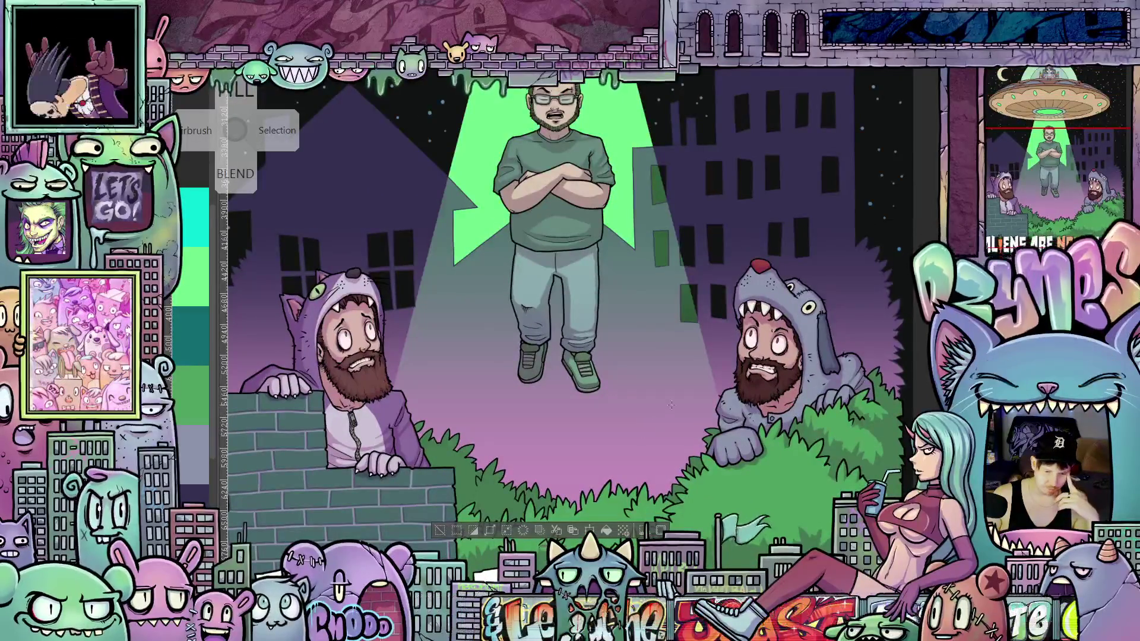
{"action": "scroll", "coordinate": [670, 406], "scroll_direction": "down", "scroll_amount": 2}
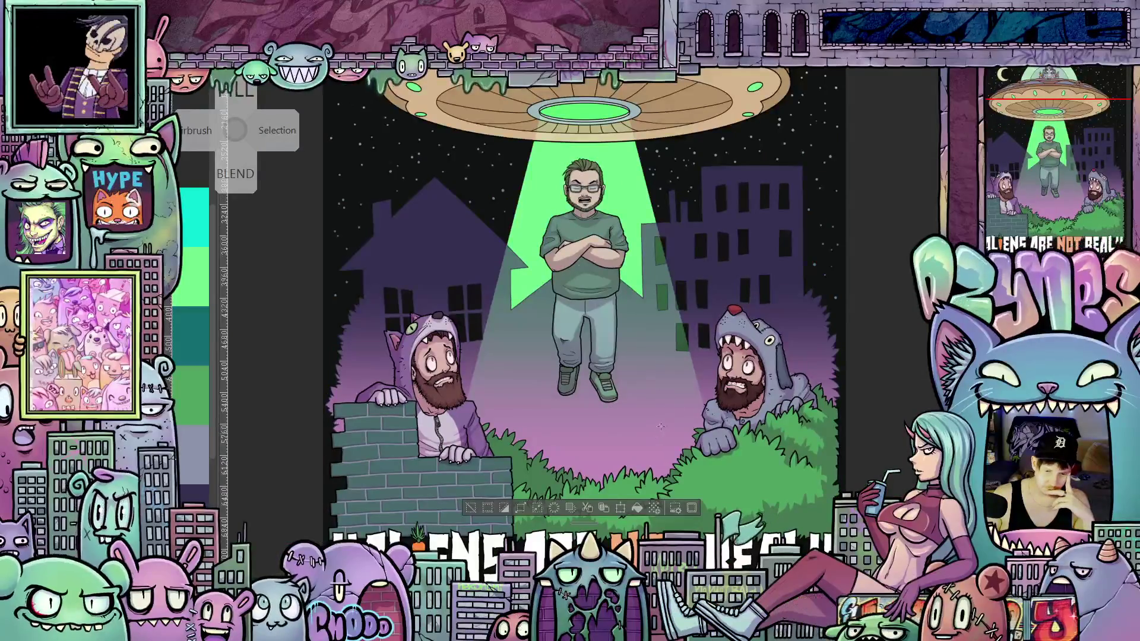
{"action": "scroll", "coordinate": [645, 429], "scroll_direction": "up", "scroll_amount": 2}
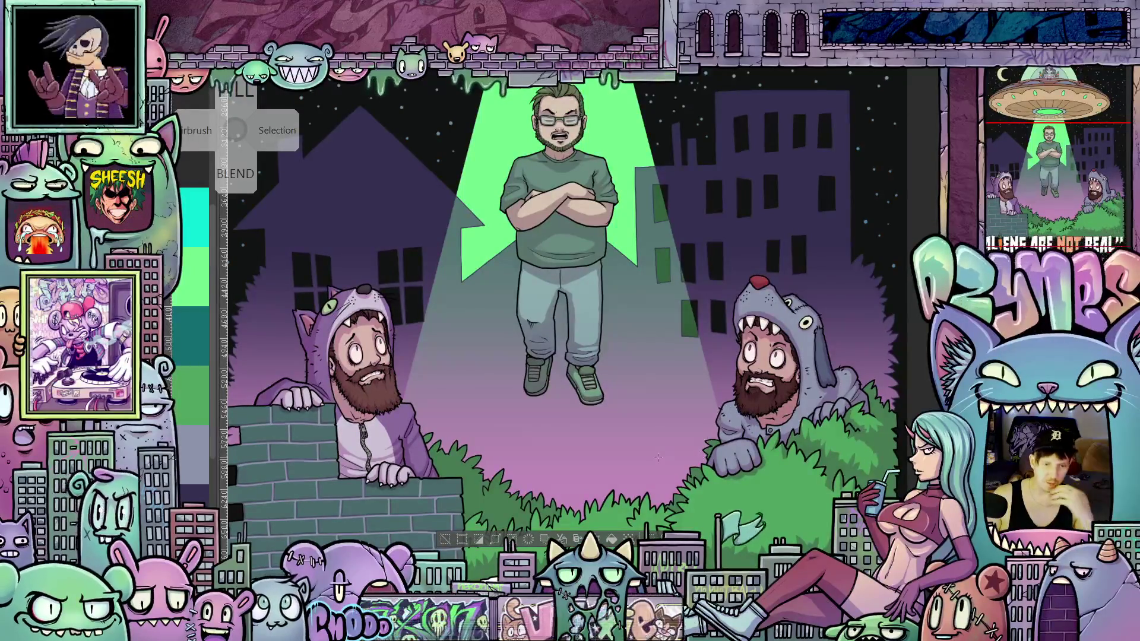
{"action": "scroll", "coordinate": [657, 458], "scroll_direction": "down", "scroll_amount": 2}
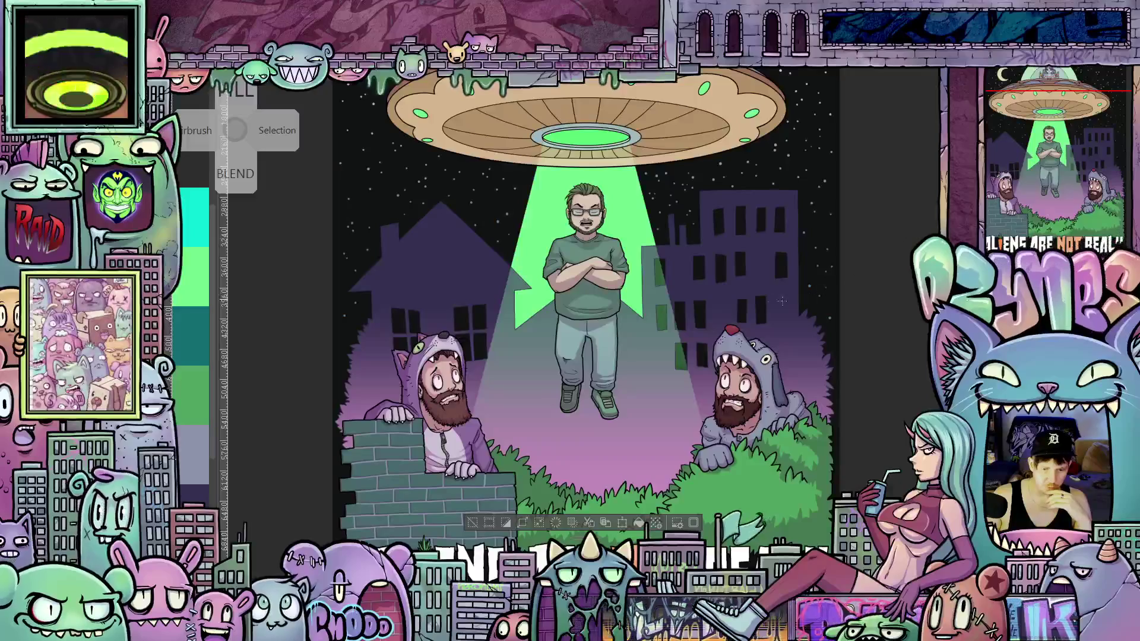
{"action": "scroll", "coordinate": [724, 299], "scroll_direction": "up", "scroll_amount": 3}
{"action": "scroll", "coordinate": [724, 299], "scroll_direction": "down", "scroll_amount": 1}
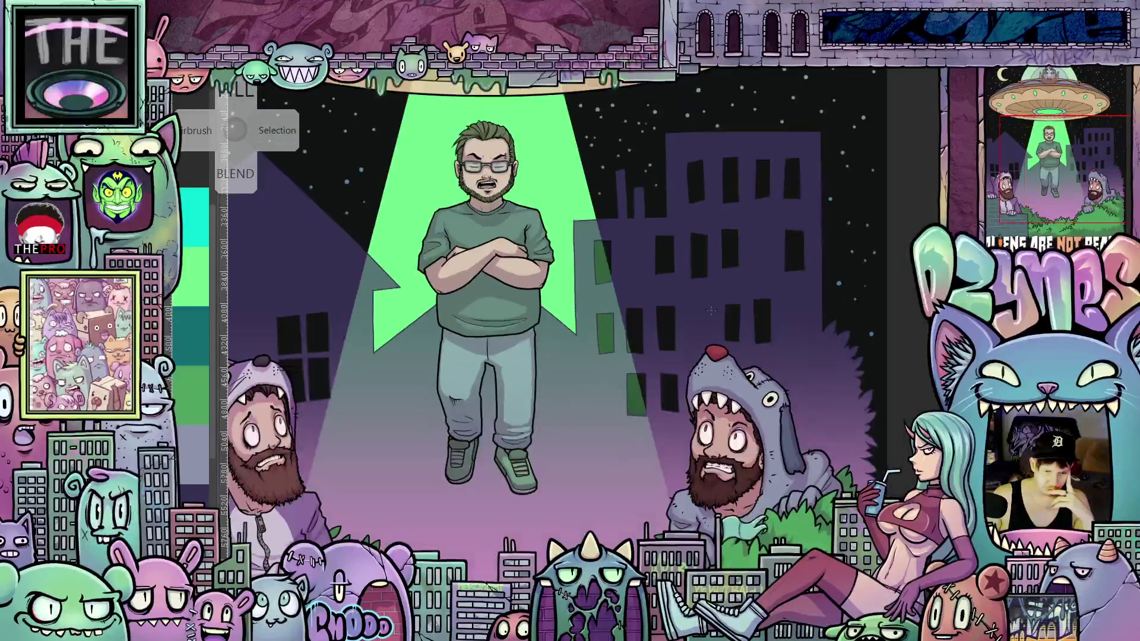
{"action": "scroll", "coordinate": [581, 399], "scroll_direction": "down", "scroll_amount": 3}
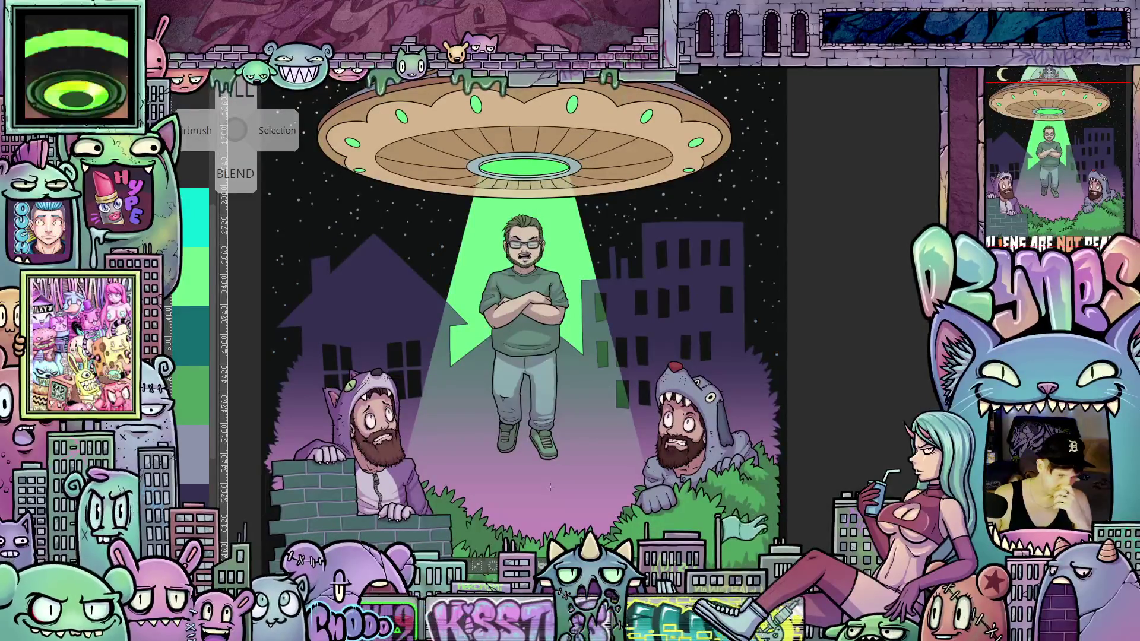
{"action": "scroll", "coordinate": [542, 490], "scroll_direction": "down", "scroll_amount": 2}
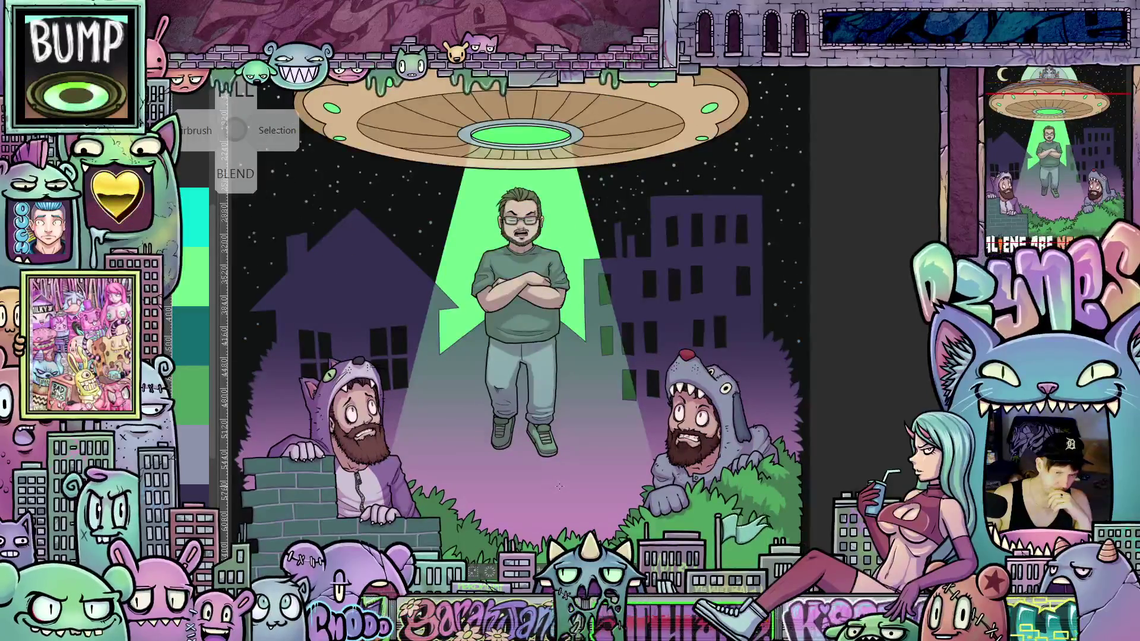
{"action": "scroll", "coordinate": [562, 487], "scroll_direction": "down", "scroll_amount": 1}
{"action": "scroll", "coordinate": [560, 499], "scroll_direction": "up", "scroll_amount": 4}
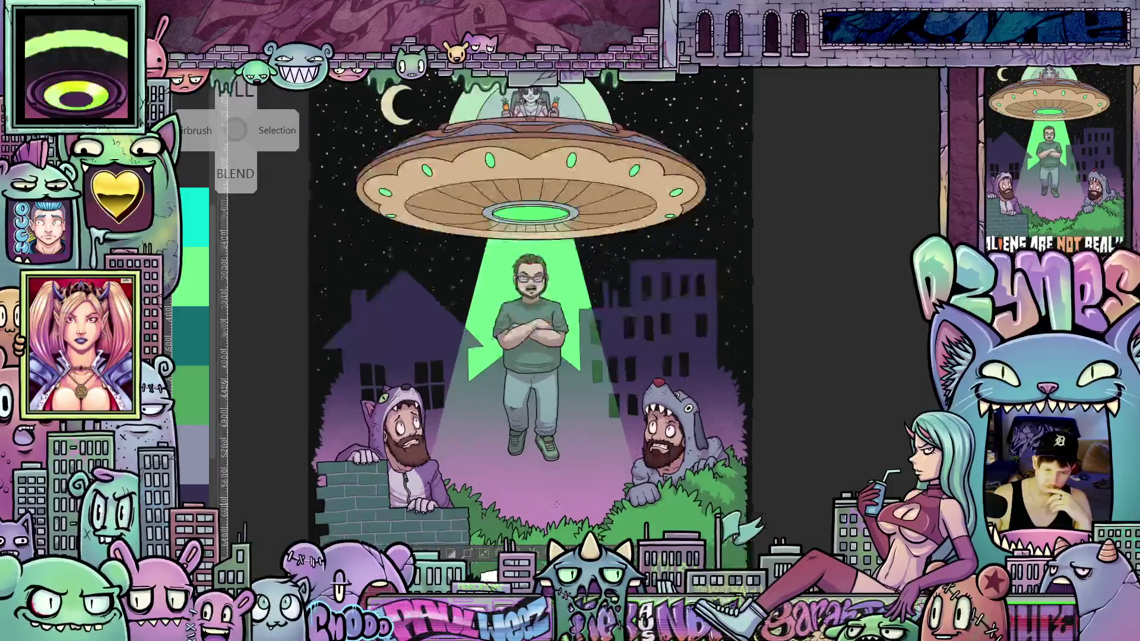
{"action": "scroll", "coordinate": [560, 500], "scroll_direction": "up", "scroll_amount": 1}
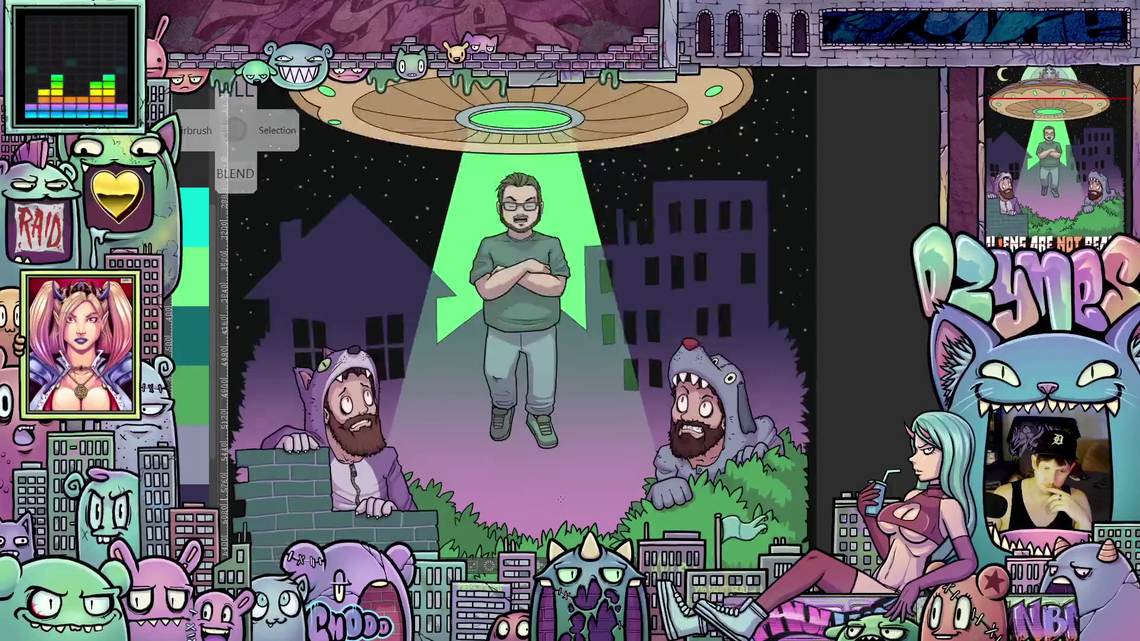
{"action": "scroll", "coordinate": [562, 498], "scroll_direction": "up", "scroll_amount": 1}
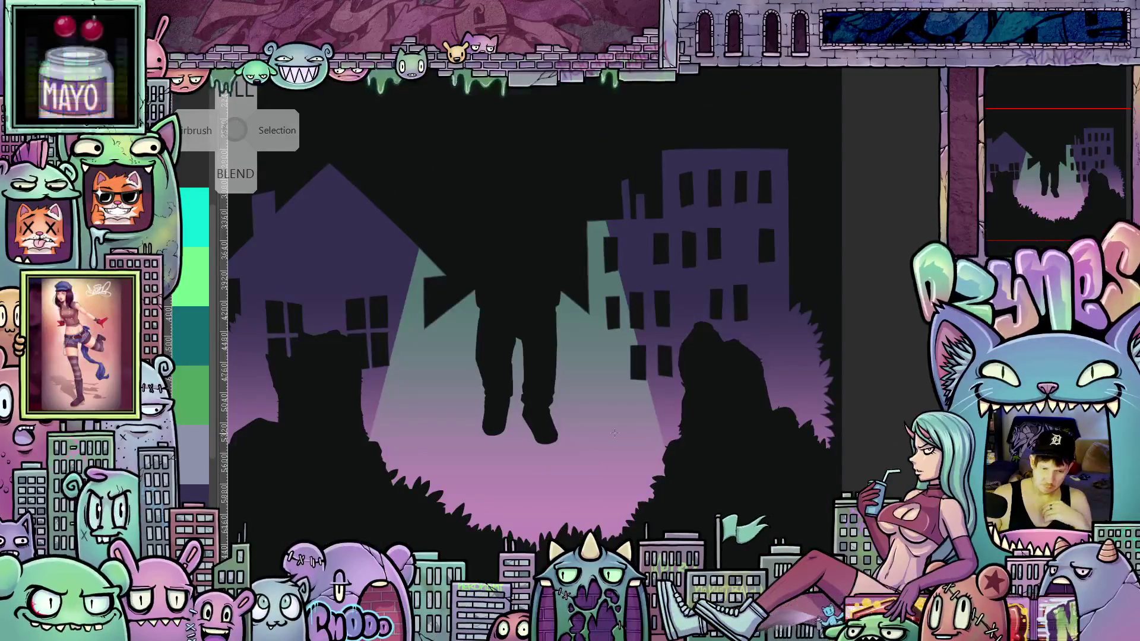
Step: Make the hidden layers visible again, restoring the saucer, beam, floating man and onlookers
{"action": "scroll", "coordinate": [691, 428], "scroll_direction": "down", "scroll_amount": 3}
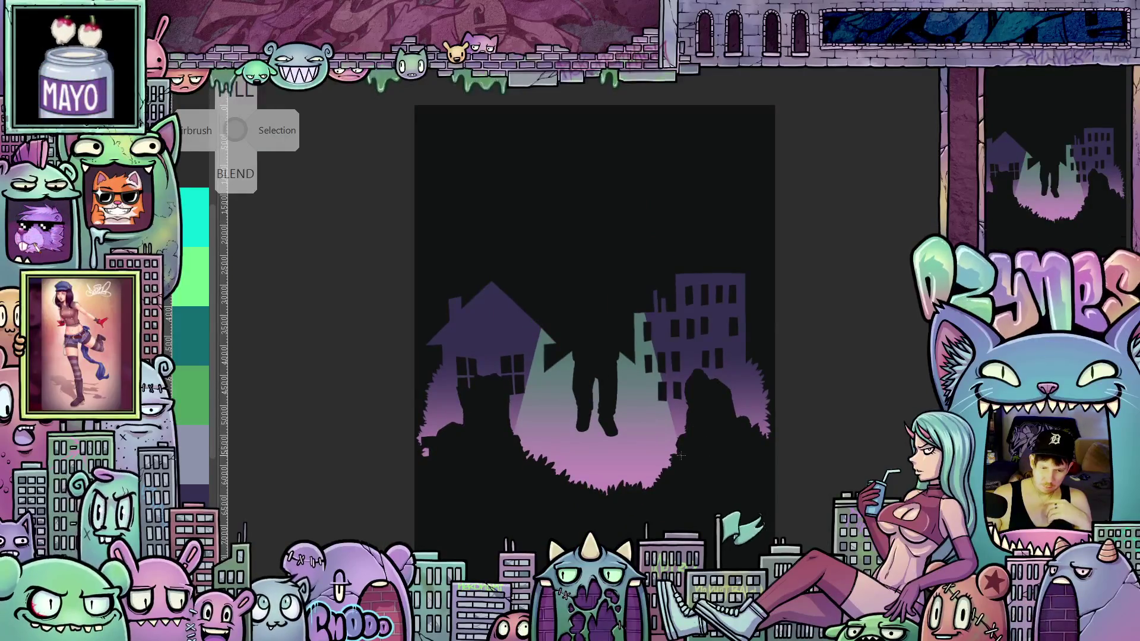
{"action": "scroll", "coordinate": [643, 445], "scroll_direction": "up", "scroll_amount": 3}
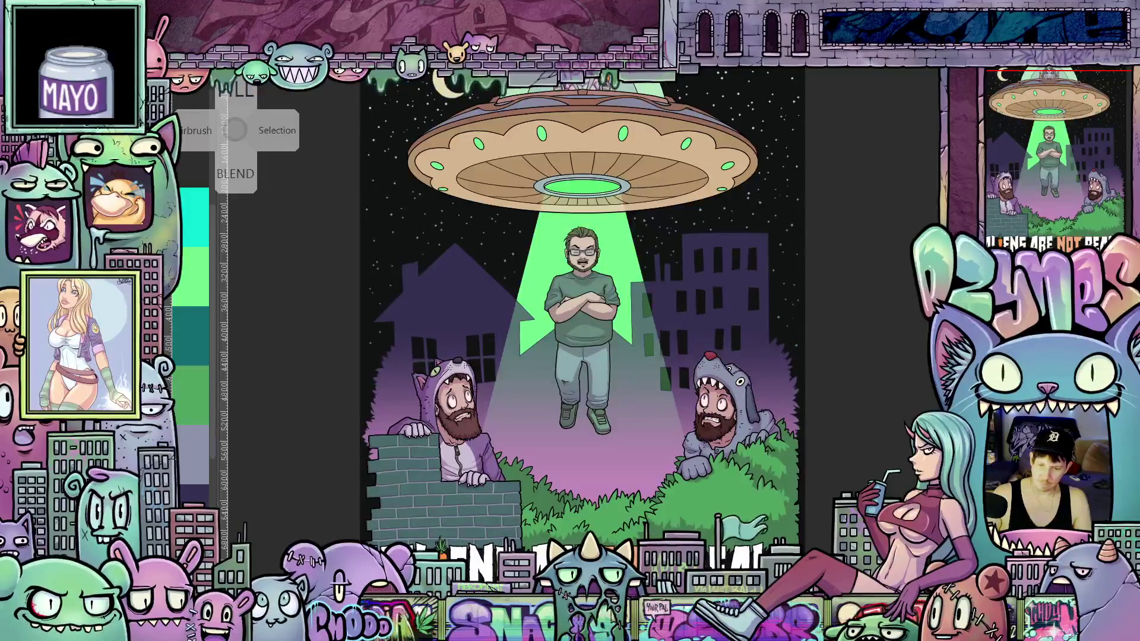
Step: Lasso-fill three dark leaf shapes drifting beside the right-hand hooded onlooker
{"action": "scroll", "coordinate": [633, 449], "scroll_direction": "up", "scroll_amount": 5}
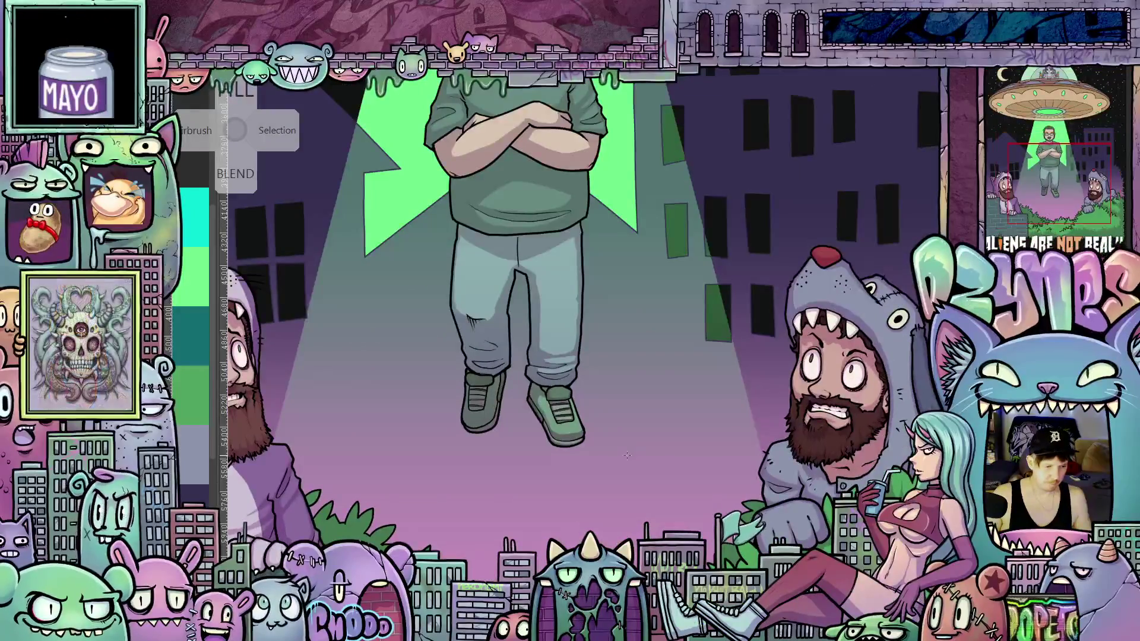
{"action": "scroll", "coordinate": [214, 402], "scroll_direction": "down", "scroll_amount": 3}
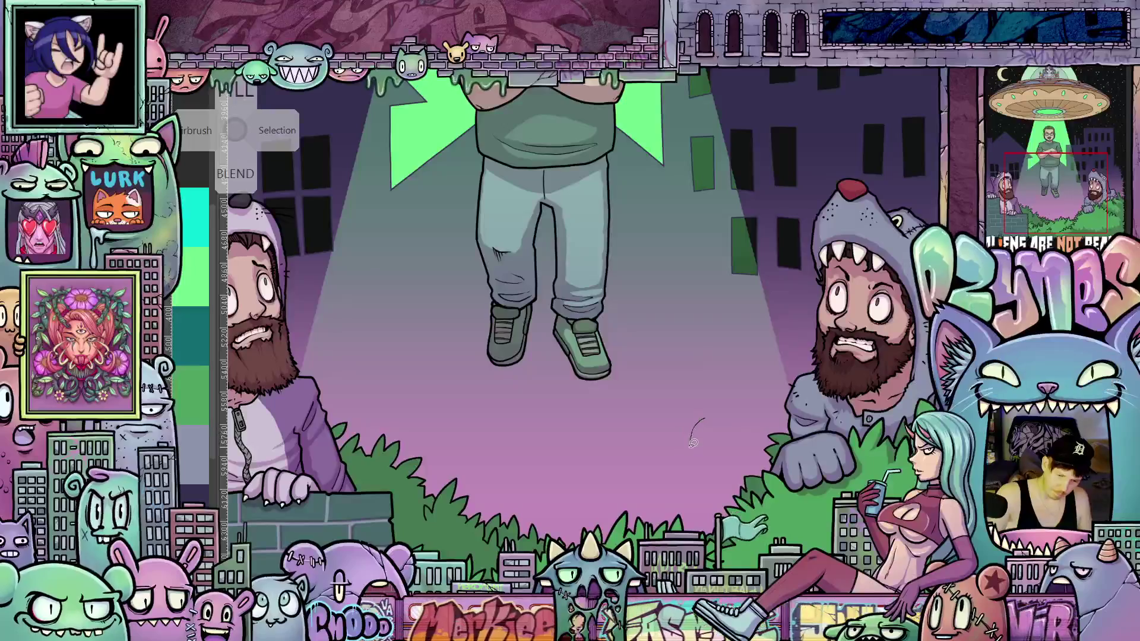
{"action": "left_click_drag", "start_coordinate": [709, 412], "coordinate": [692, 410]}
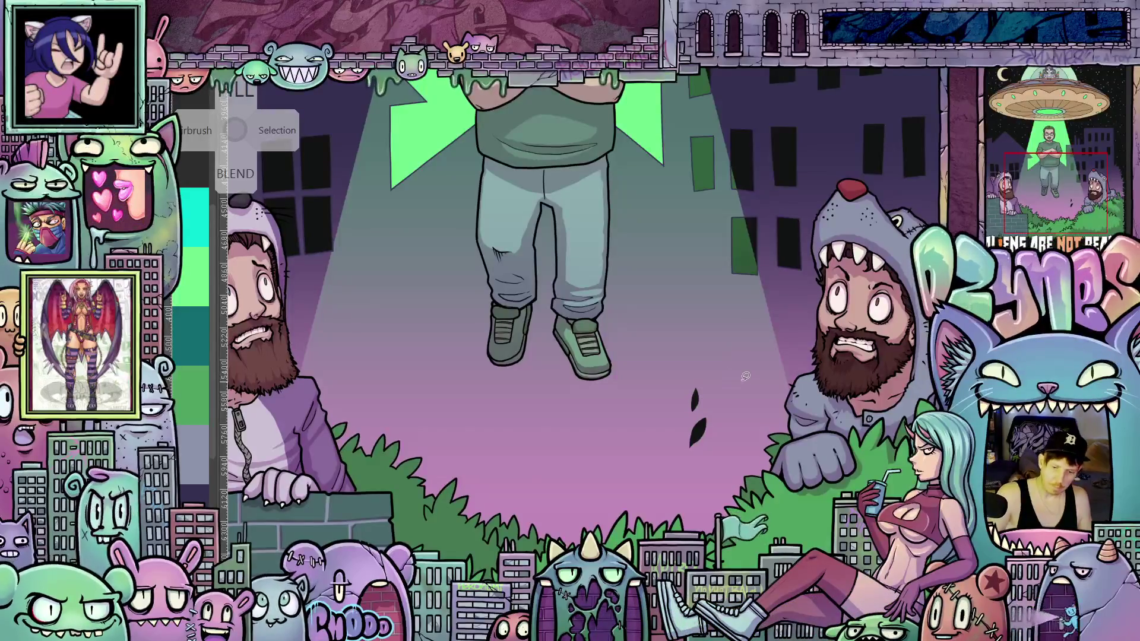
{"action": "left_click_drag", "start_coordinate": [749, 382], "coordinate": [757, 373]}
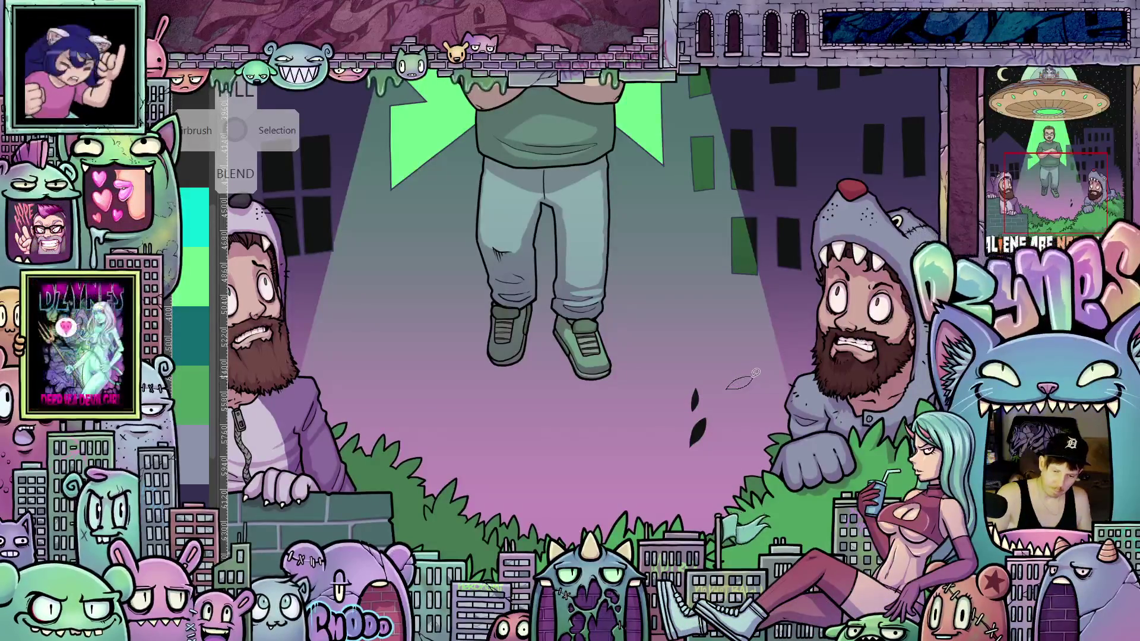
{"action": "left_click_drag", "start_coordinate": [738, 414], "coordinate": [746, 402]}
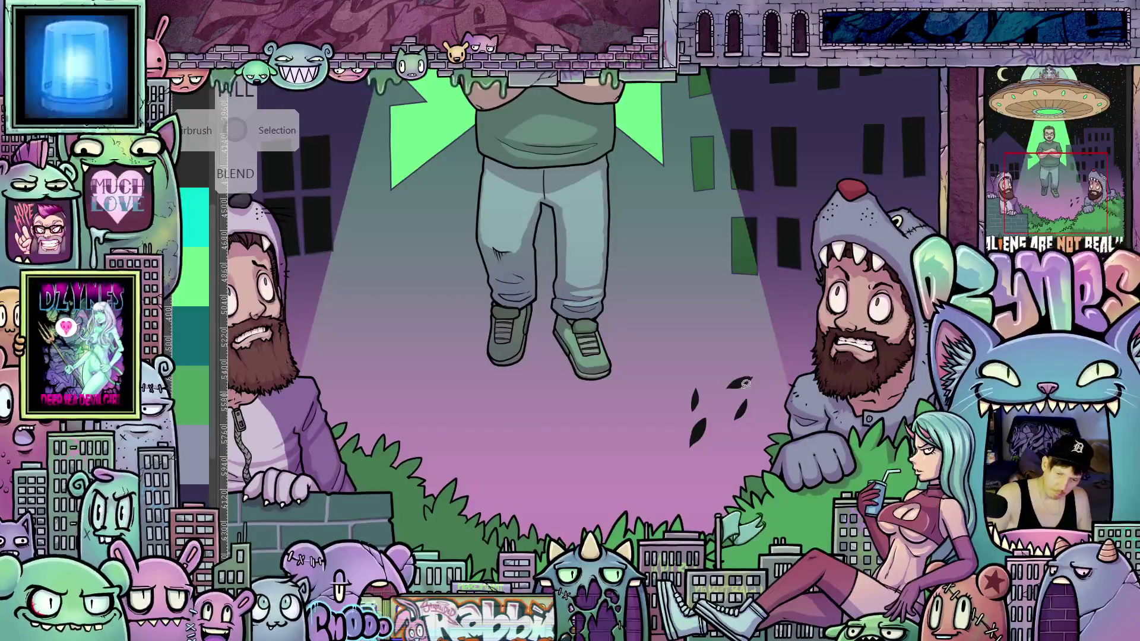